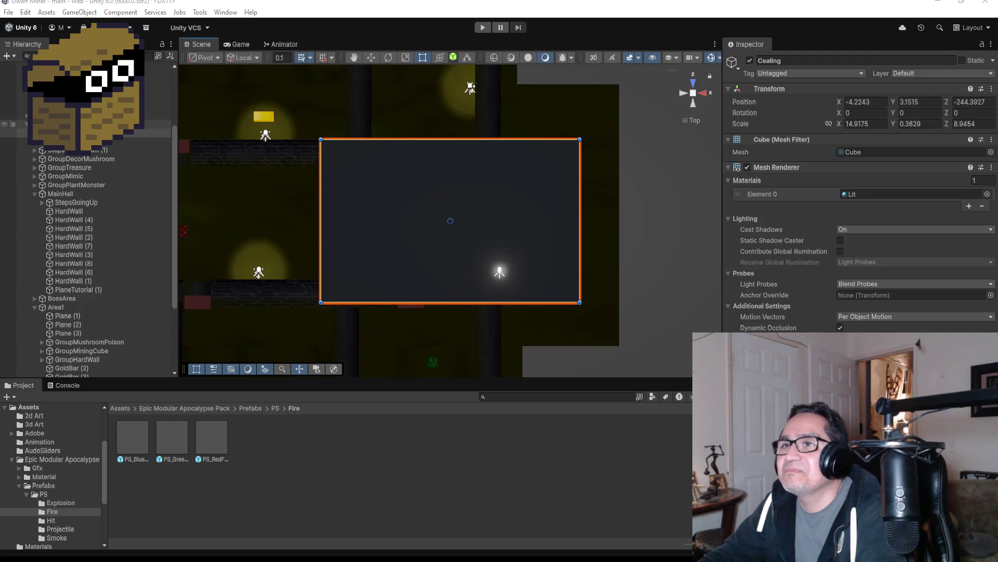
# Step: Create an empty object under LevelTwo and name it GroupCealing
pyautogui.rightClick(54, 124)
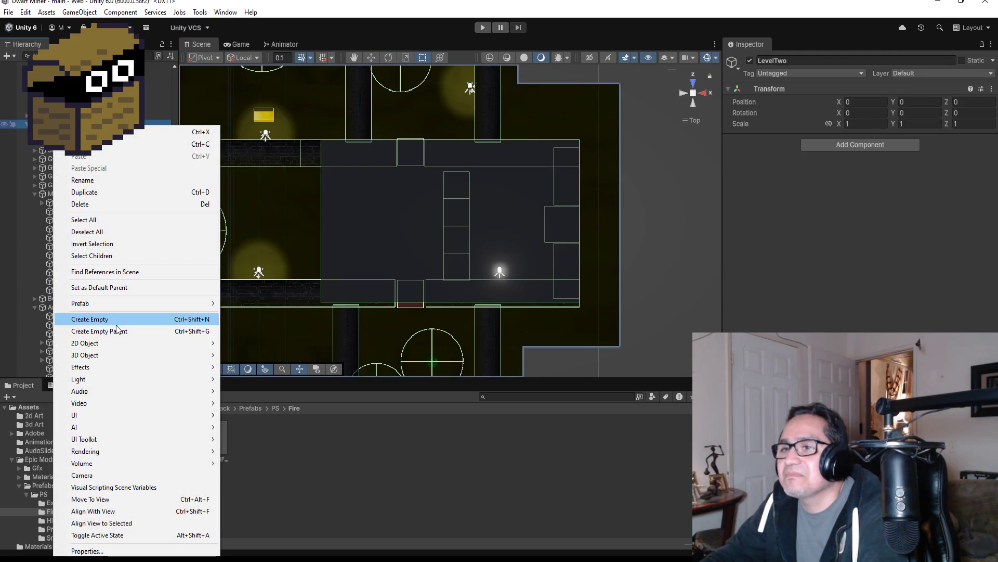
pyautogui.click(120, 320)
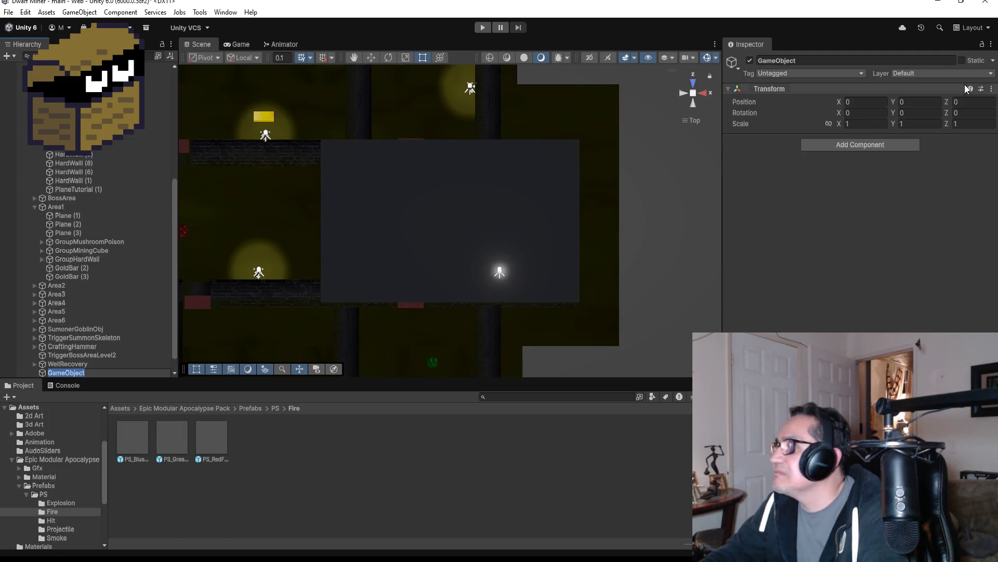
pyautogui.click(807, 58)
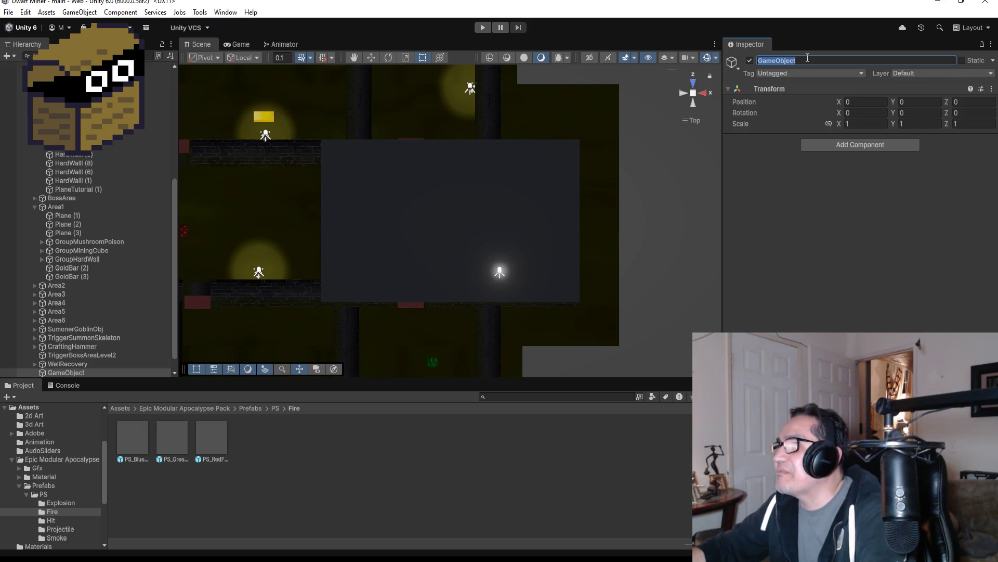
pyautogui.press('BackSpace')
pyautogui.write('GroupCe')
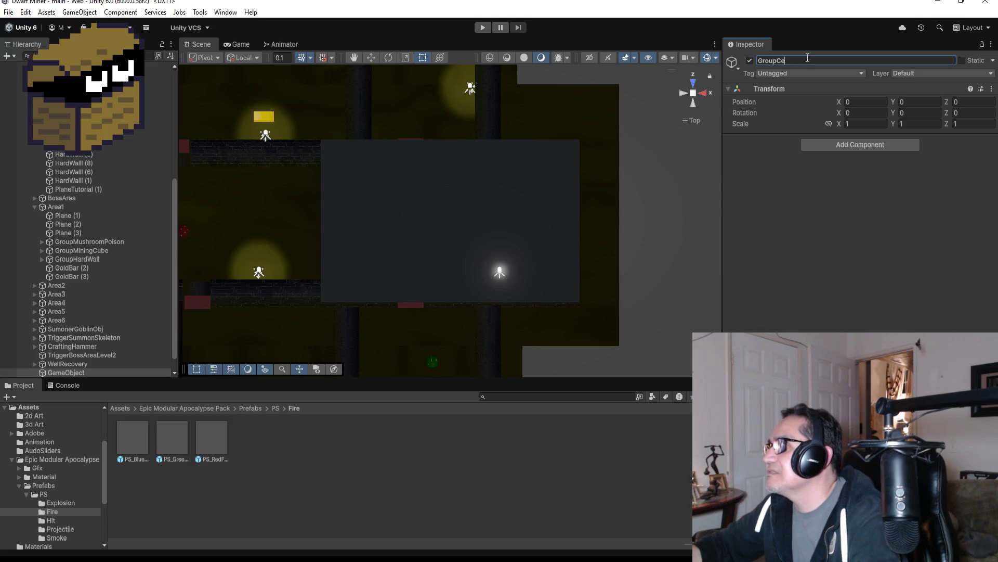
pyautogui.write('aling')
pyautogui.press('Return')
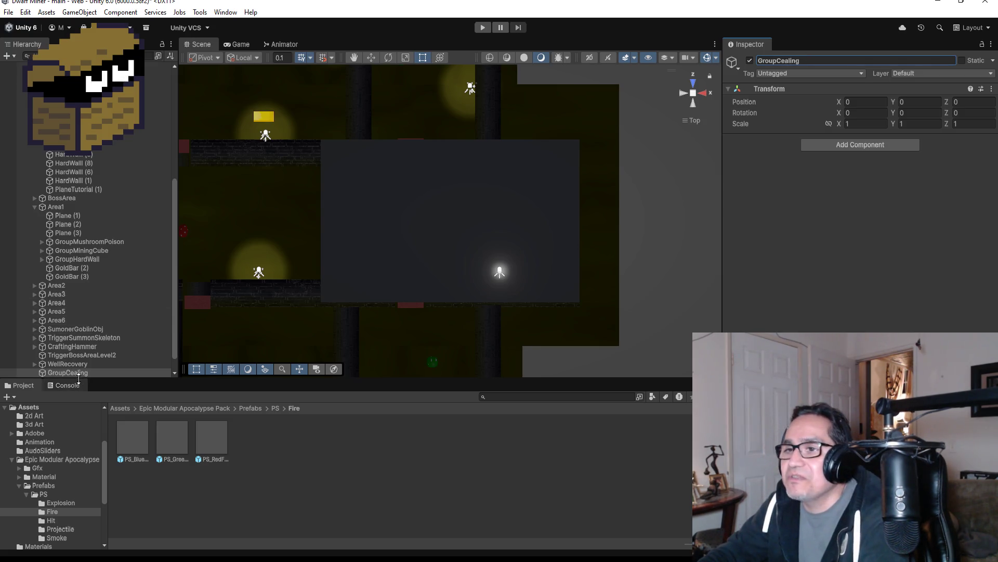
# Step: Move GroupCealing higher in the hierarchy and select the Cealing cube
pyautogui.moveTo(77, 369); pyautogui.dragTo(78, 76)
pyautogui.scroll(1, 78, 104)
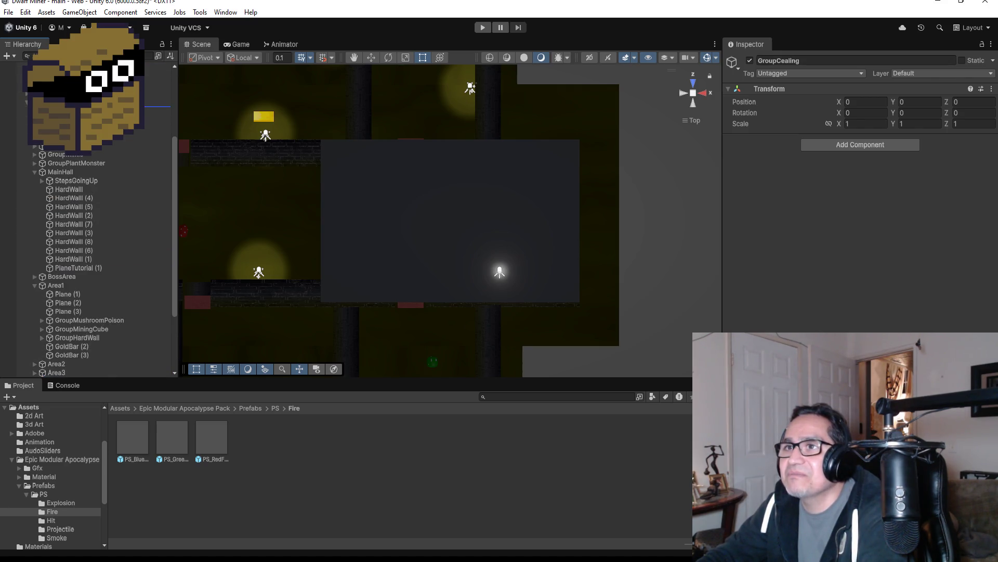
pyautogui.scroll(1, 86, 237)
pyautogui.click(78, 120)
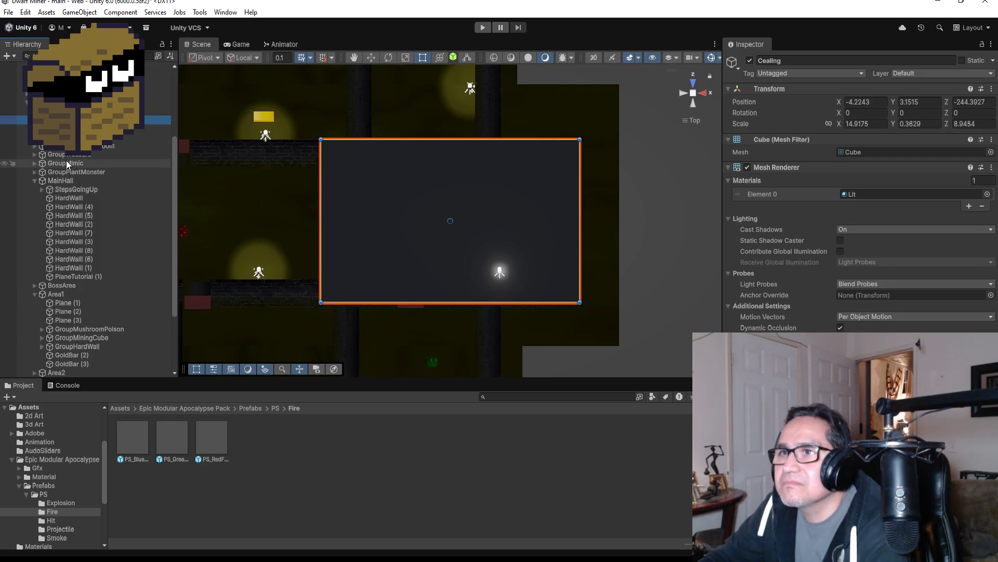
# Step: Tilt the Scene view to 3D and untick the Cealing cube's active checkbox to hide it
pyautogui.click(104, 158)
pyautogui.click(124, 121)
pyautogui.scroll(-5, 394, 243)
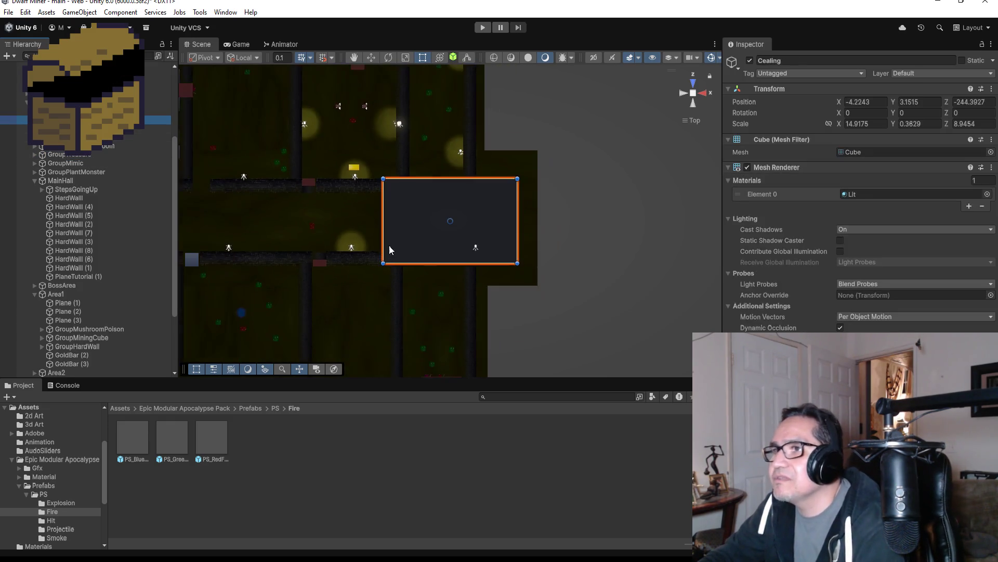
pyautogui.scroll(-4, 377, 254)
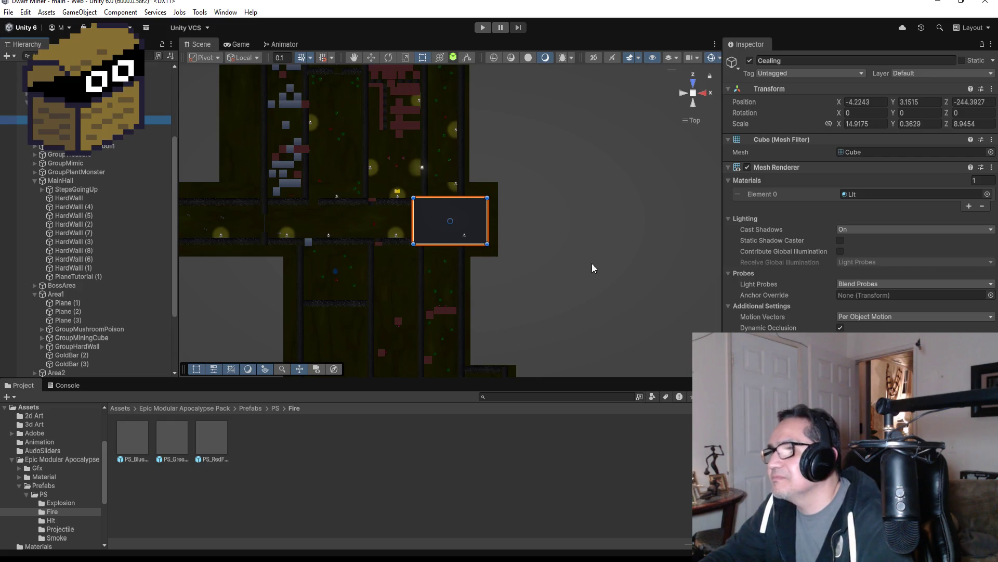
pyautogui.moveTo(592, 263)
pyautogui.mouseDown()
pyautogui.moveTo(466, 57)
pyautogui.moveTo(372, 19)
pyautogui.moveTo(330, 31)
pyautogui.moveTo(540, 138)
pyautogui.moveTo(591, 221)
pyautogui.mouseUp()
pyautogui.scroll(6, 533, 257)
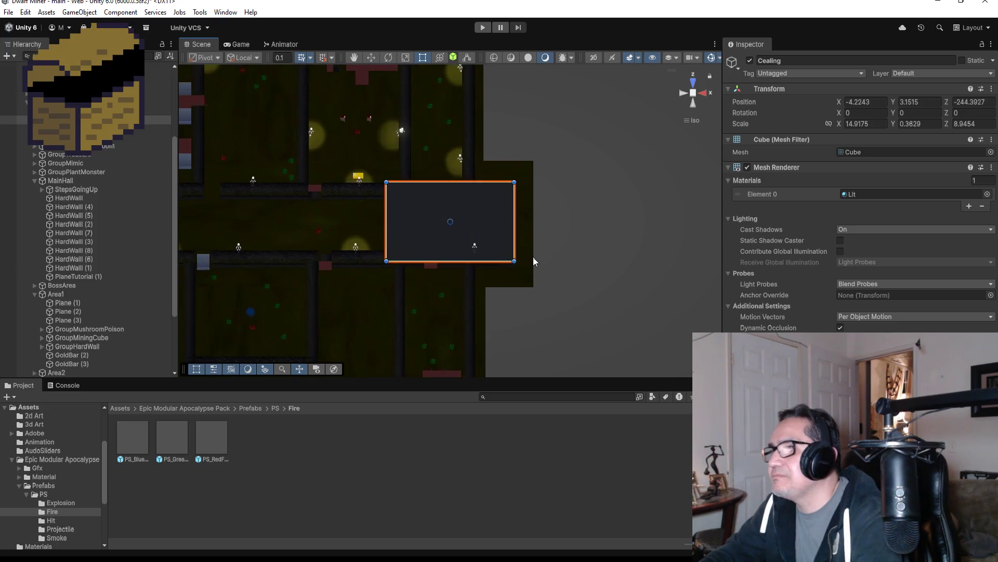
pyautogui.scroll(-3, 448, 227)
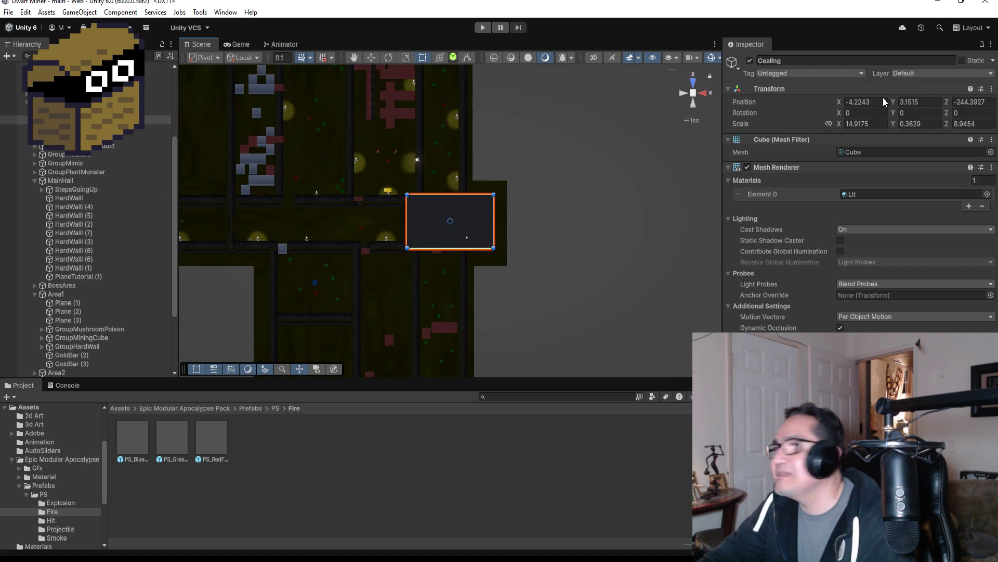
pyautogui.click(750, 61)
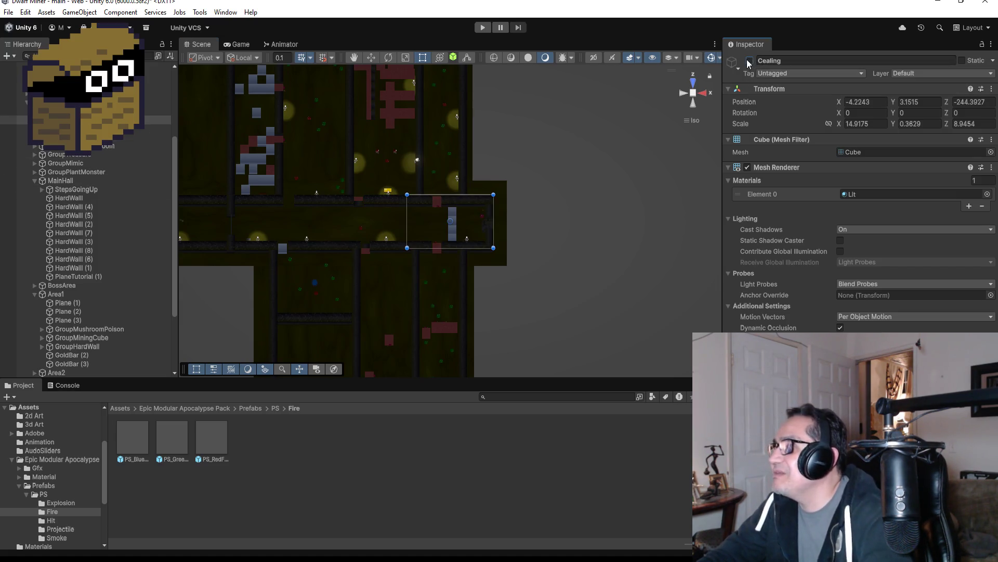
pyautogui.scroll(3, 485, 266)
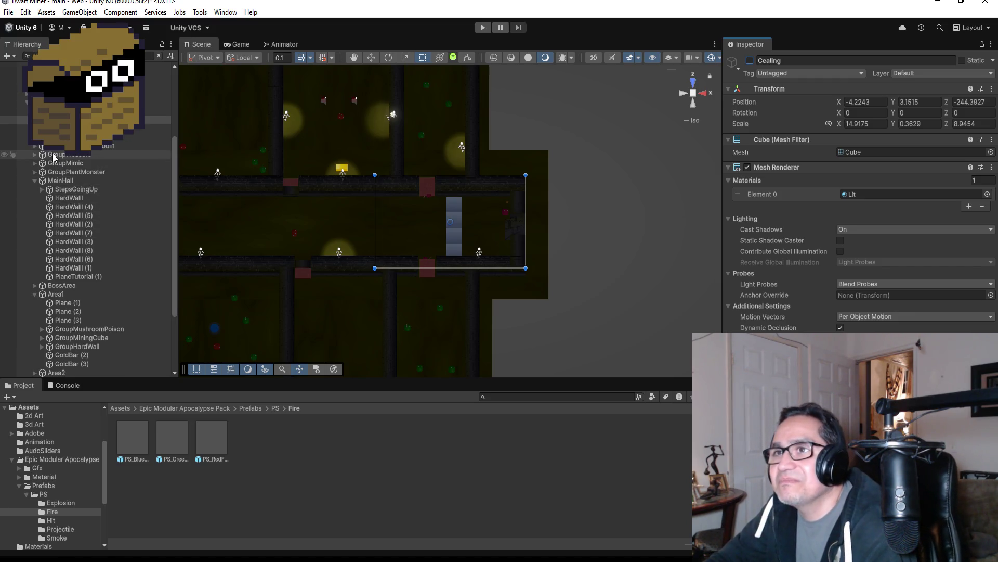
pyautogui.scroll(6, 58, 167)
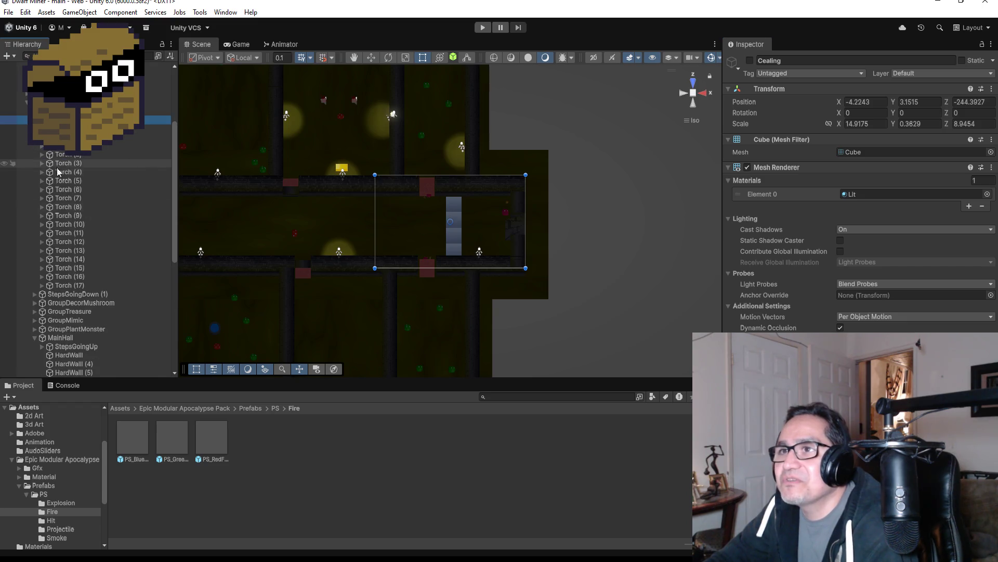
# Step: Frame the first Torch under GroupTorch and set its X rotation to 0
pyautogui.click(75, 287)
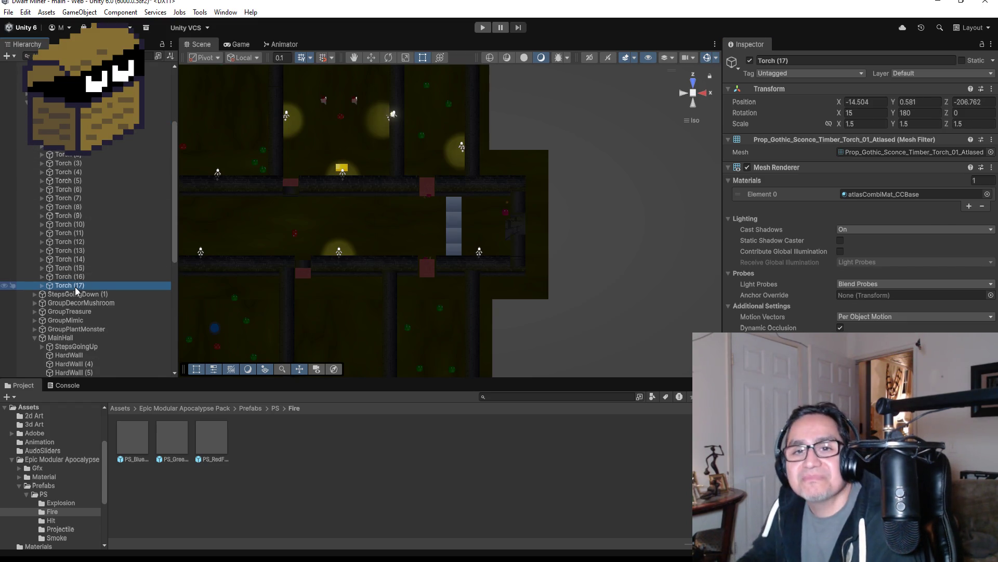
pyautogui.scroll(-6, 395, 263)
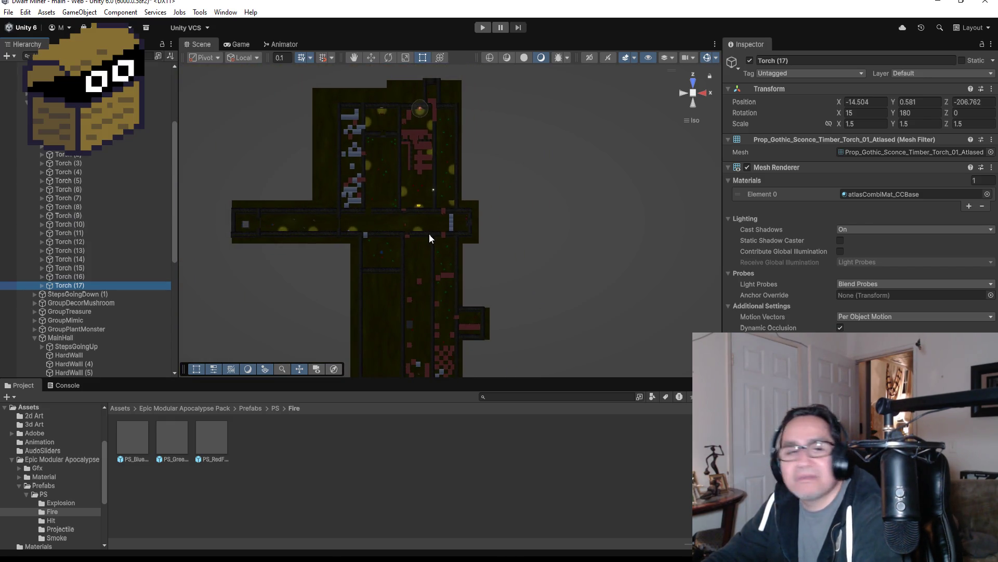
pyautogui.doubleClick(65, 285)
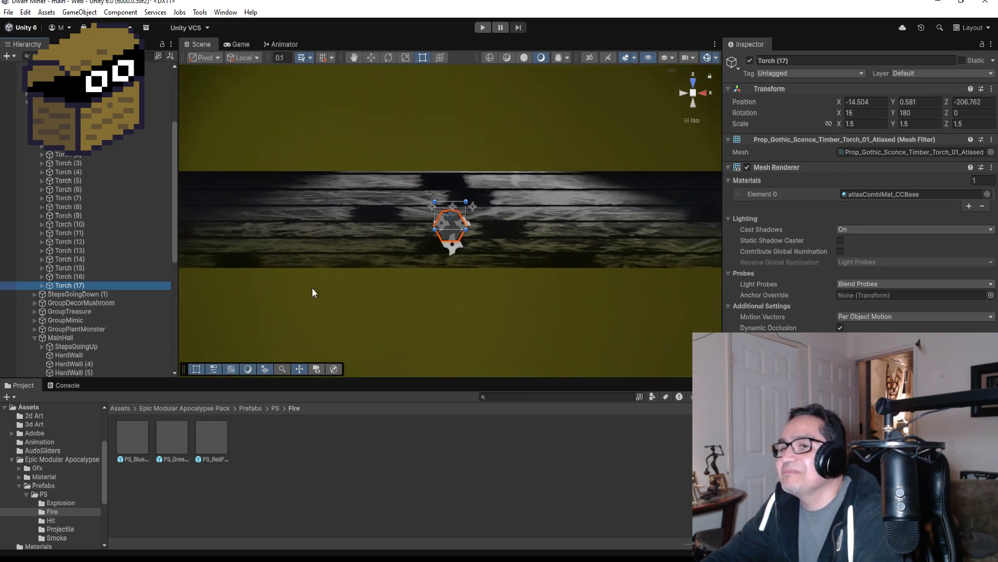
pyautogui.scroll(-5, 125, 234)
pyautogui.scroll(10, 117, 219)
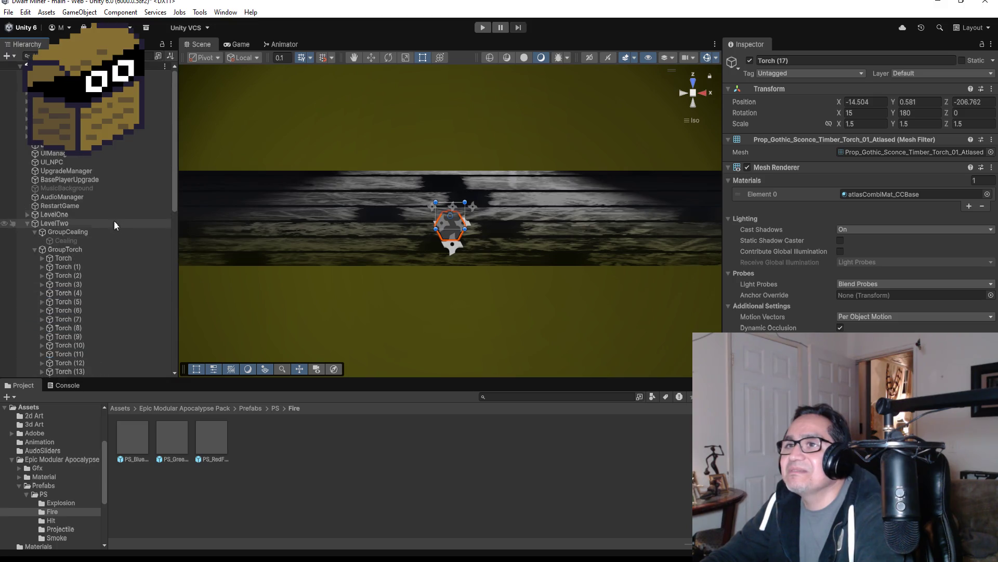
pyautogui.doubleClick(73, 257)
pyautogui.scroll(-8, 504, 326)
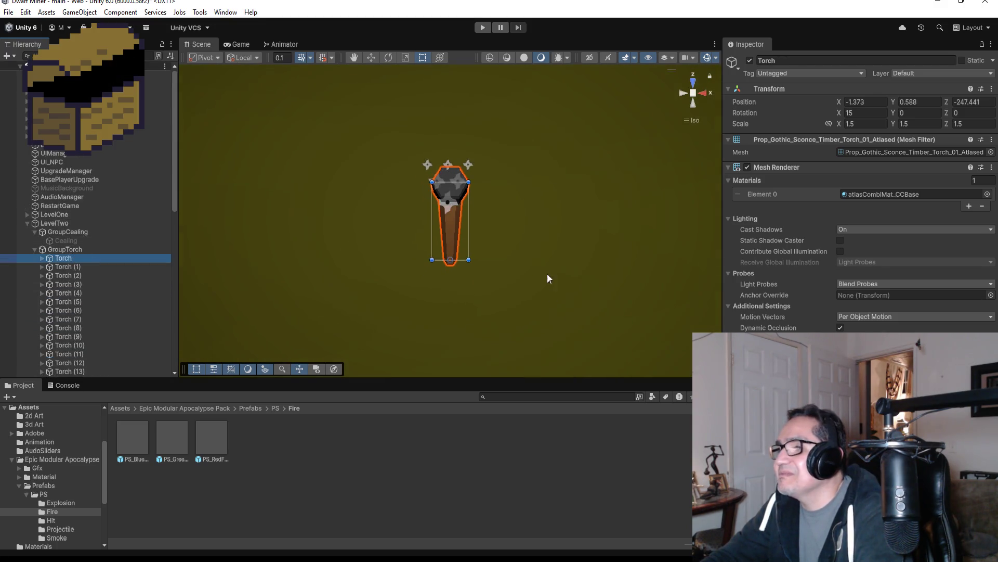
pyautogui.scroll(-8, 517, 259)
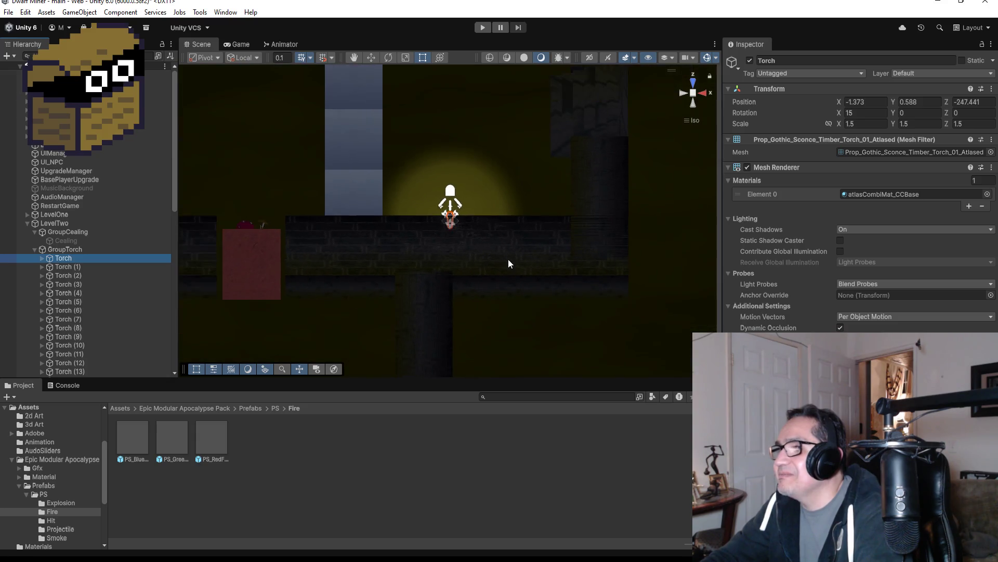
pyautogui.scroll(-8, 503, 259)
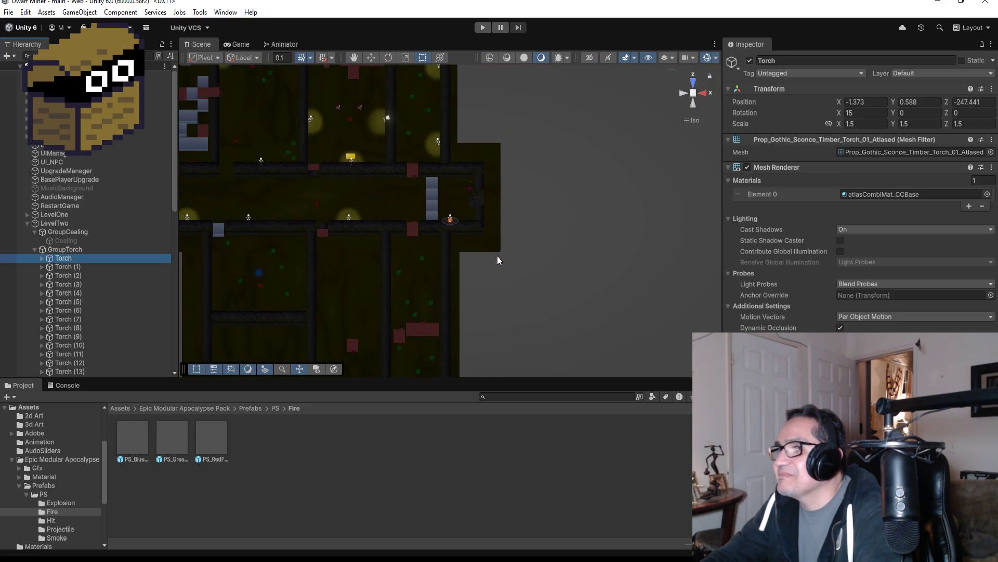
pyautogui.scroll(-1, 497, 257)
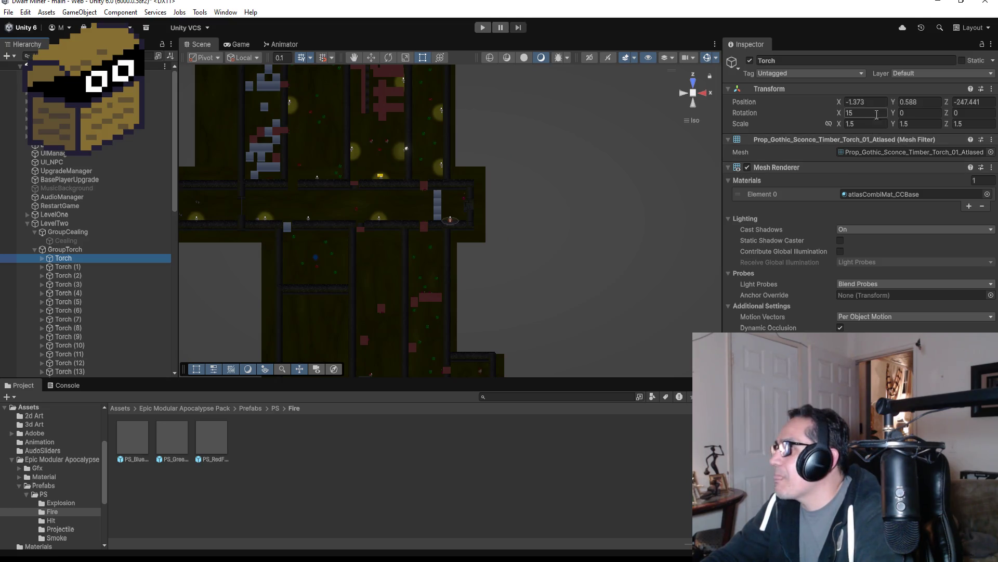
pyautogui.click(859, 113)
pyautogui.write('0')
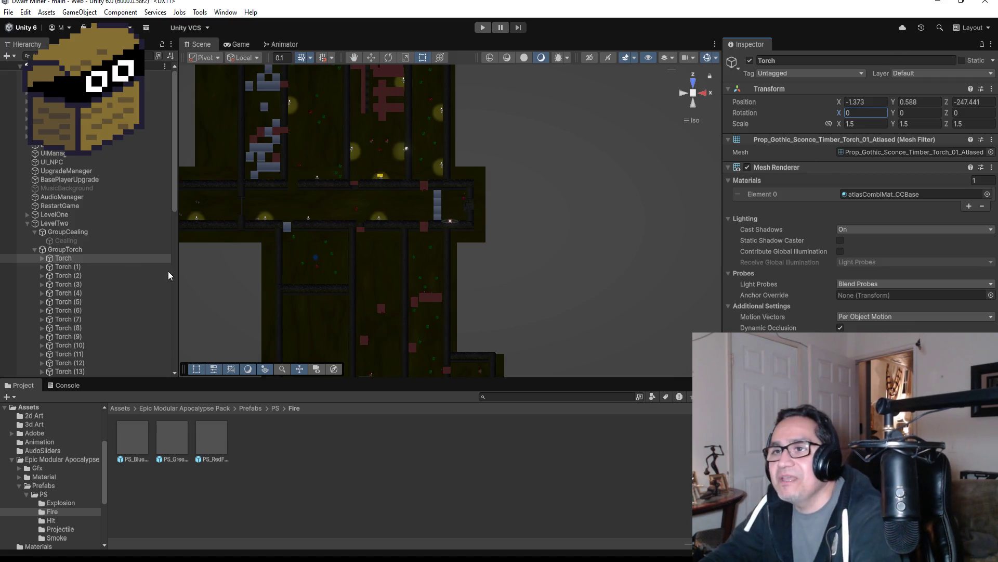
# Step: Move the torch down the corridor toward the wall and centre the view on it
pyautogui.click(369, 58)
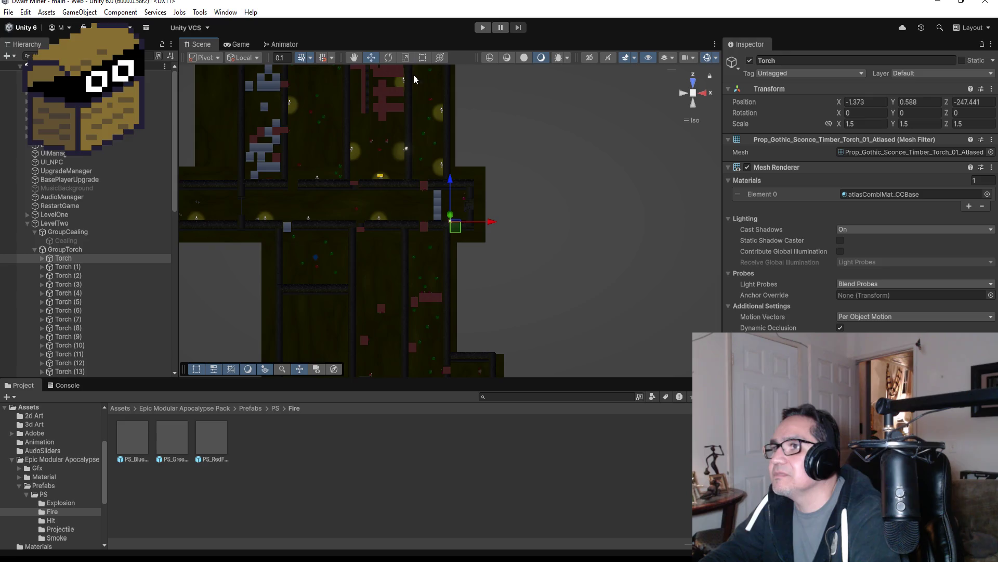
pyautogui.moveTo(450, 180); pyautogui.dragTo(451, 224)
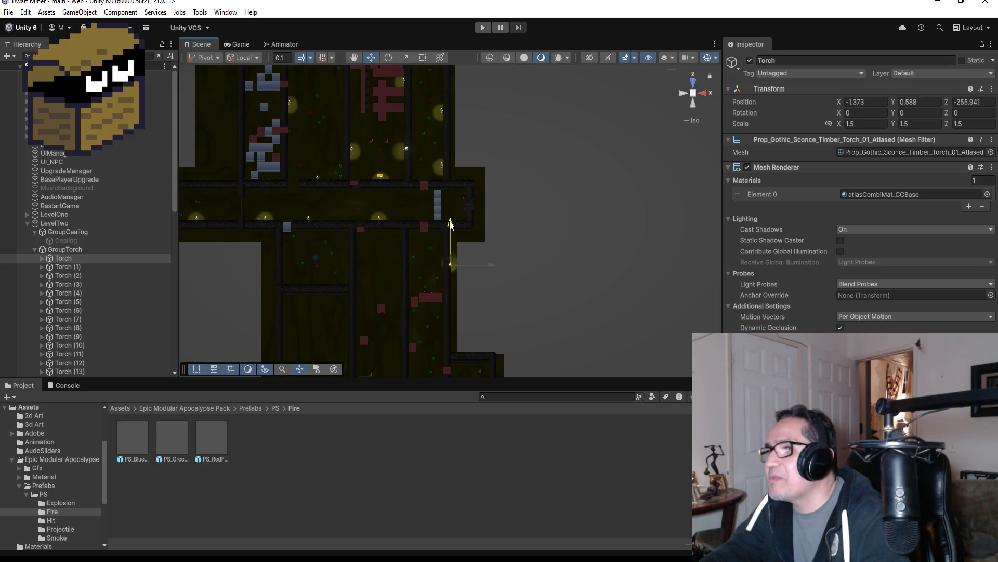
pyautogui.scroll(5, 508, 257)
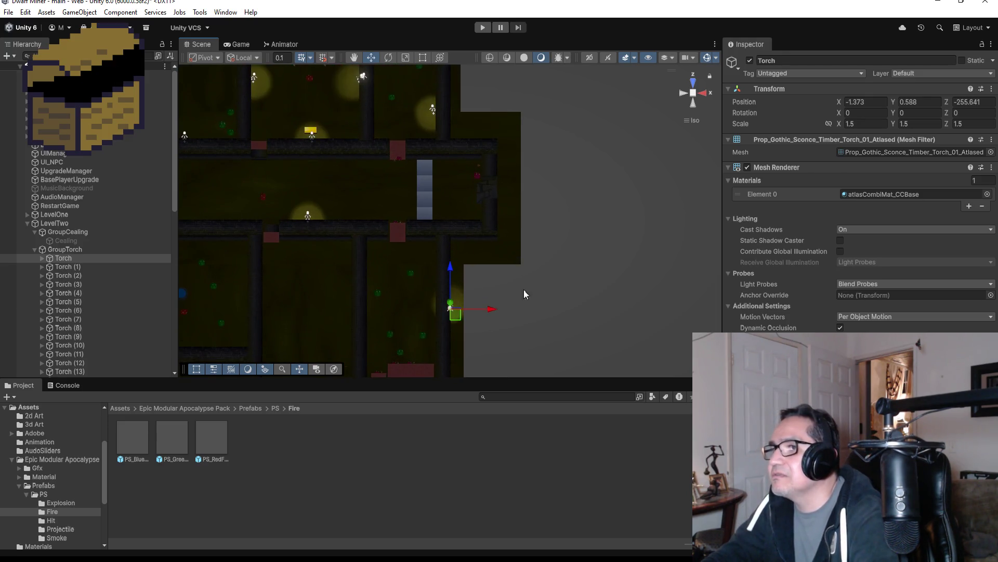
pyautogui.moveTo(489, 312); pyautogui.dragTo(470, 311)
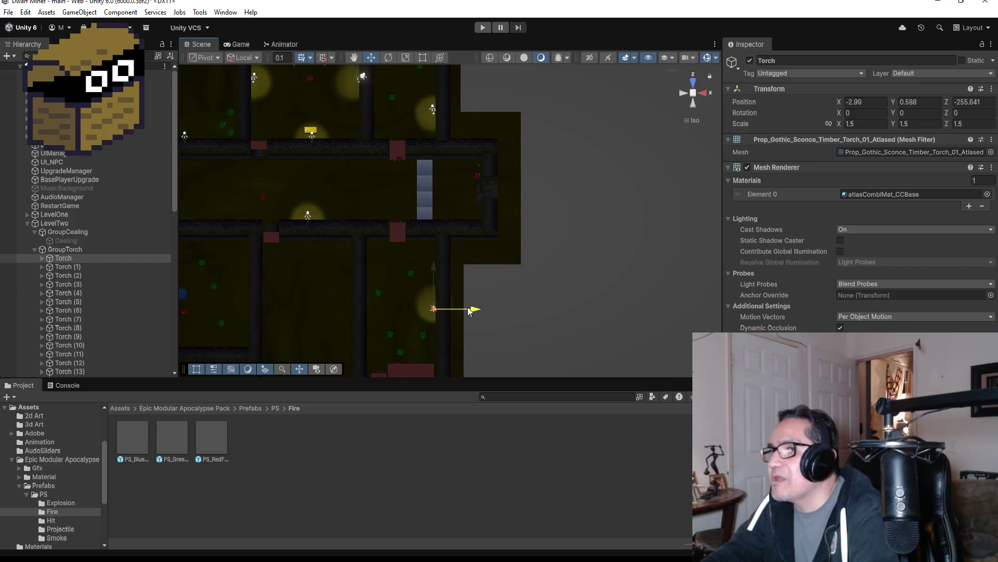
pyautogui.press('f')
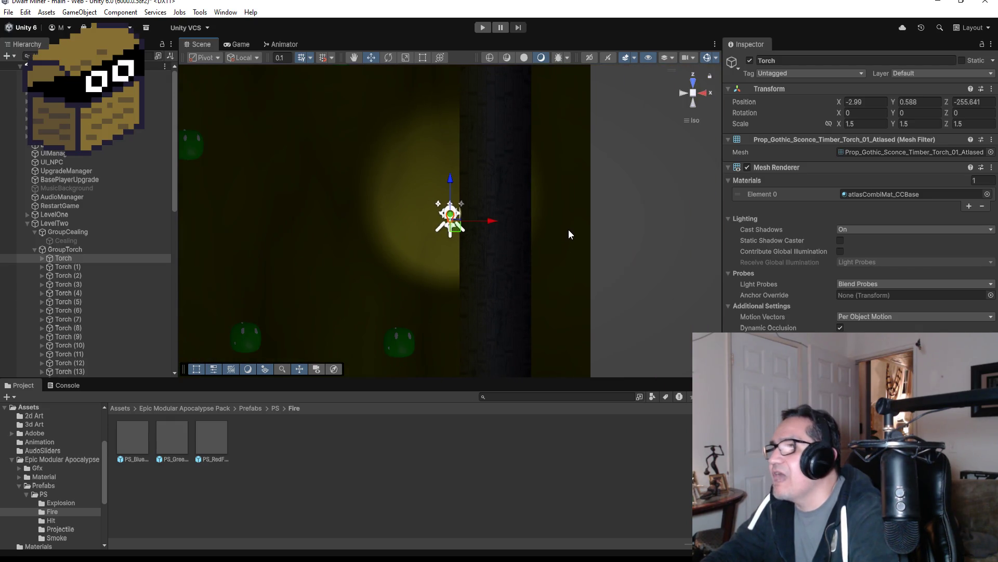
# Step: Set the torch's Y rotation to -90 so it faces the other way
pyautogui.click(857, 113)
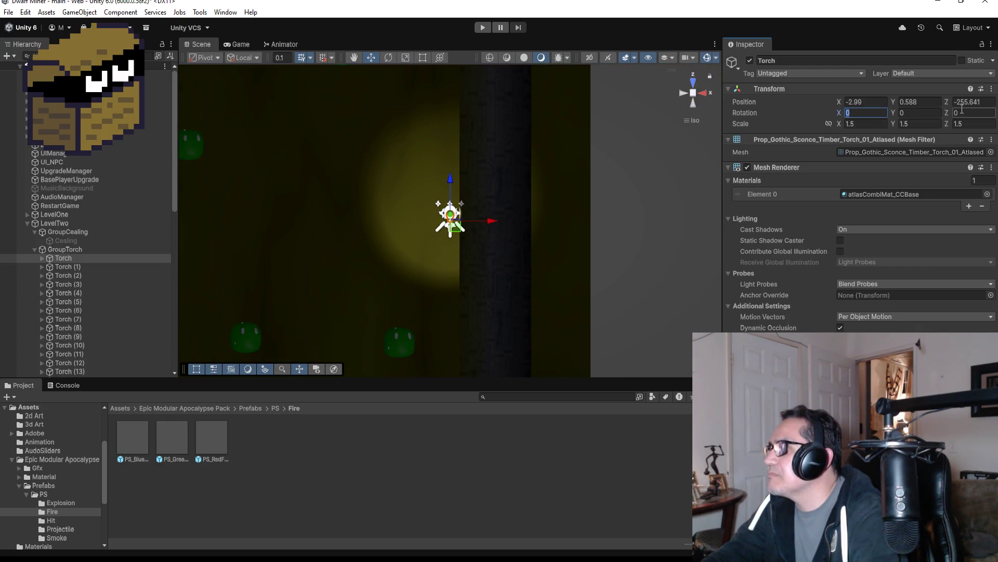
pyautogui.click(933, 112)
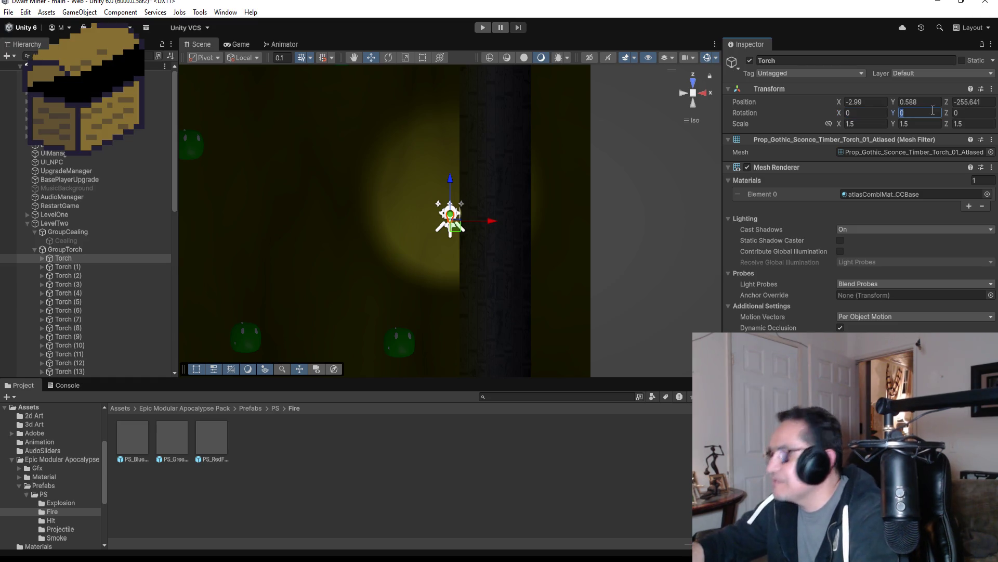
pyautogui.write('90')
pyautogui.press('BackSpace')
pyautogui.press('BackSpace')
pyautogui.write('-90')
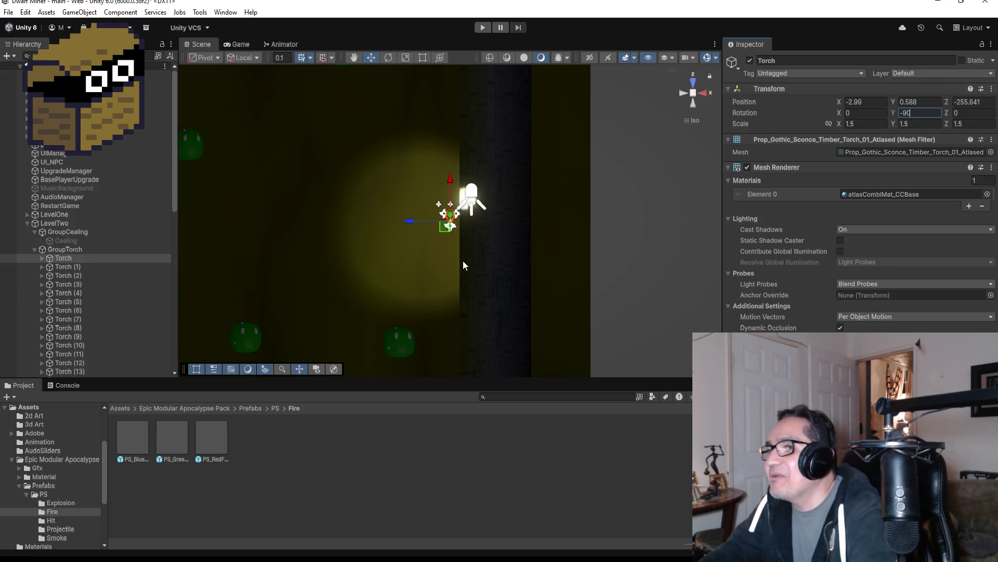
# Step: Slide the torch flush against the corridor wall at about X -2.806
pyautogui.moveTo(410, 223); pyautogui.dragTo(443, 220)
pyautogui.press('f')
pyautogui.scroll(-5, 551, 230)
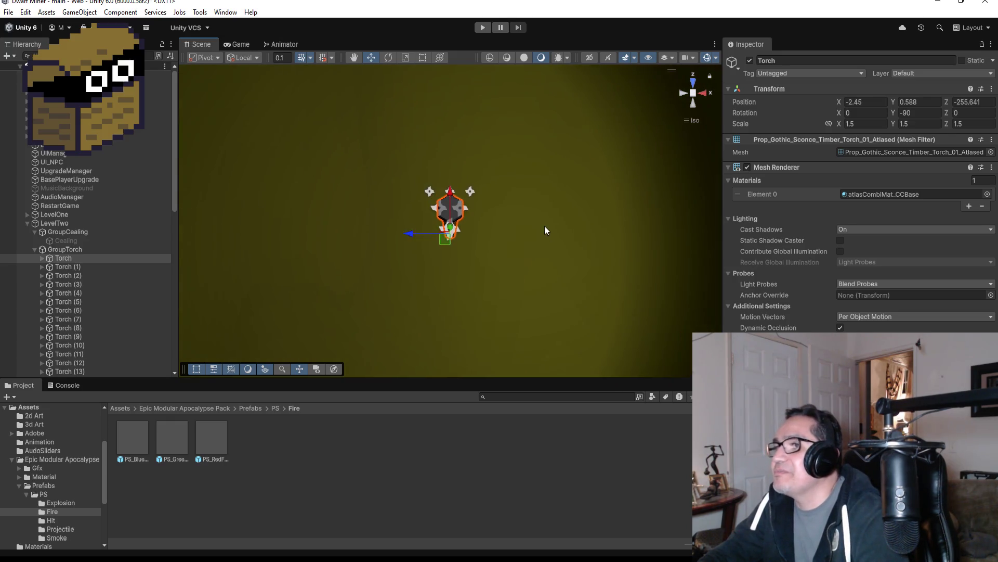
pyautogui.scroll(-3, 523, 231)
pyautogui.moveTo(517, 263); pyautogui.dragTo(499, 196)
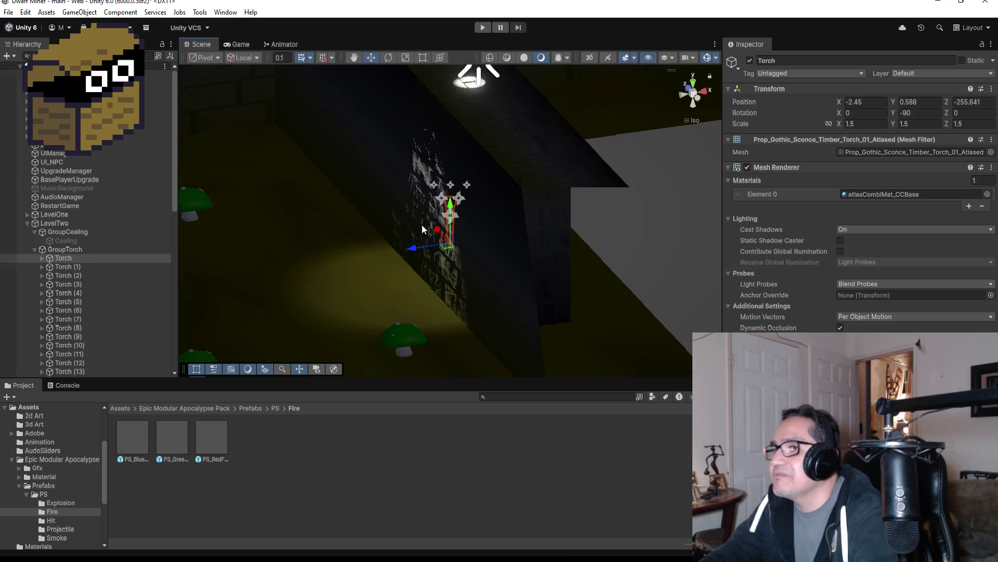
pyautogui.moveTo(408, 245)
pyautogui.mouseDown()
pyautogui.moveTo(367, 260)
pyautogui.moveTo(391, 256)
pyautogui.mouseUp()
pyautogui.moveTo(515, 206)
pyautogui.mouseDown()
pyautogui.moveTo(495, 236)
pyautogui.moveTo(572, 208)
pyautogui.mouseUp()
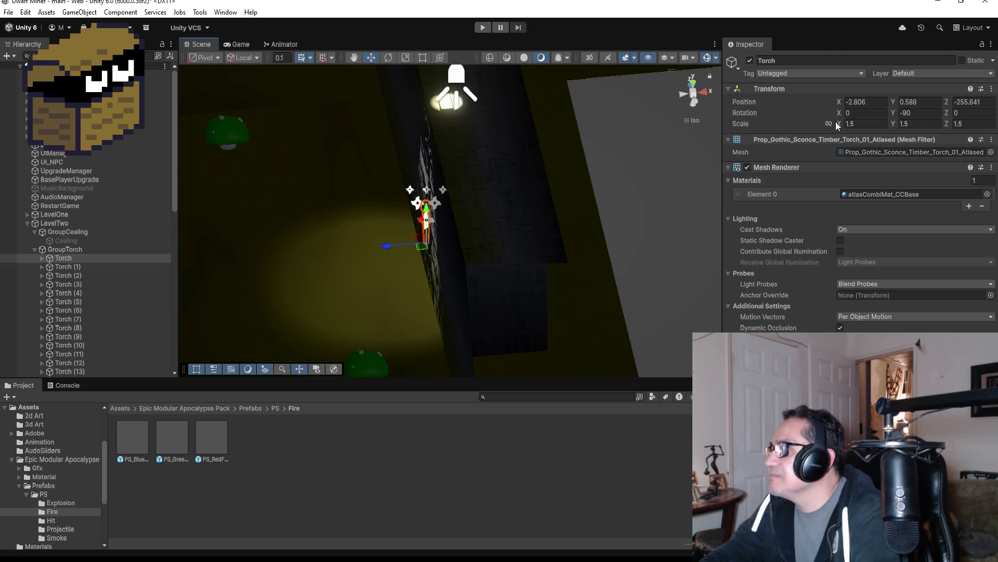
# Step: Set the torch's X rotation to 15, checking the tilt from top-down and angled views
pyautogui.click(859, 113)
pyautogui.write('15')
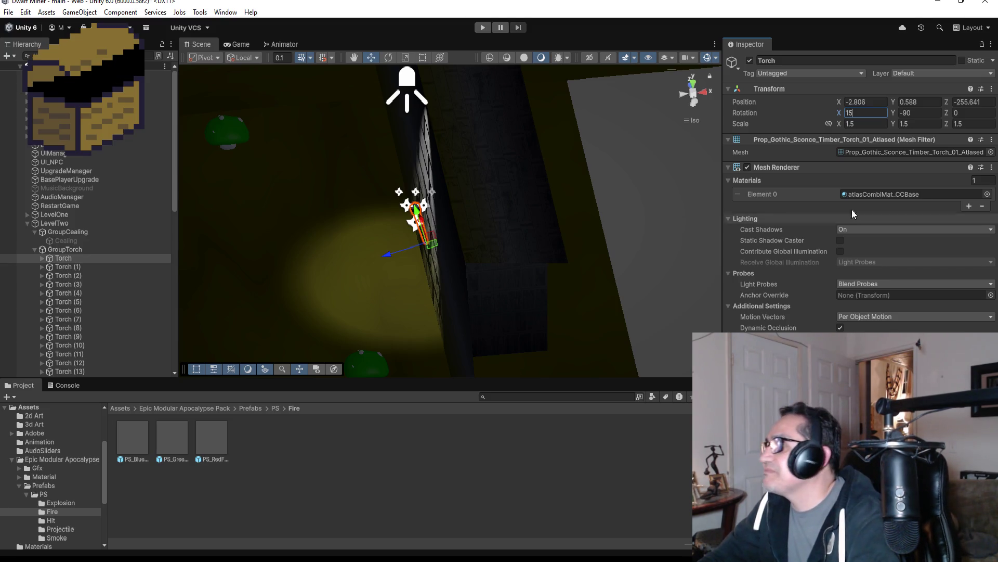
pyautogui.press('BackSpace')
pyautogui.press('BackSpace')
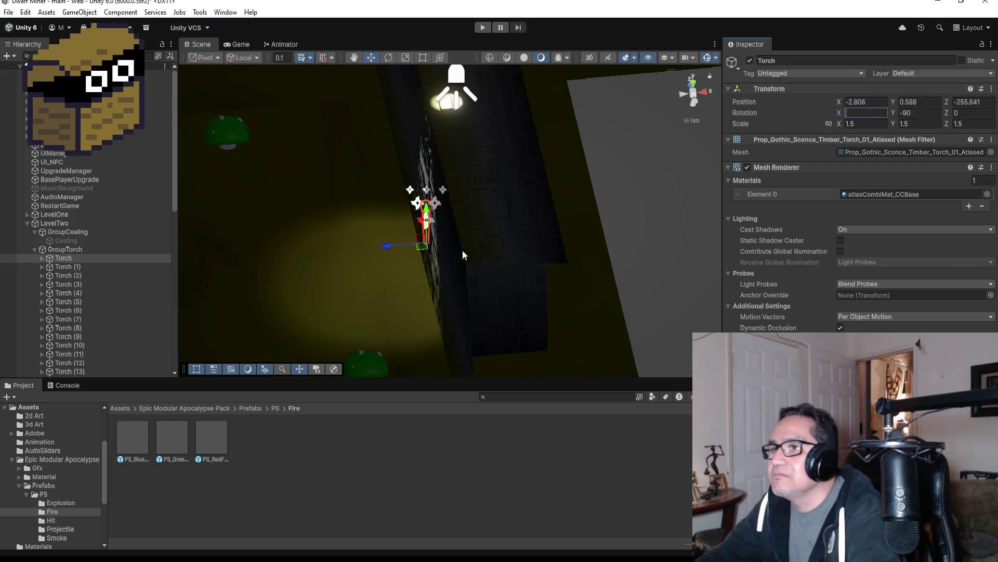
pyautogui.click(693, 84)
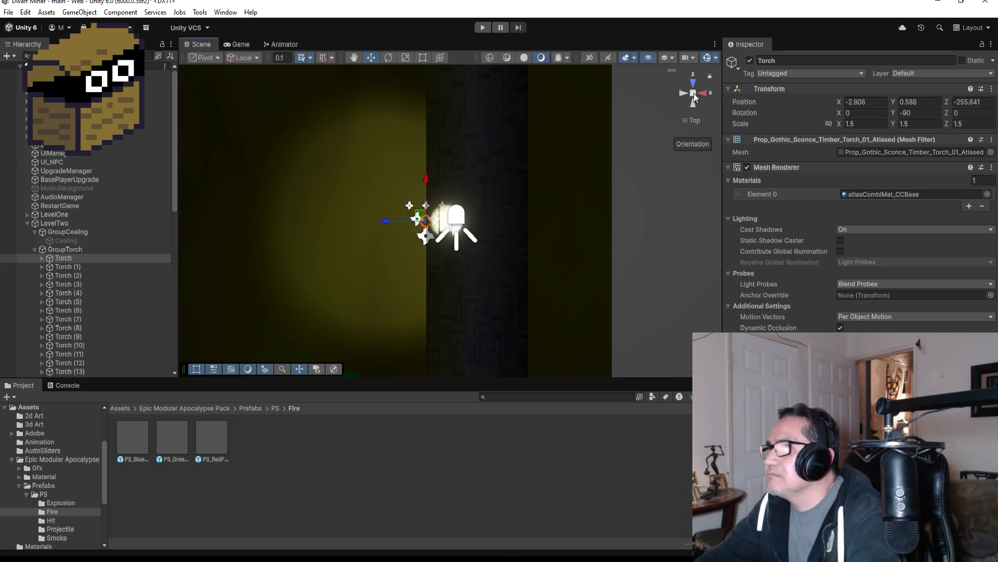
pyautogui.moveTo(510, 282)
pyautogui.mouseDown()
pyautogui.moveTo(504, 326)
pyautogui.moveTo(490, 218)
pyautogui.moveTo(504, 103)
pyautogui.mouseUp()
pyautogui.click(872, 111)
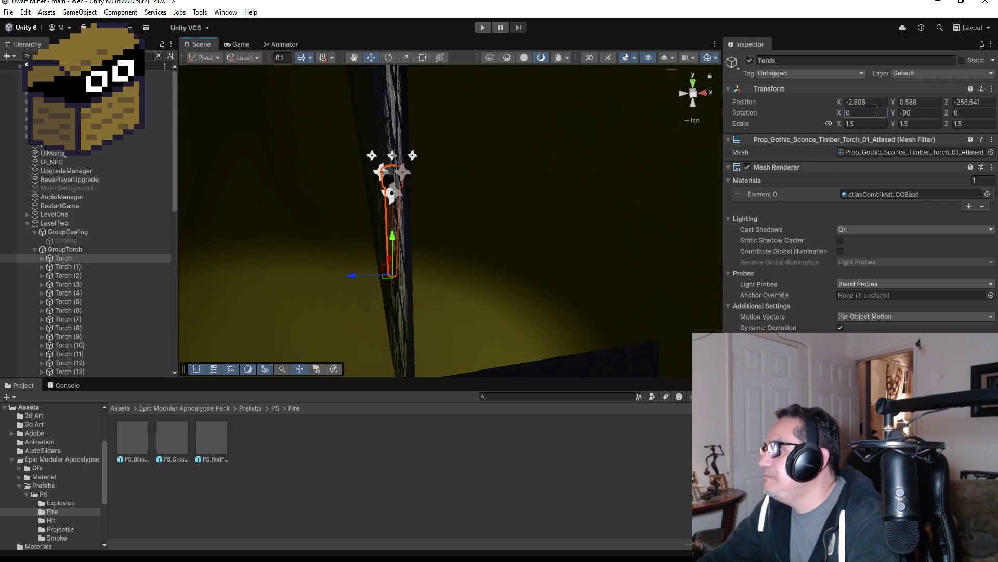
pyautogui.write('15')
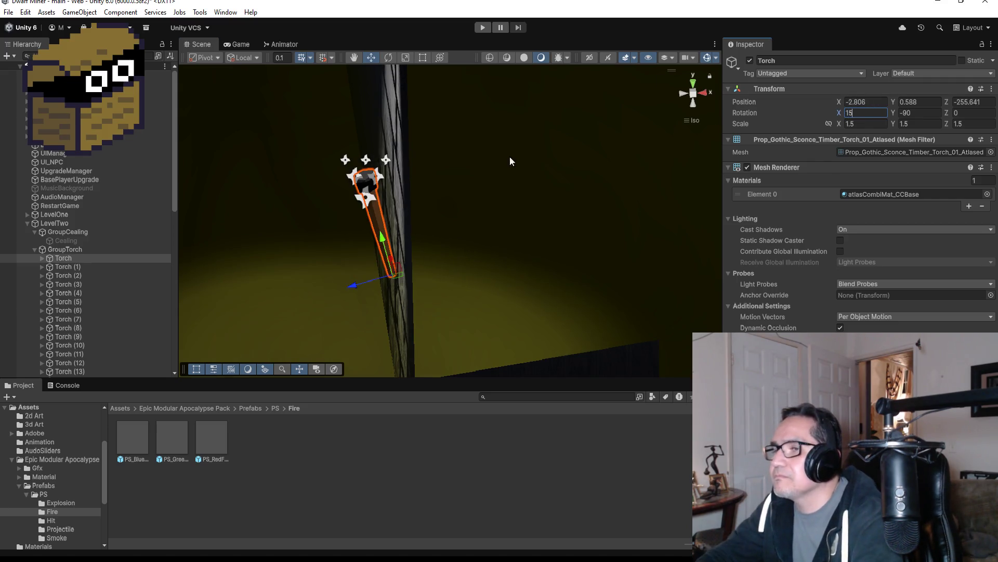
pyautogui.click(693, 83)
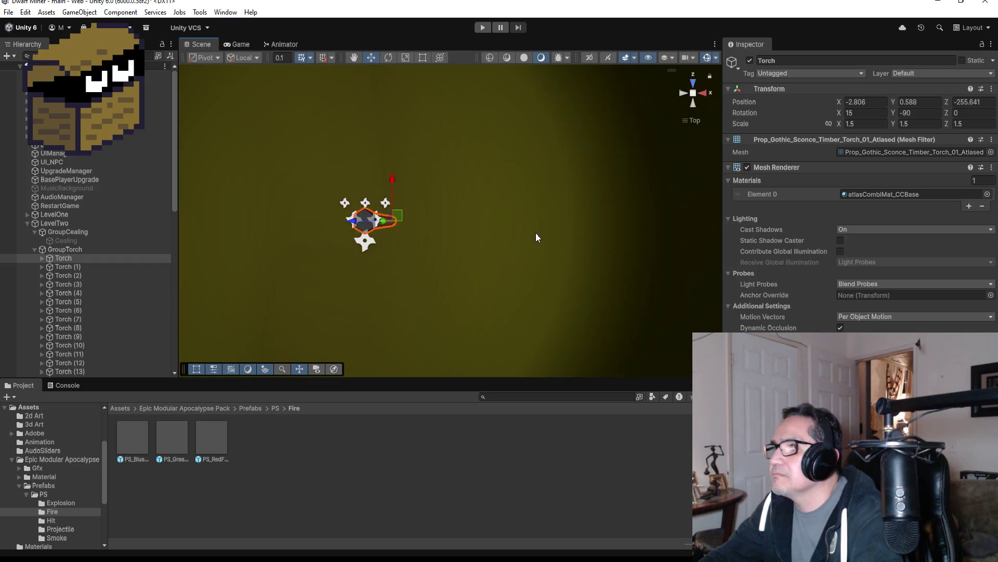
pyautogui.press('f')
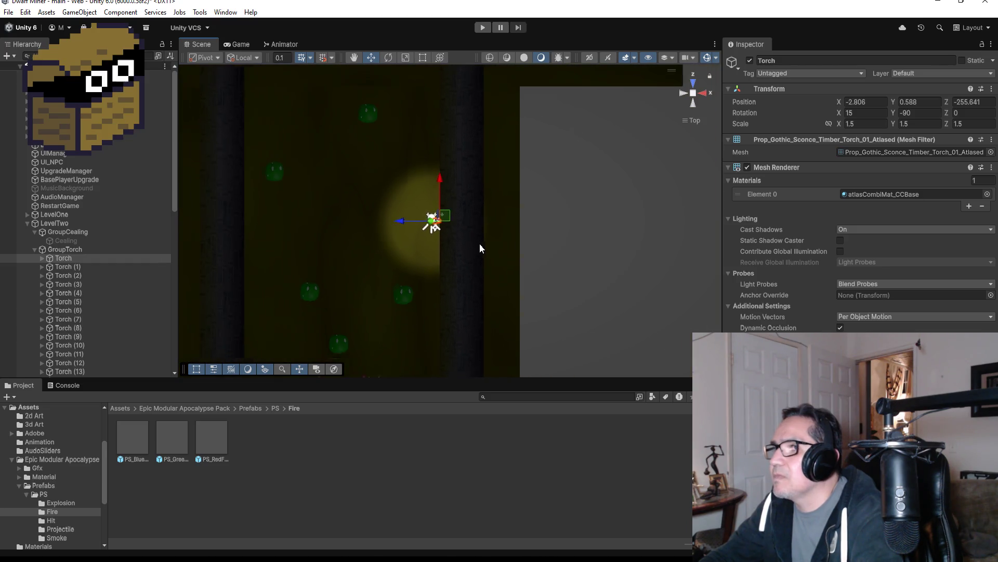
pyautogui.scroll(-8, 482, 244)
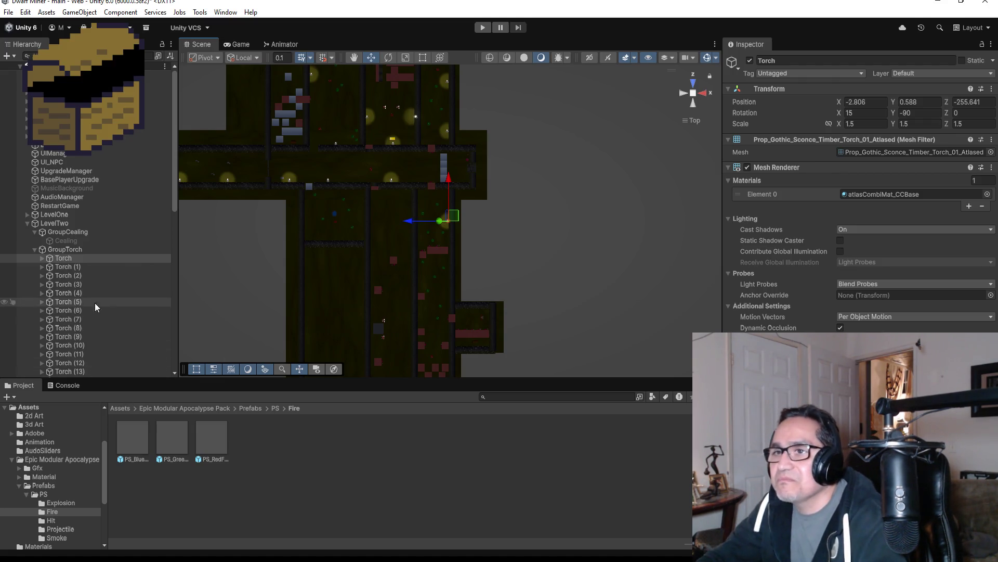
# Step: Duplicate the Torch as Torch (18) and move it down the corridor to about Z -274.64
pyautogui.click(68, 258)
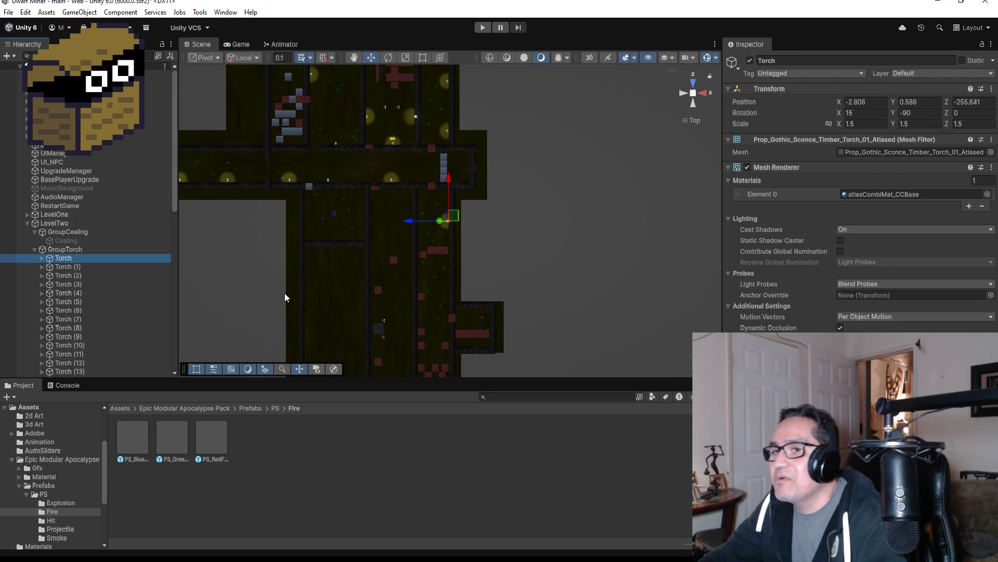
pyautogui.hotkey('ctrl', 'd')
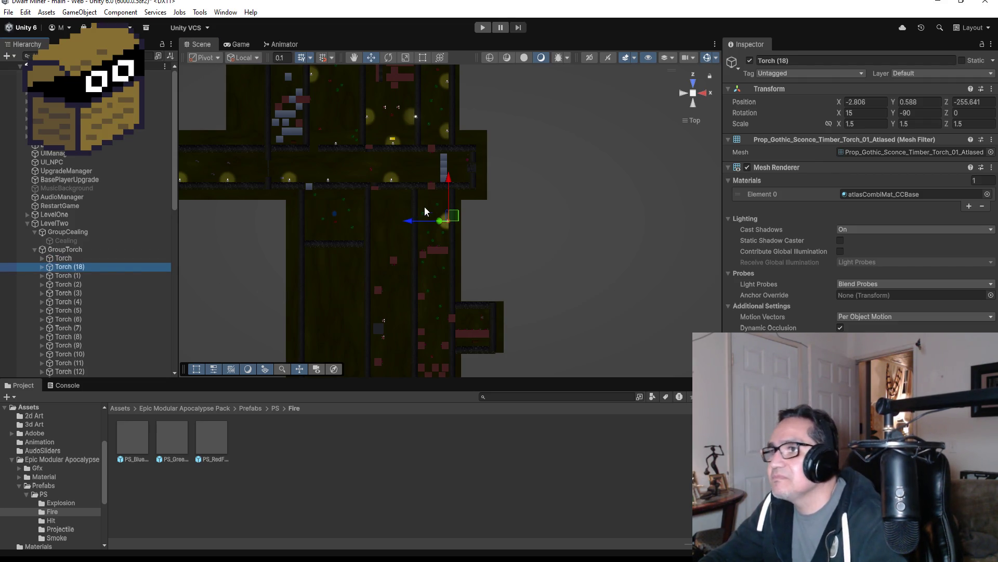
pyautogui.moveTo(451, 182)
pyautogui.mouseDown()
pyautogui.moveTo(453, 293)
pyautogui.moveTo(458, 264)
pyautogui.moveTo(463, 270)
pyautogui.mouseUp()
pyautogui.press('f')
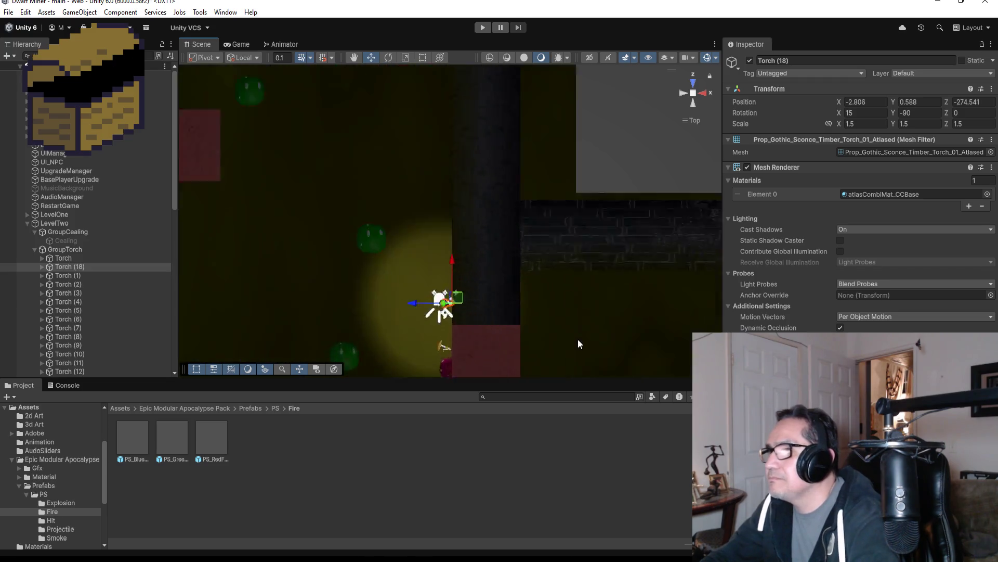
pyautogui.scroll(-8, 607, 297)
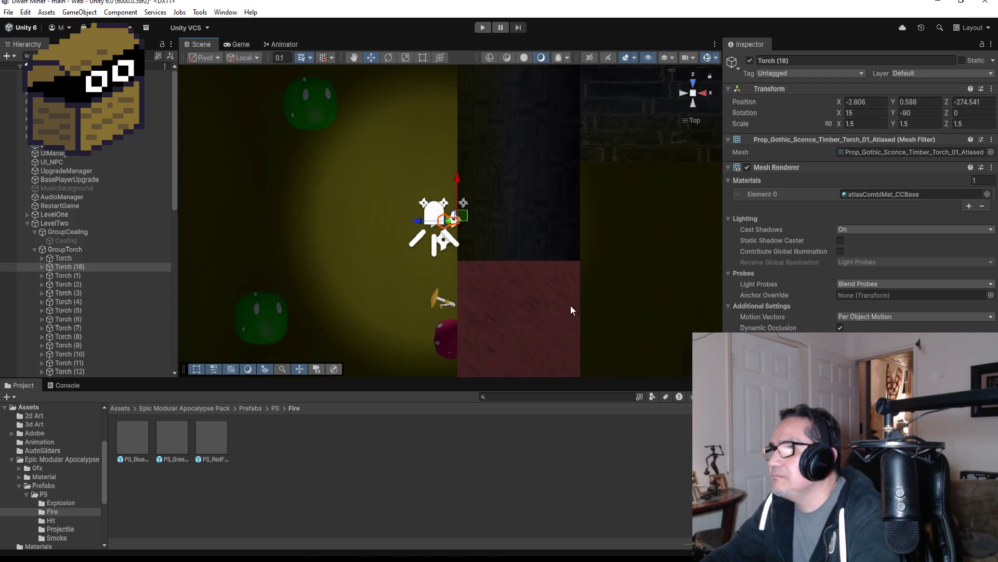
pyautogui.scroll(-1, 485, 238)
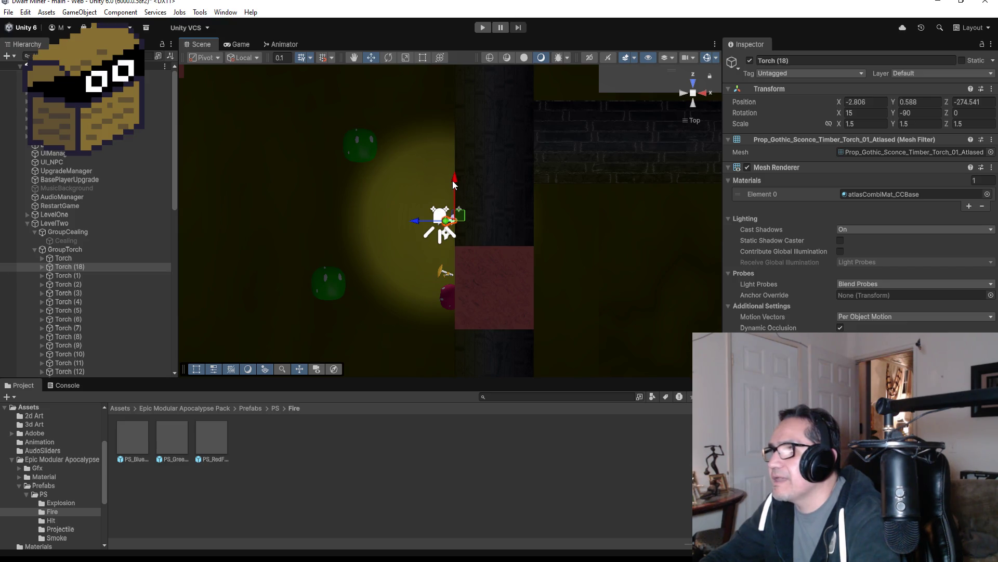
pyautogui.moveTo(452, 179); pyautogui.dragTo(454, 186)
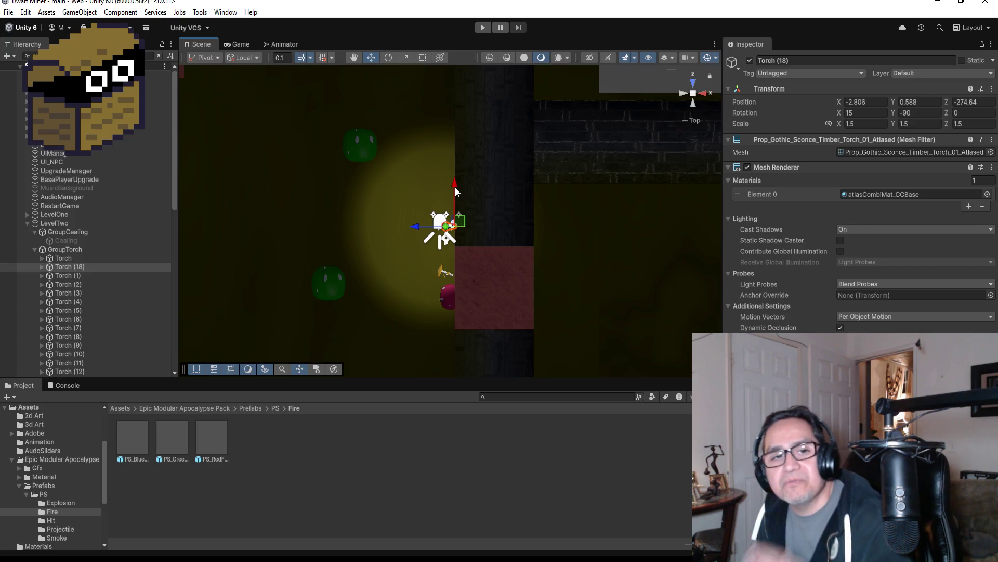
pyautogui.scroll(-5, 586, 230)
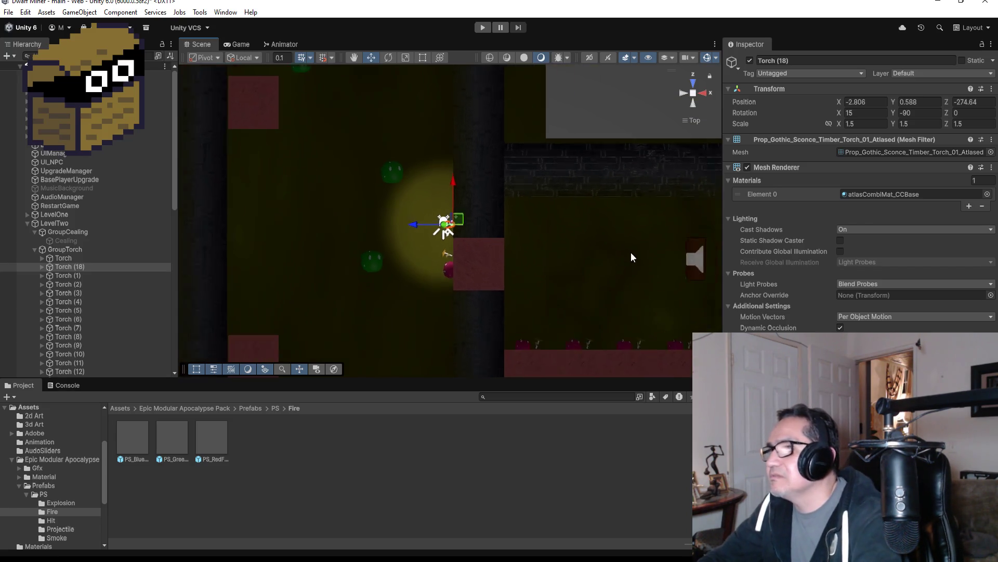
pyautogui.scroll(-8, 524, 229)
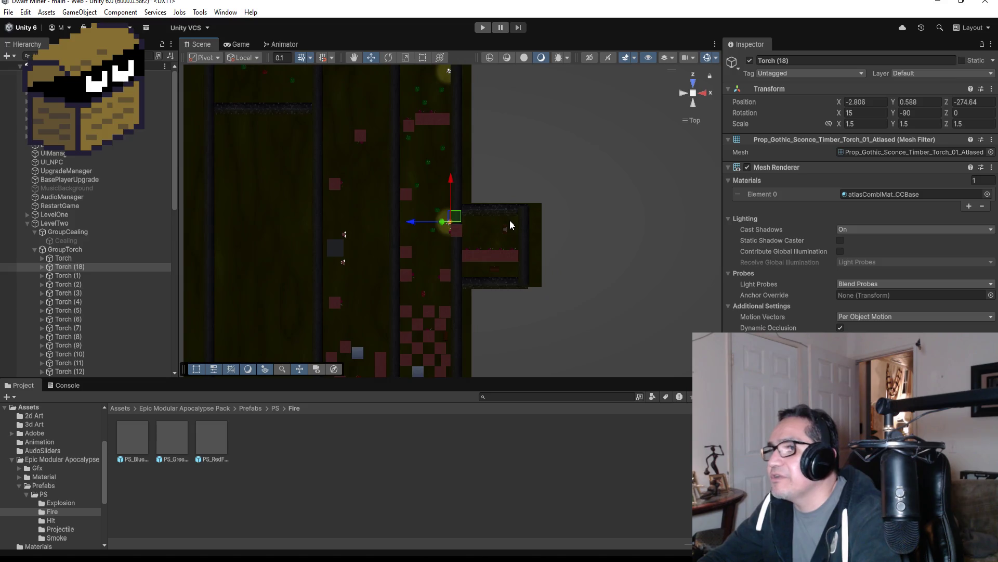
pyautogui.scroll(-1, 474, 291)
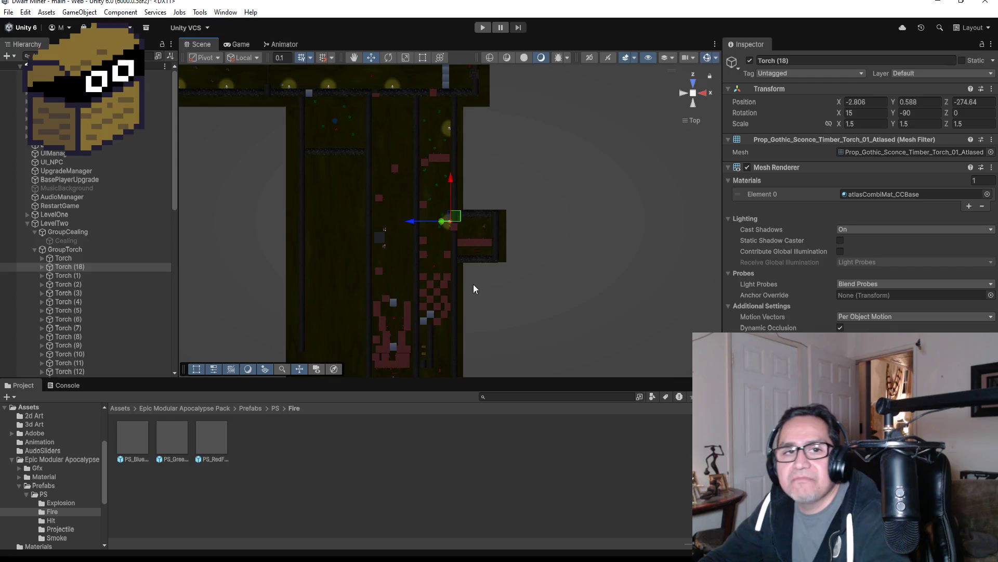
pyautogui.click(70, 267)
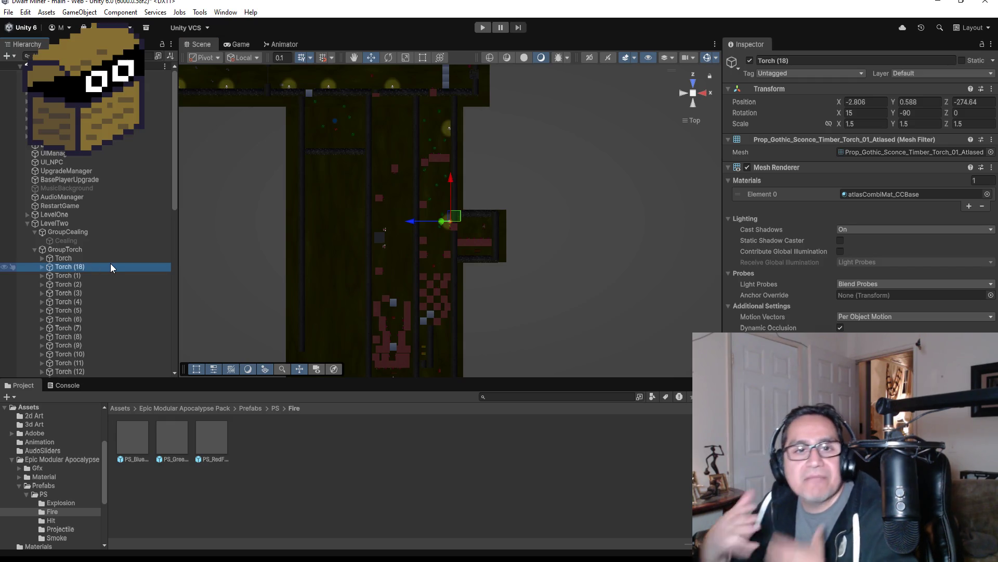
# Step: Duplicate Torch (18) as Torch (19) at about Z -310.48, then duplicate again as Torch (20)
pyautogui.hotkey('ctrl', 'd')
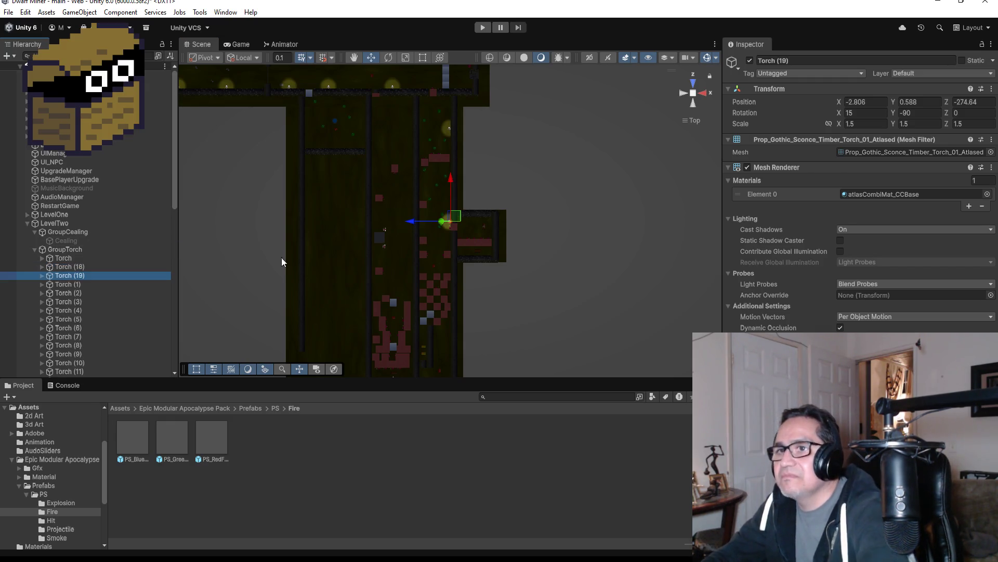
pyautogui.moveTo(449, 178); pyautogui.dragTo(457, 317)
pyautogui.press('f')
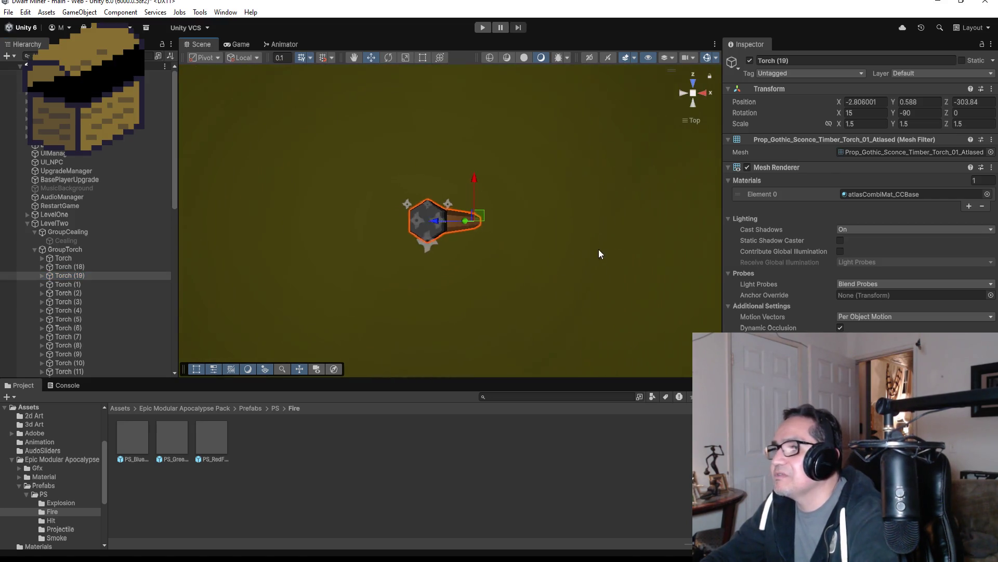
pyautogui.scroll(3, 598, 244)
pyautogui.scroll(-10, 589, 253)
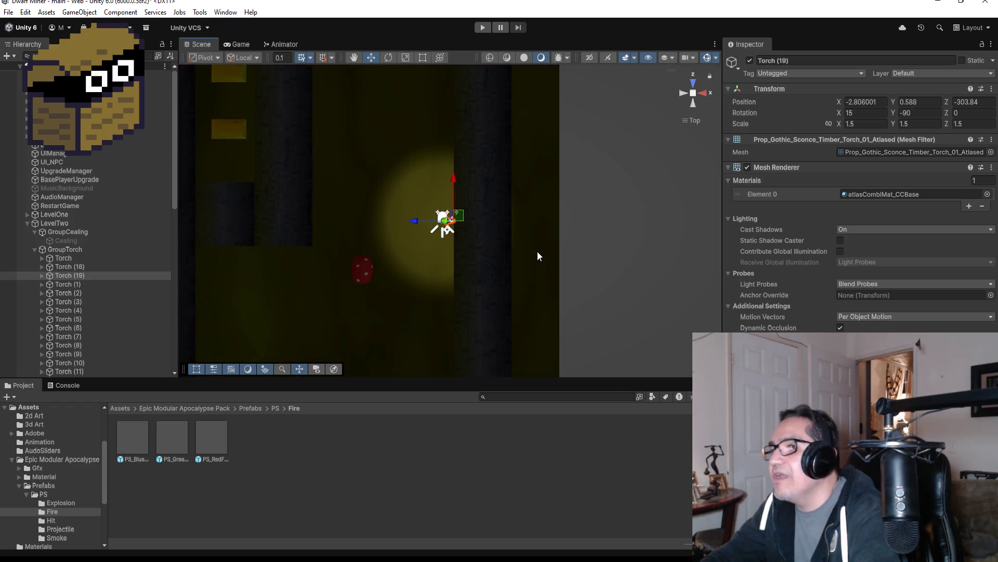
pyautogui.scroll(-3, 494, 231)
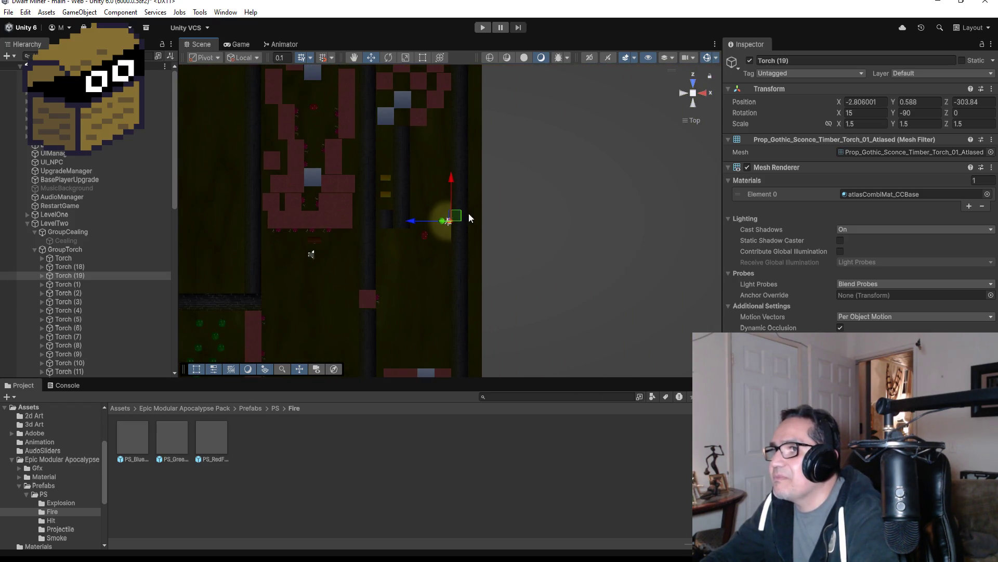
pyautogui.moveTo(449, 179); pyautogui.dragTo(443, 257)
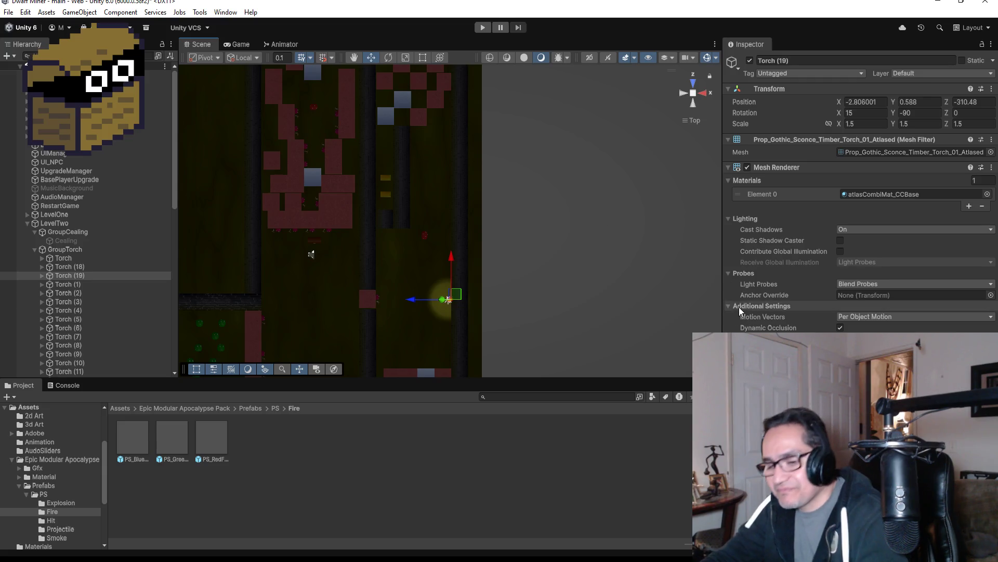
pyautogui.hotkey('ctrl', 'd')
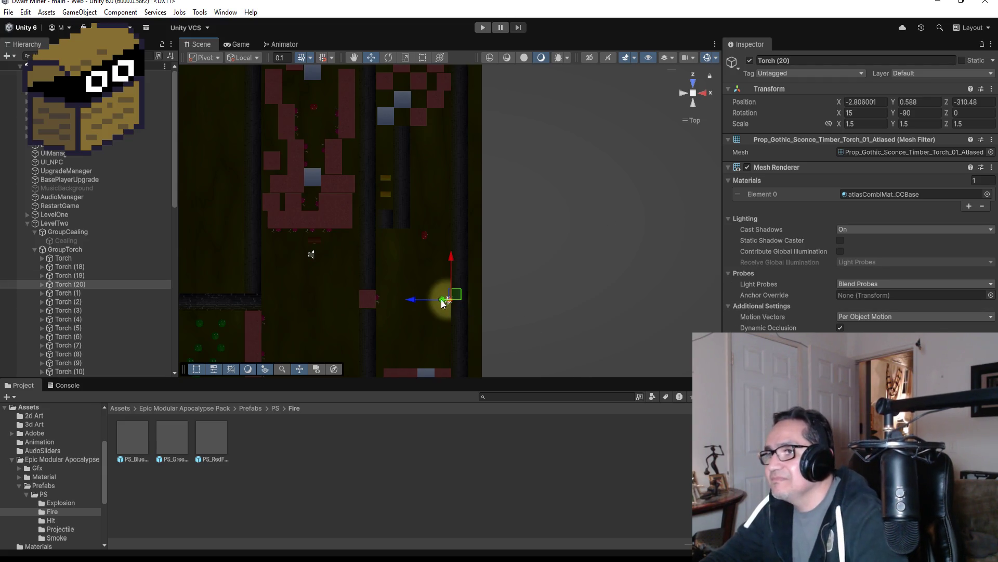
# Step: Move Torch (20) toward the opposite wall, then delete it and select Torch (19)
pyautogui.moveTo(417, 302)
pyautogui.mouseDown()
pyautogui.moveTo(317, 295)
pyautogui.moveTo(338, 295)
pyautogui.mouseUp()
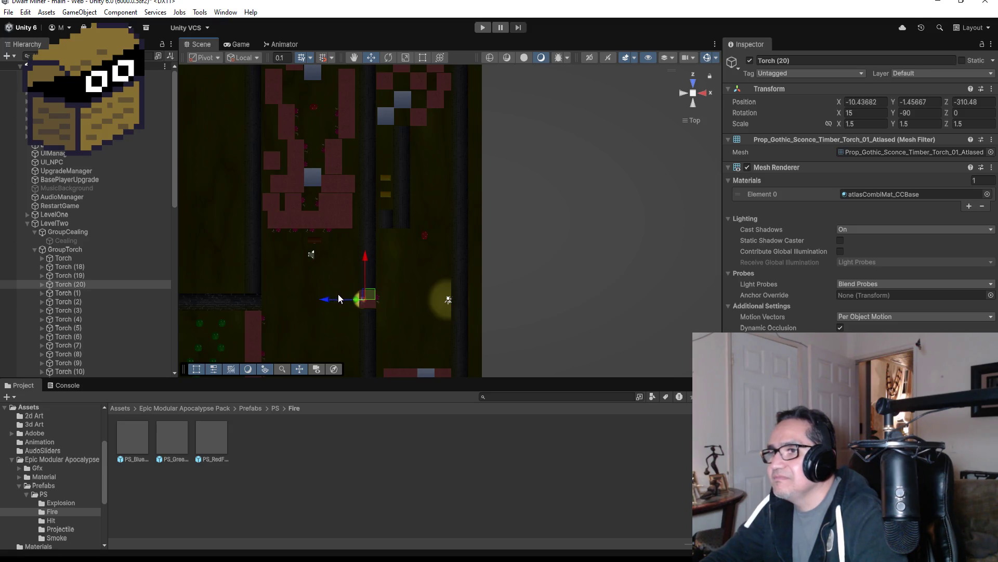
pyautogui.click(87, 286)
pyautogui.rightClick(87, 285)
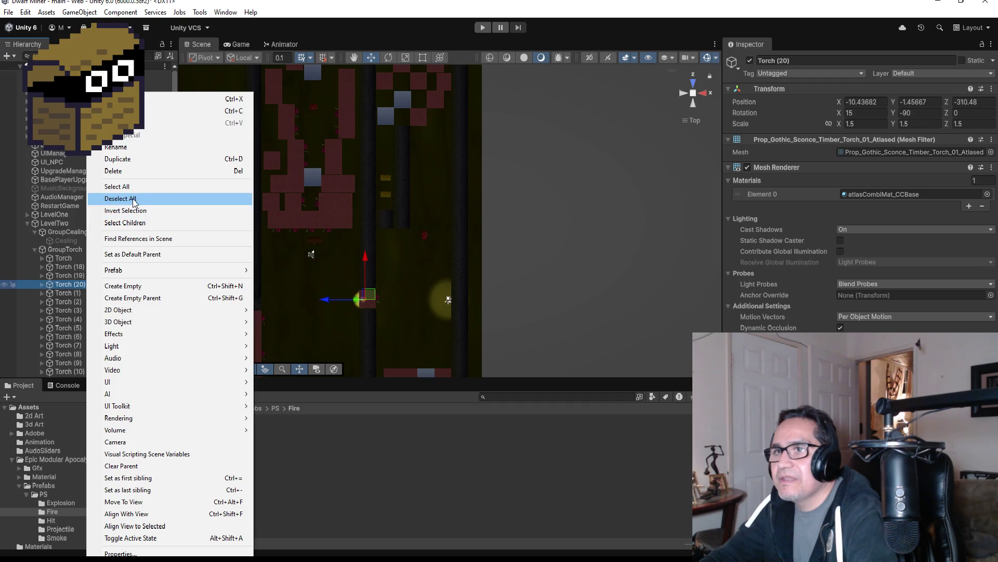
pyautogui.click(142, 172)
pyautogui.scroll(-3, 473, 300)
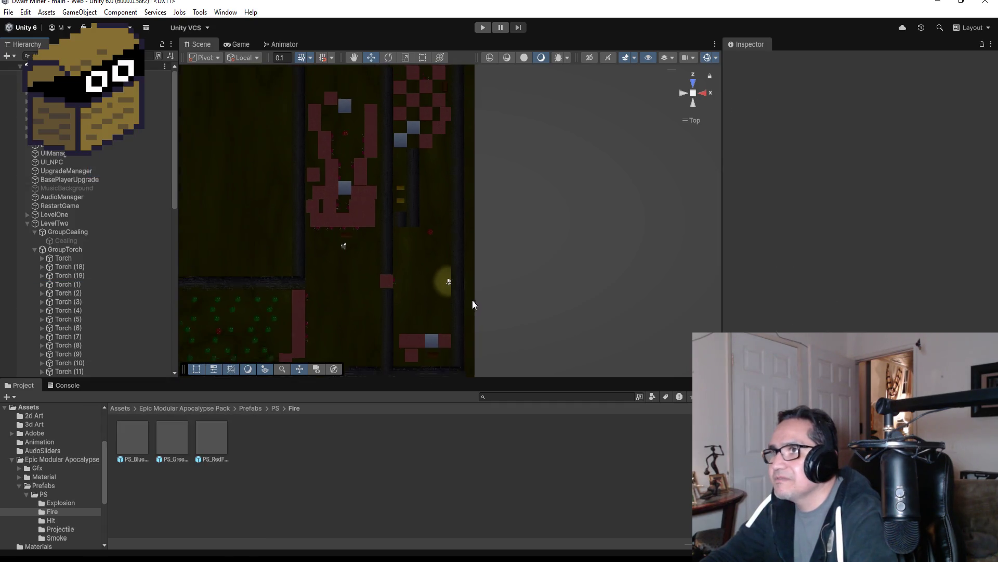
pyautogui.scroll(-2, 458, 296)
pyautogui.scroll(5, 451, 298)
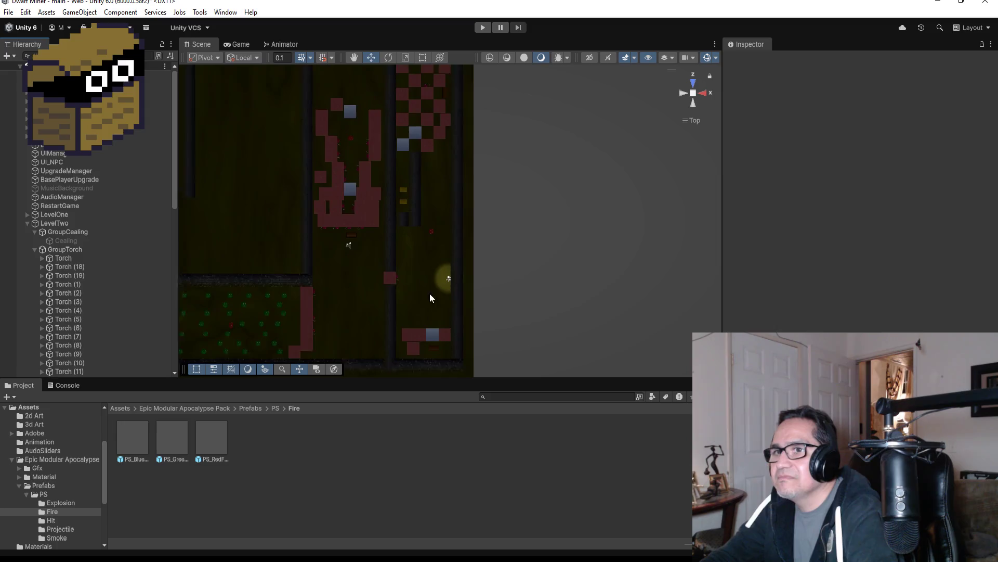
pyautogui.click(65, 275)
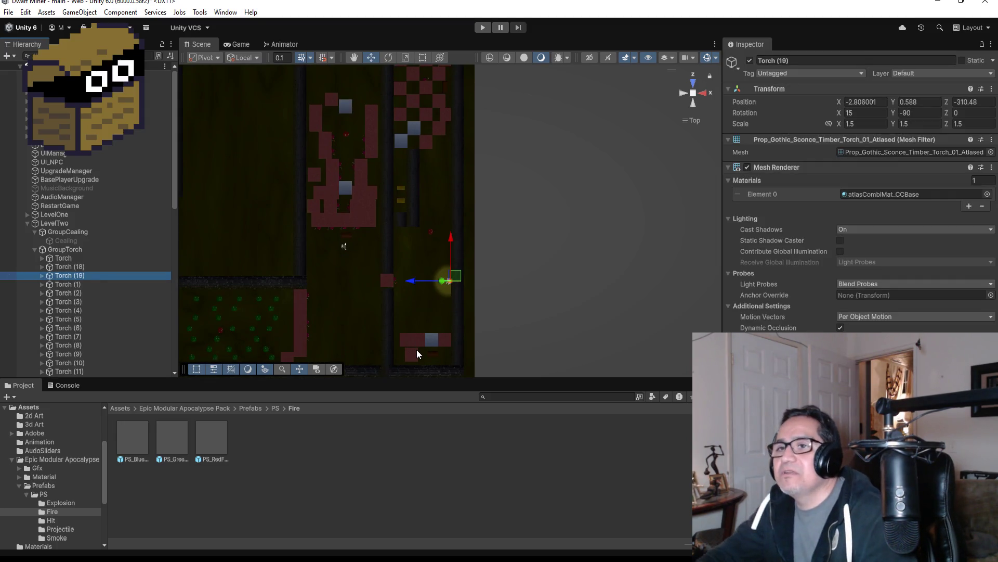
# Step: Undo a trial X rotation change on Torch (19) and duplicate it into a new Torch (20)
pyautogui.click(861, 111)
pyautogui.write('0')
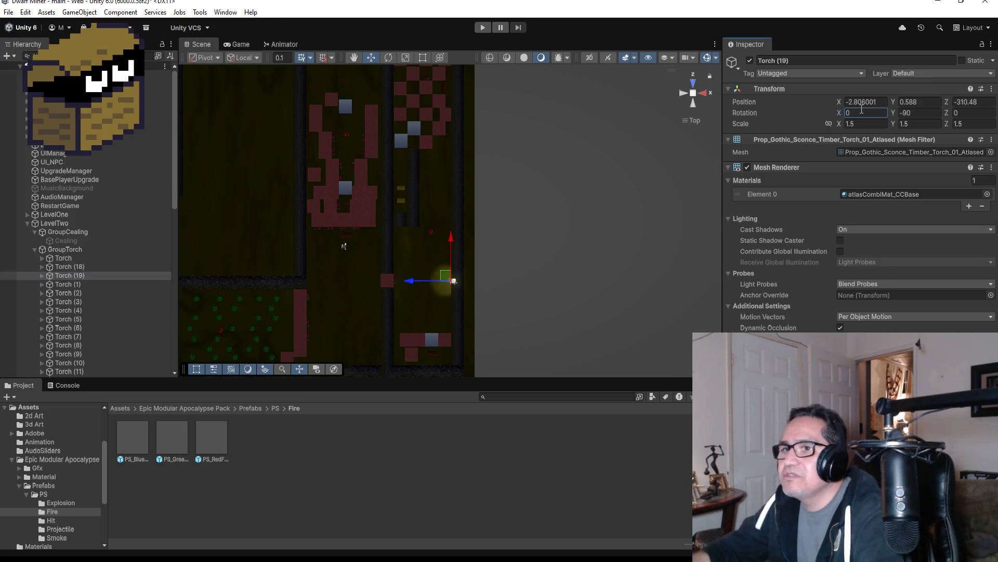
pyautogui.hotkey('ctrl', 'z')
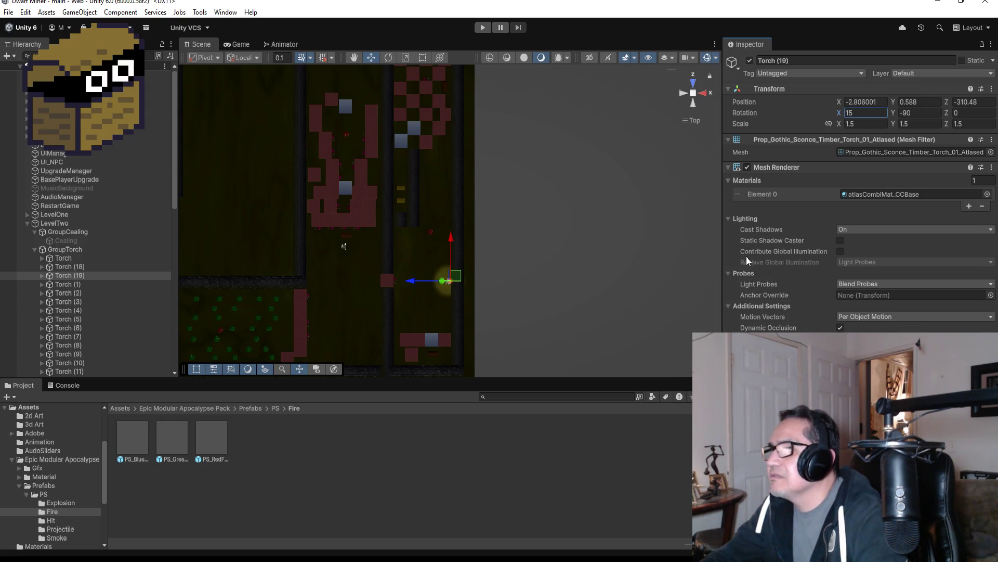
pyautogui.click(82, 275)
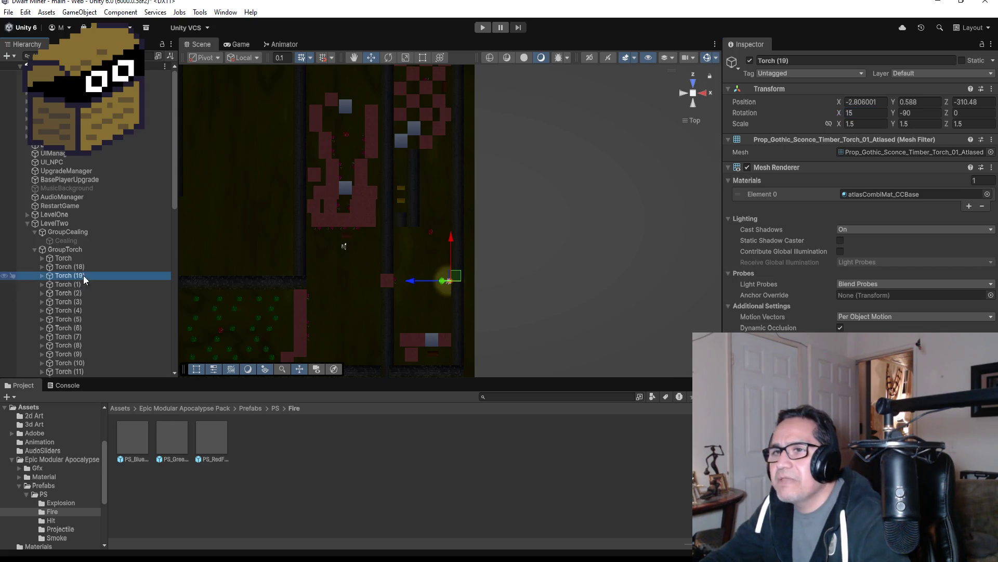
pyautogui.hotkey('ctrl', 'd')
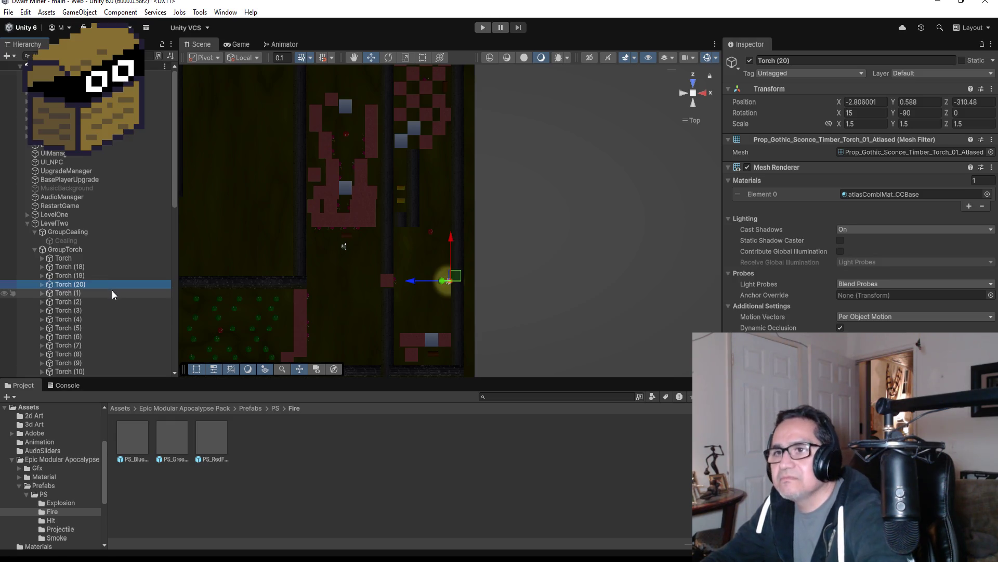
# Step: Zero Torch (20)'s X rotation and move it to the opposite wall at X -10.97, Z -306.24
pyautogui.click(855, 113)
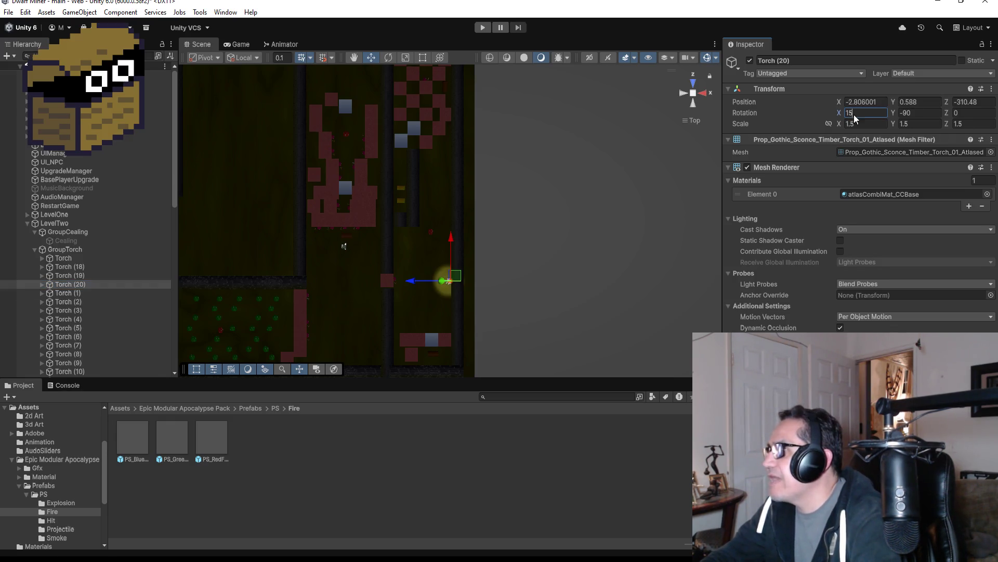
pyautogui.write('0')
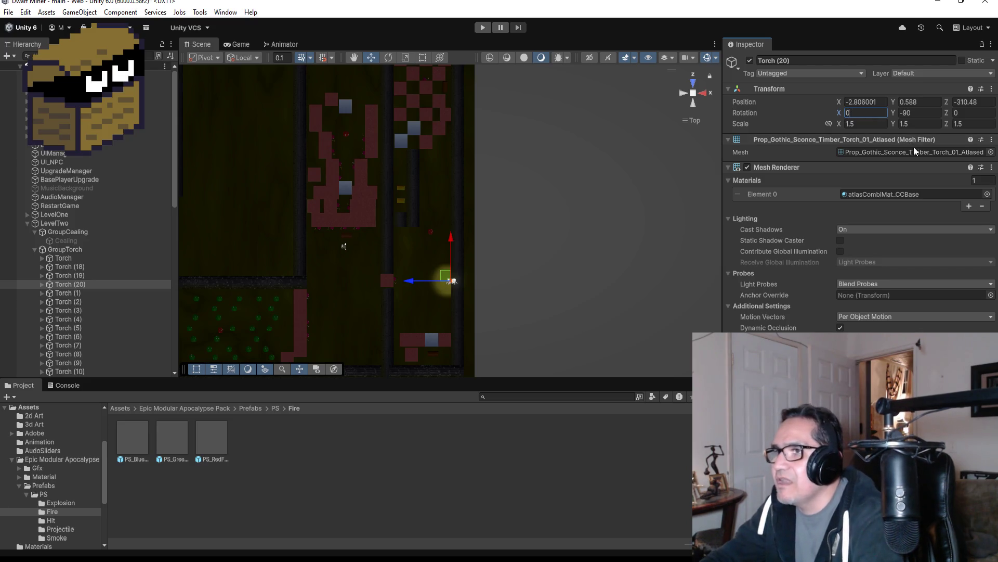
pyautogui.moveTo(411, 282)
pyautogui.mouseDown()
pyautogui.moveTo(329, 284)
pyautogui.moveTo(339, 286)
pyautogui.mouseUp()
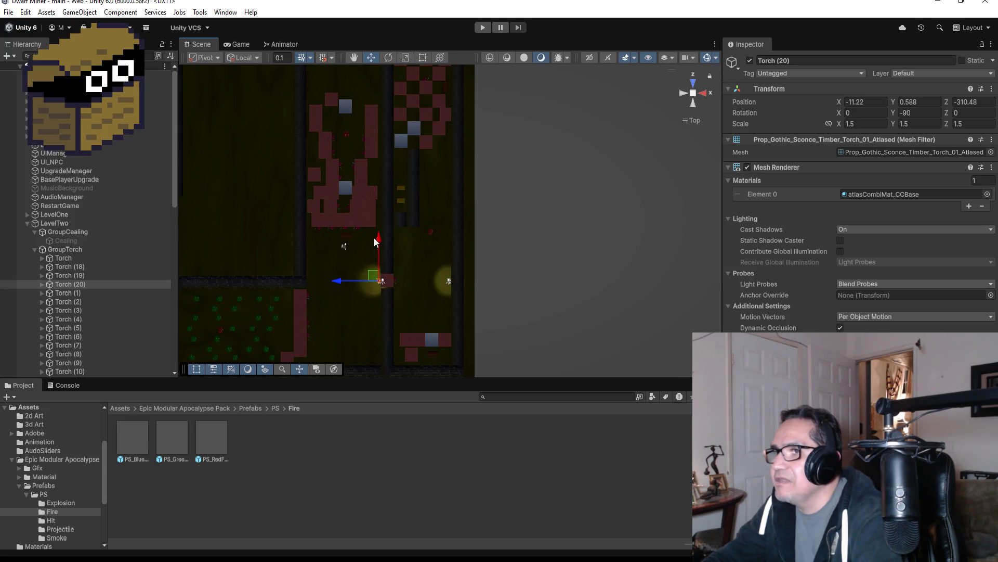
pyautogui.moveTo(376, 238); pyautogui.dragTo(374, 198)
pyautogui.press('f')
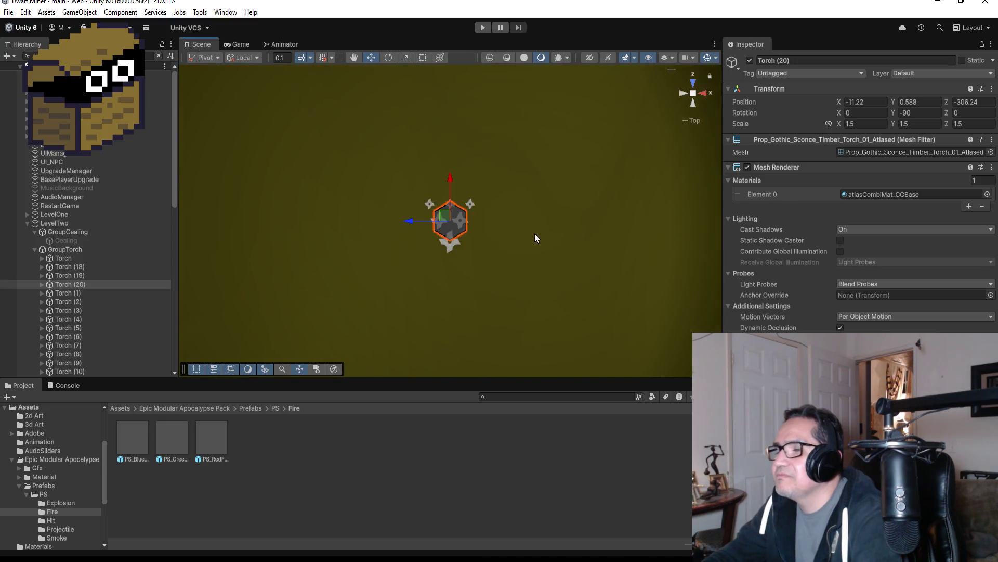
pyautogui.scroll(-8, 544, 216)
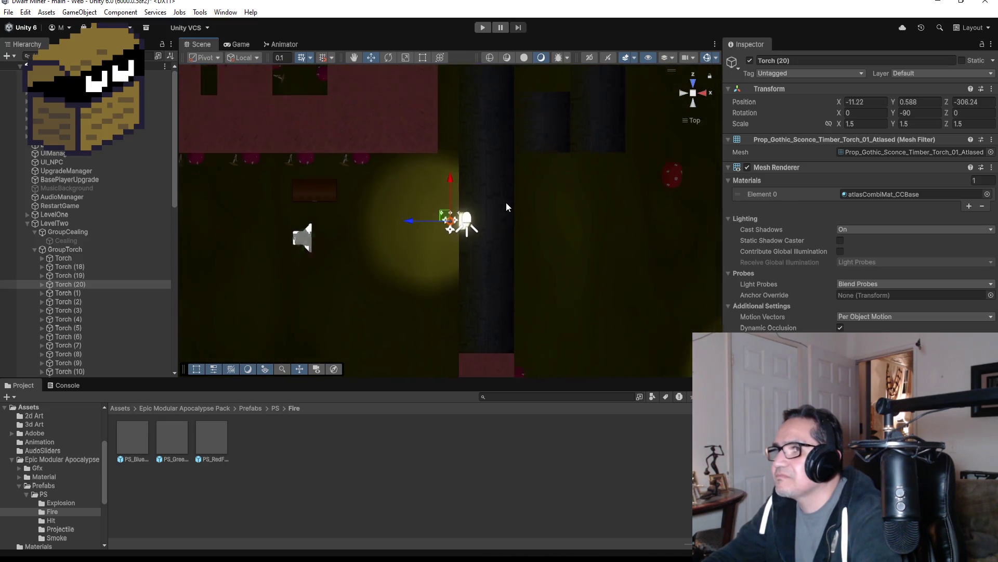
pyautogui.scroll(-3, 465, 222)
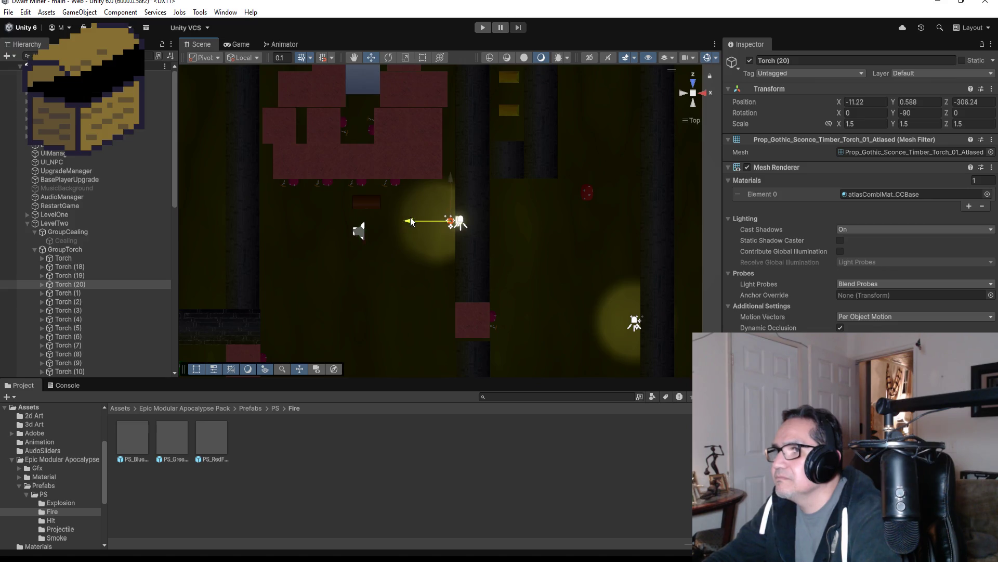
pyautogui.moveTo(414, 220); pyautogui.dragTo(421, 220)
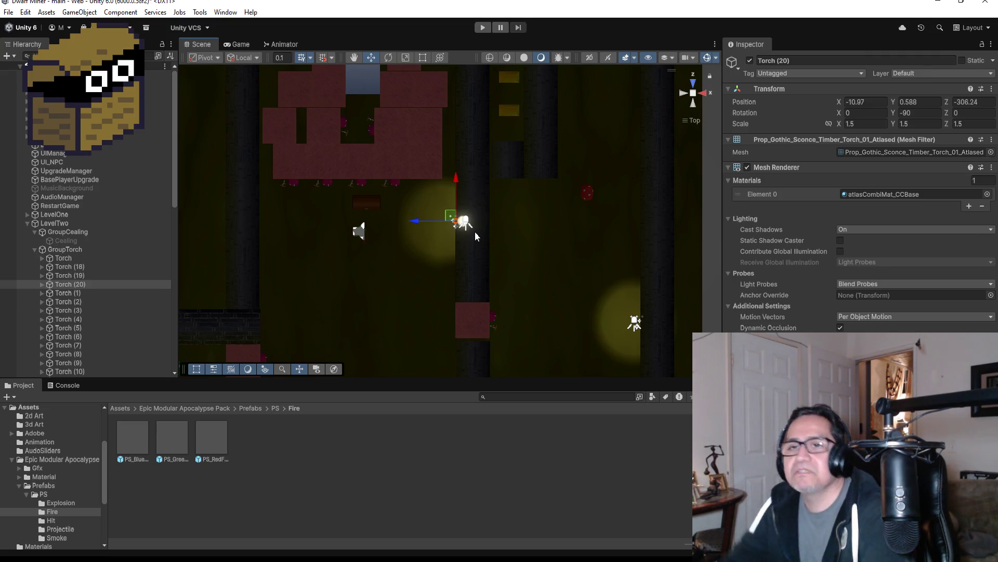
pyautogui.press('f')
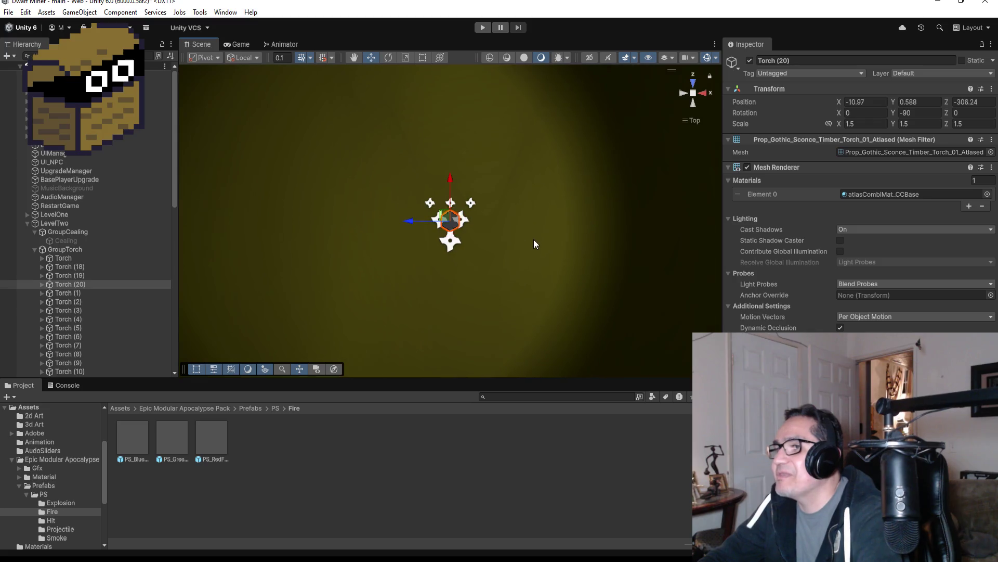
# Step: Set Torch (20)'s X rotation back to 15 and return to the top-down view
pyautogui.moveTo(523, 276)
pyautogui.mouseDown()
pyautogui.moveTo(598, 161)
pyautogui.moveTo(672, 115)
pyautogui.moveTo(572, 151)
pyautogui.moveTo(486, 160)
pyautogui.moveTo(516, 248)
pyautogui.moveTo(484, 233)
pyautogui.moveTo(458, 191)
pyautogui.mouseUp()
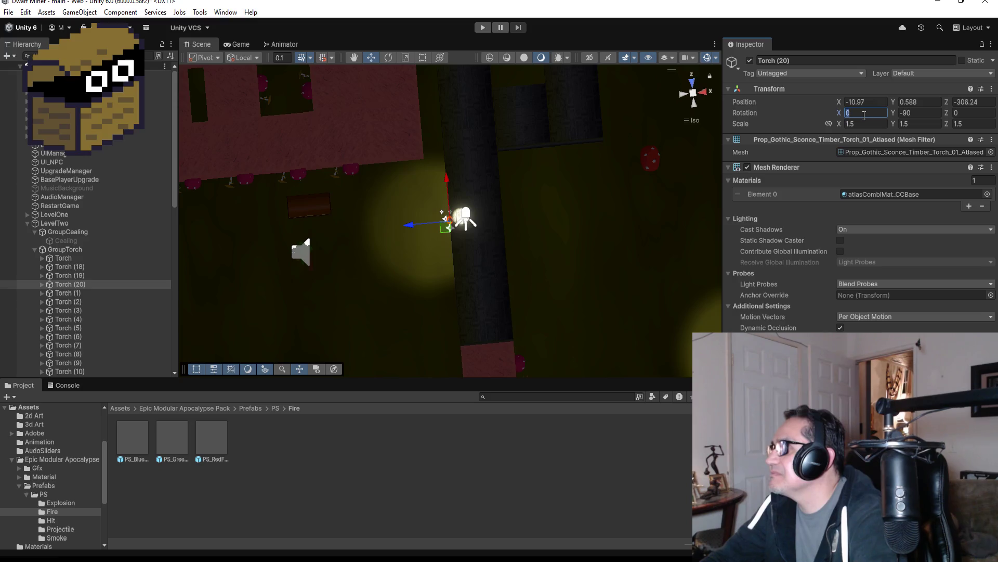
pyautogui.write('15')
pyautogui.scroll(-4, 438, 240)
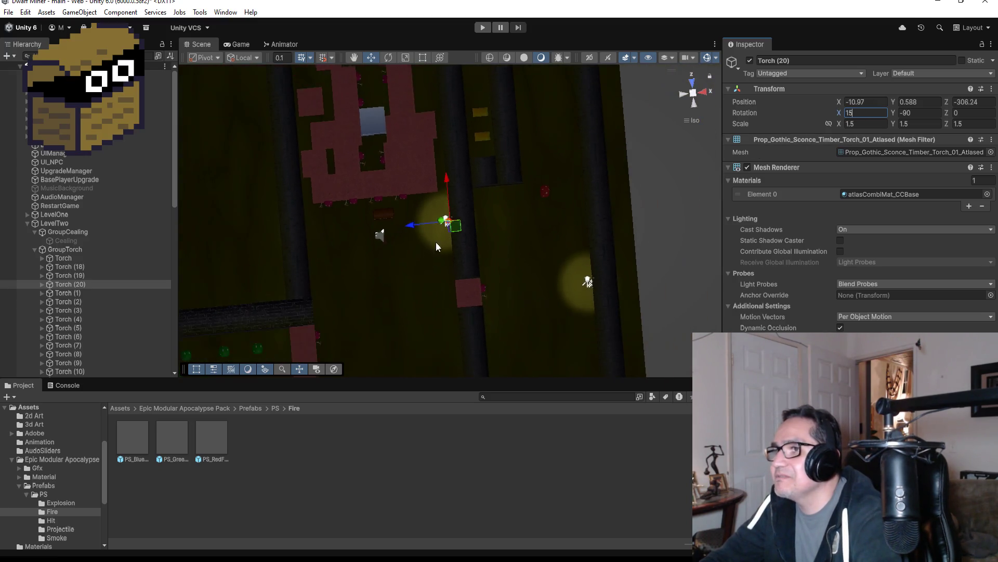
pyautogui.scroll(-2, 435, 242)
pyautogui.click(694, 92)
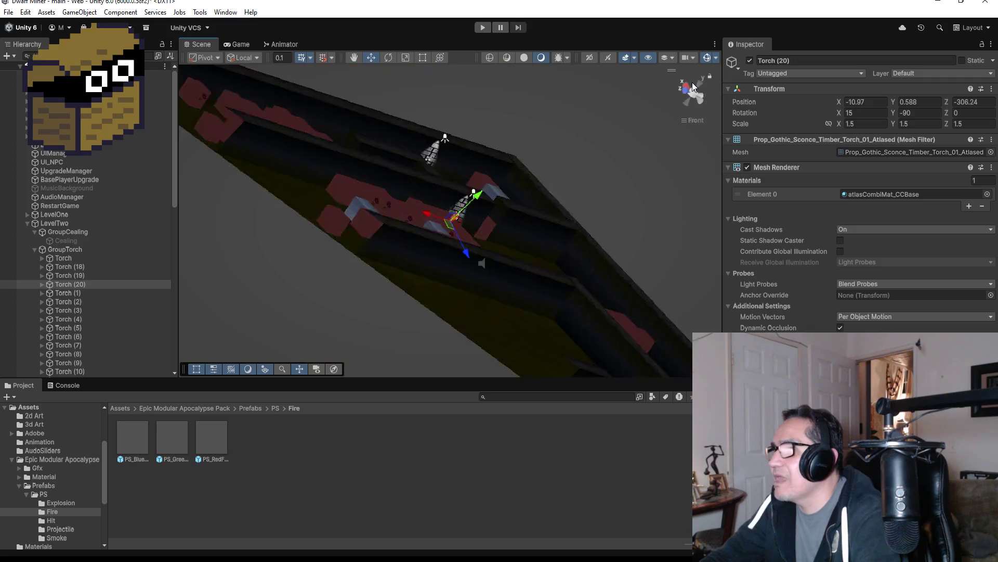
pyautogui.click(692, 83)
pyautogui.scroll(-3, 526, 229)
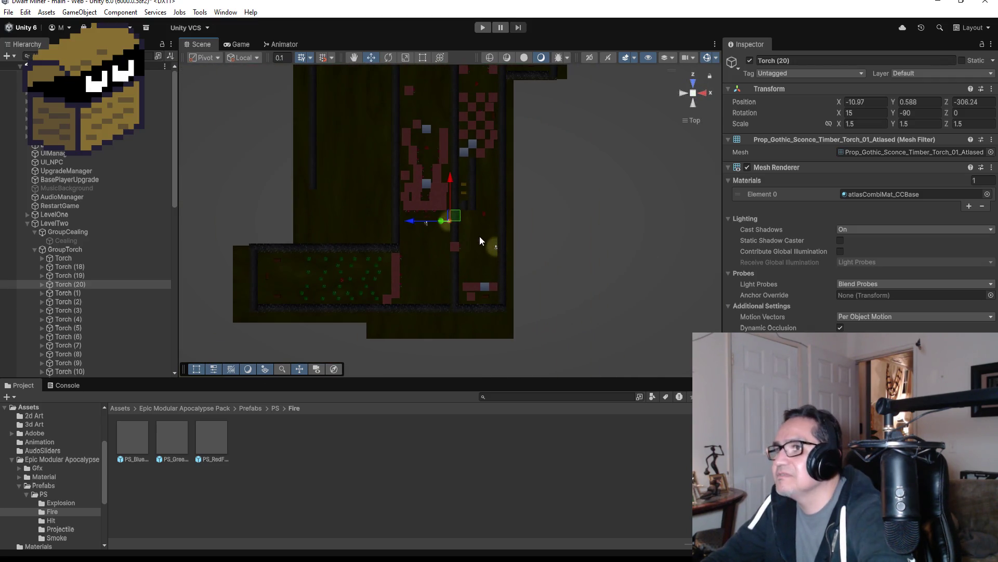
# Step: Duplicate the torch into Torch (21) and Torch (22), moving each further up the corridor wall
pyautogui.hotkey('ctrl', 'd')
pyautogui.moveTo(450, 180); pyautogui.dragTo(452, 46)
pyautogui.scroll(-2, 463, 168)
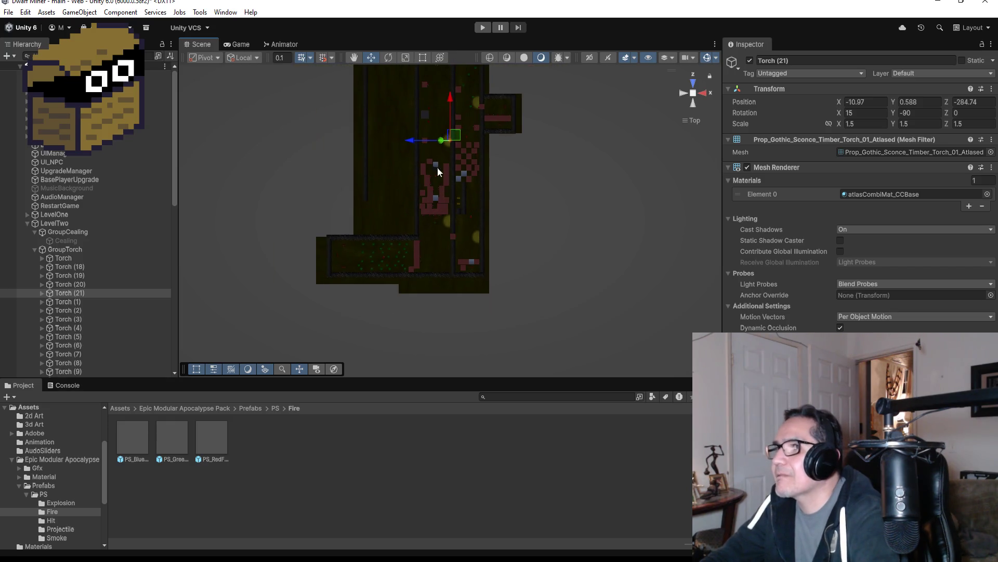
pyautogui.press('f')
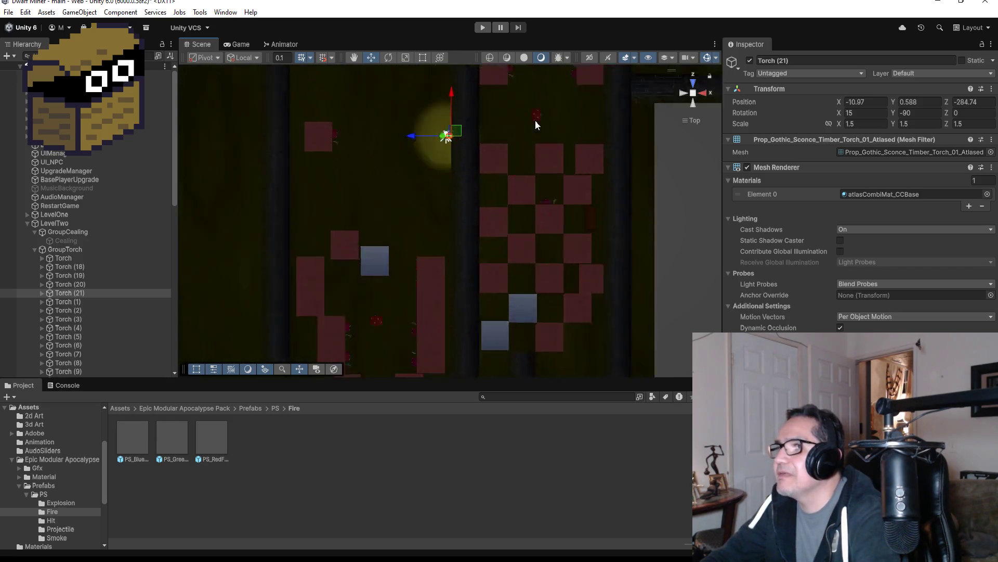
pyautogui.scroll(-6, 548, 132)
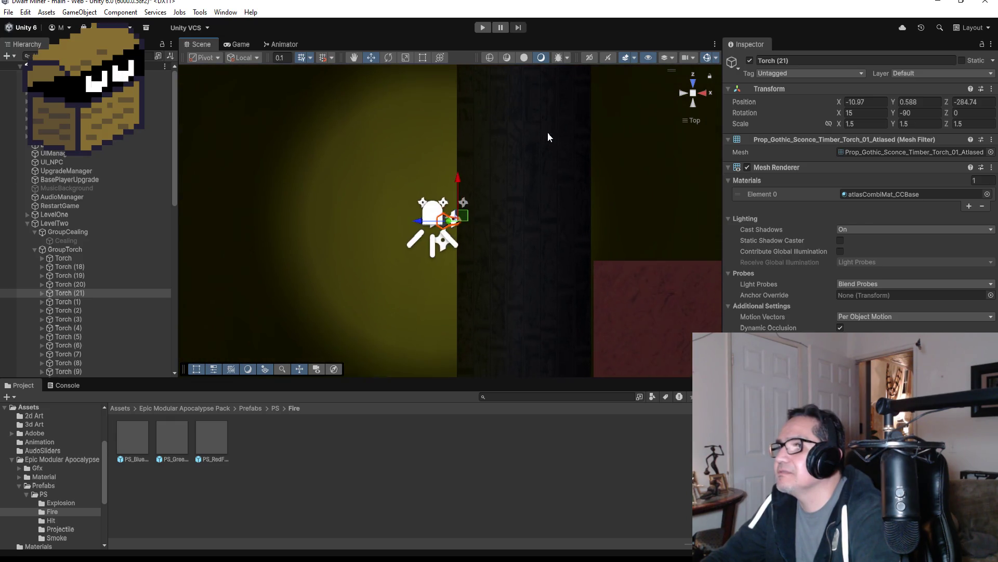
pyautogui.scroll(-3, 364, 149)
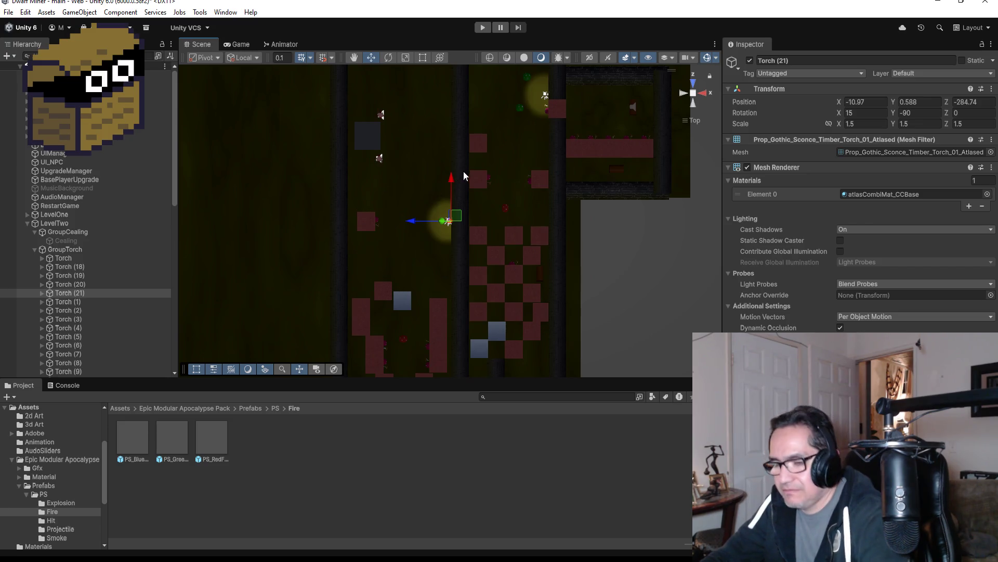
pyautogui.hotkey('ctrl', 'd')
pyautogui.moveTo(451, 179); pyautogui.dragTo(456, 49)
pyautogui.scroll(-6, 505, 176)
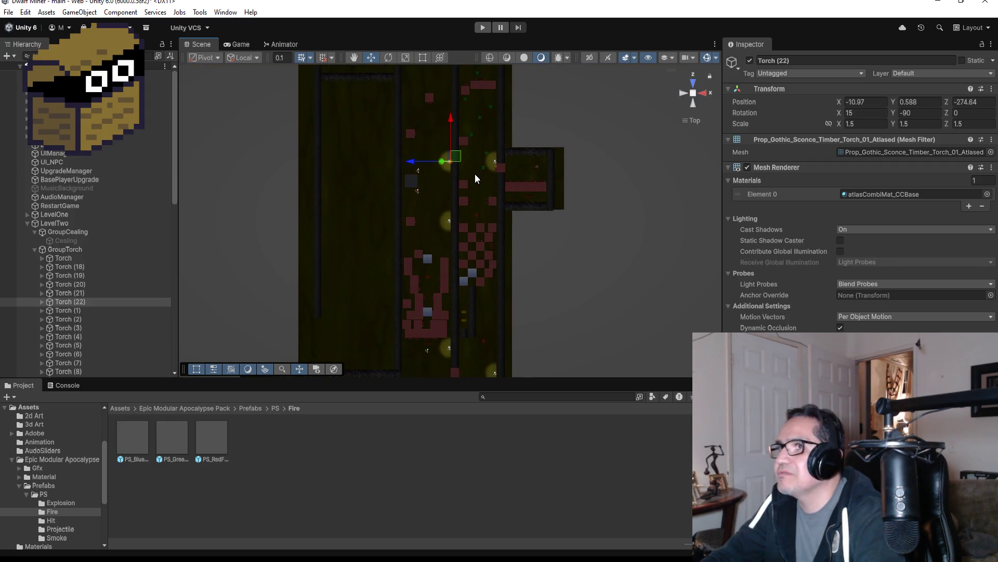
pyautogui.scroll(-2, 442, 177)
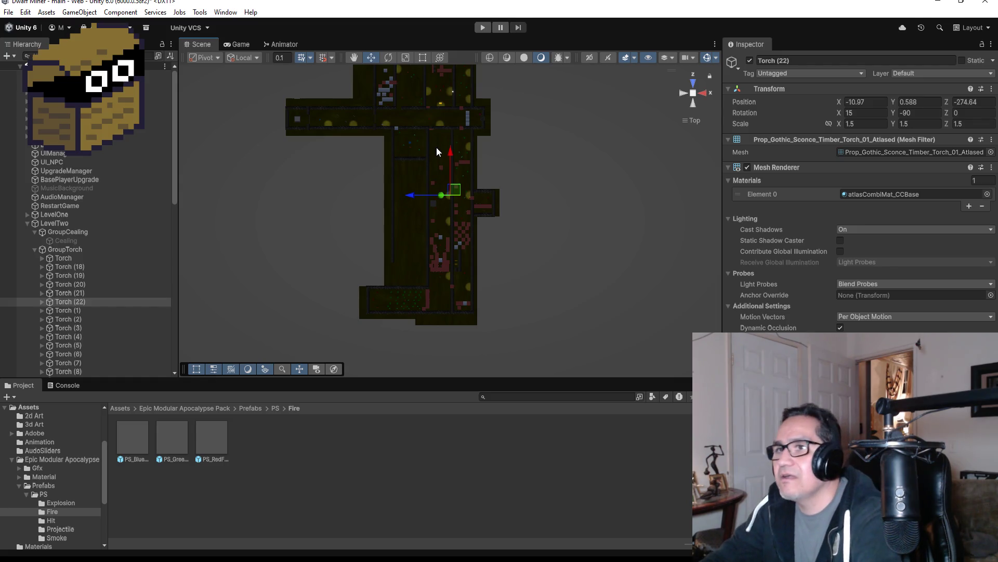
pyautogui.click(83, 303)
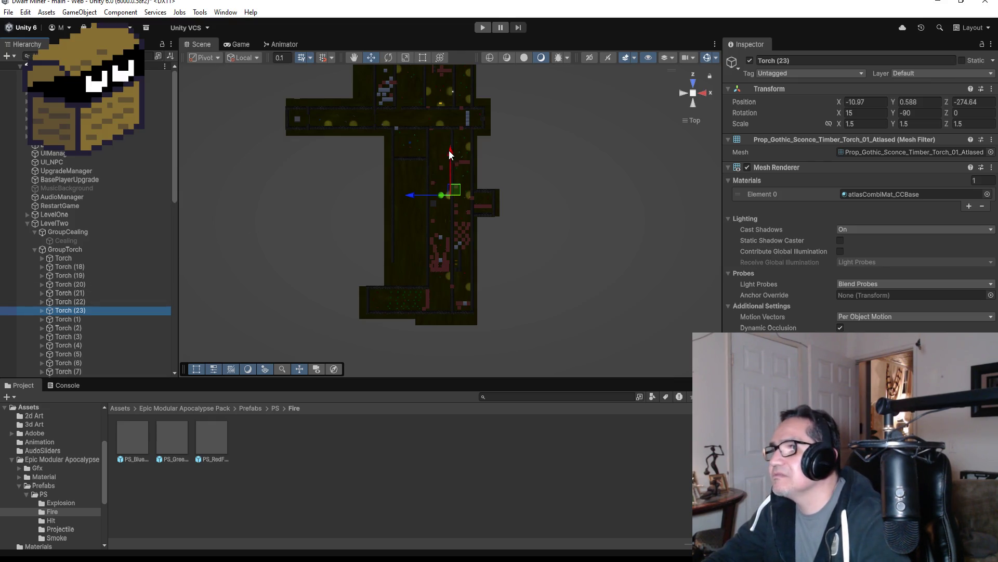
# Step: Move Torch (23) further up the corridor wall to -10.97, 0.588, -254.84 and frame it
pyautogui.moveTo(450, 152); pyautogui.dragTo(456, 104)
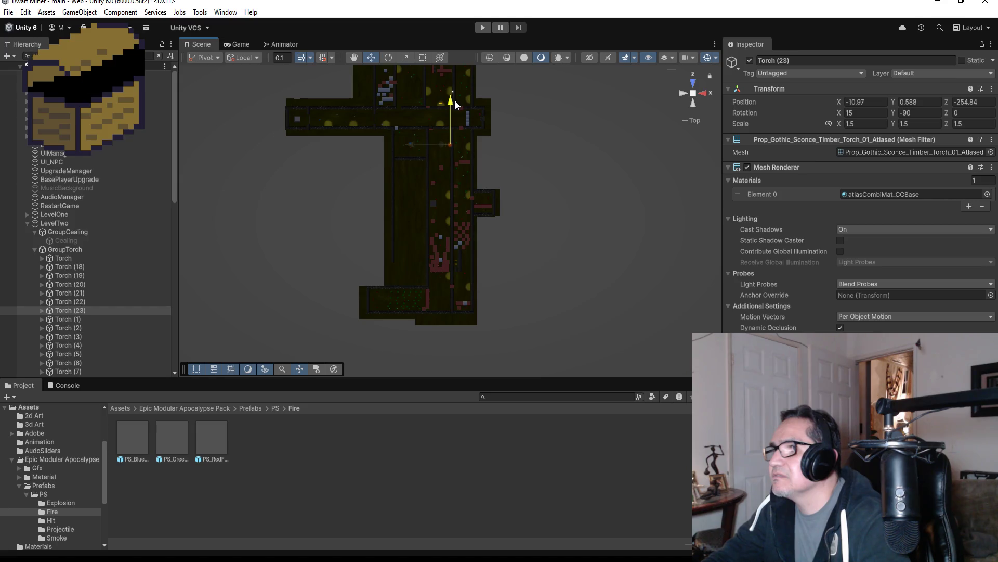
pyautogui.press('f')
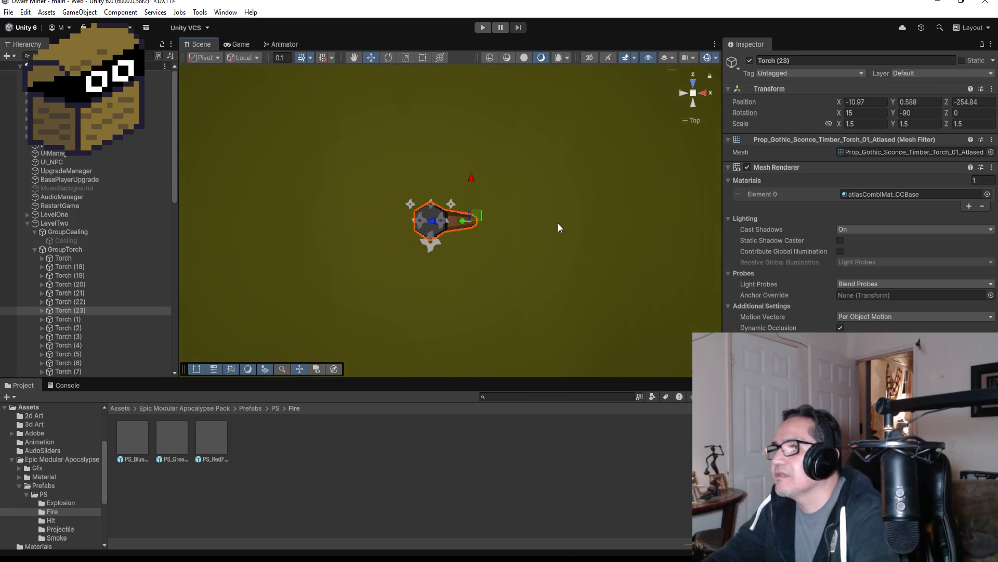
pyautogui.scroll(-5, 551, 225)
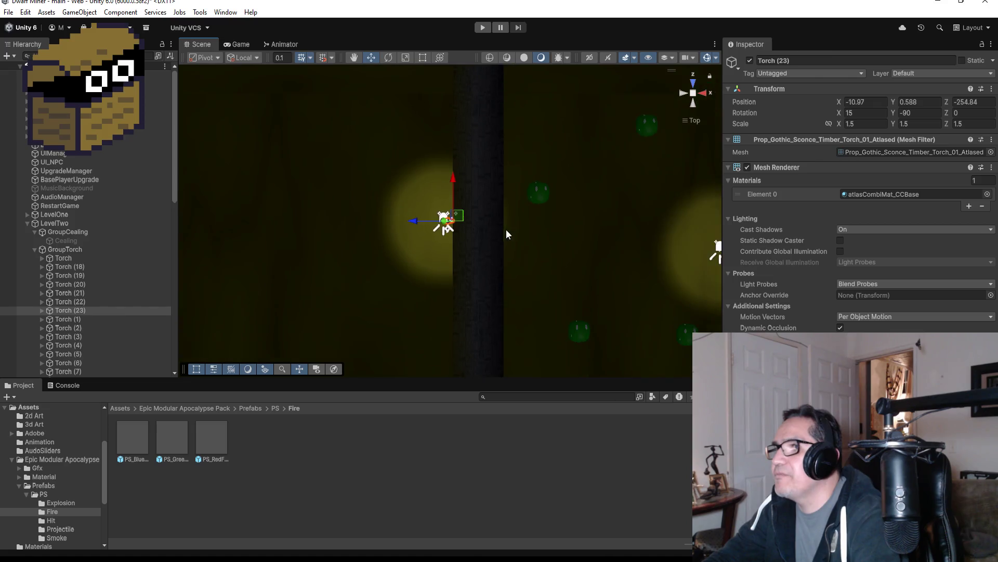
pyautogui.scroll(-4, 499, 231)
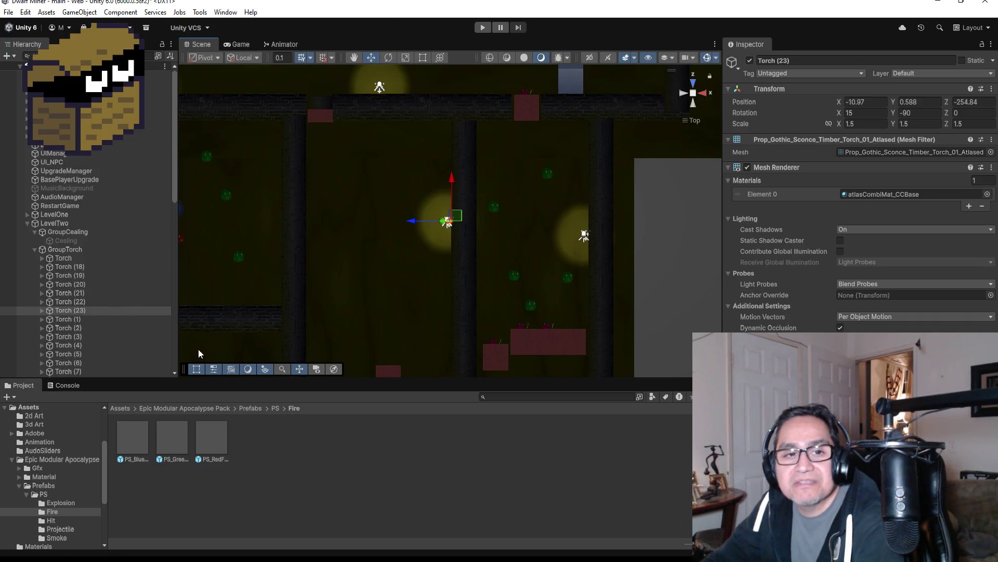
# Step: Duplicate Torch (23) as Torch (24) and set its X rotation to 0
pyautogui.click(90, 314)
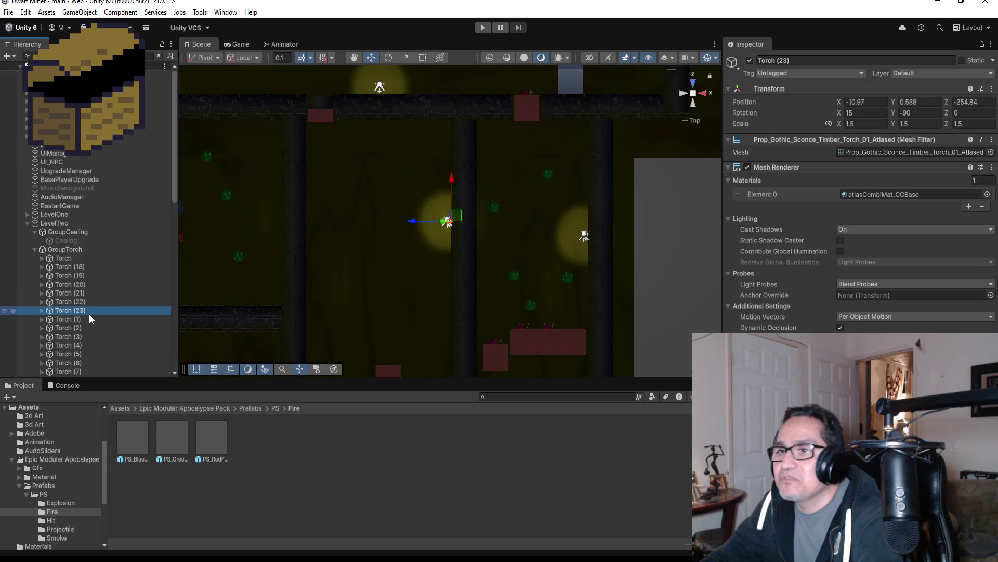
pyautogui.scroll(-5, 491, 179)
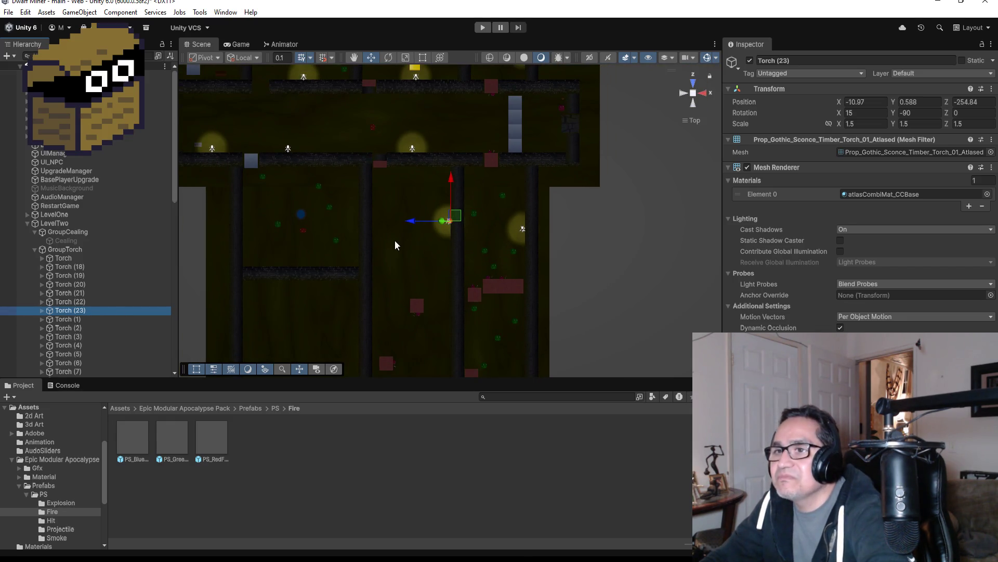
pyautogui.hotkey('ctrl', 'd')
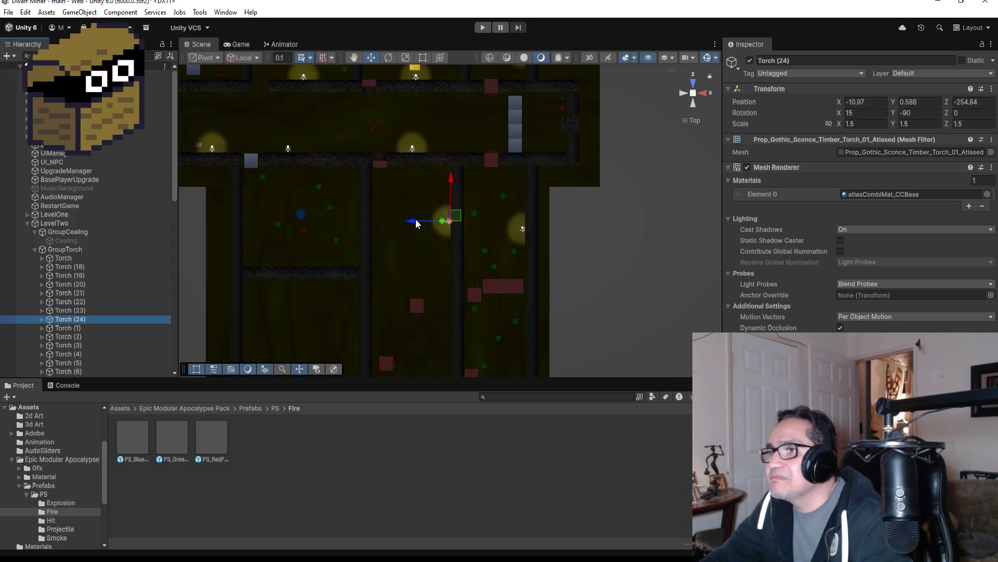
pyautogui.moveTo(413, 223); pyautogui.dragTo(327, 222)
pyautogui.hotkey('ctrl', 'z')
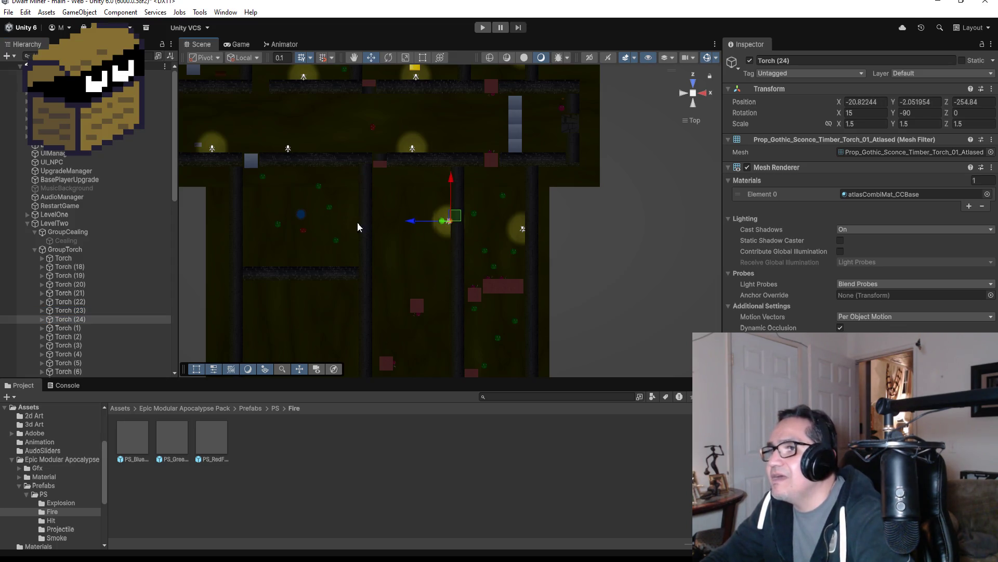
pyautogui.click(870, 114)
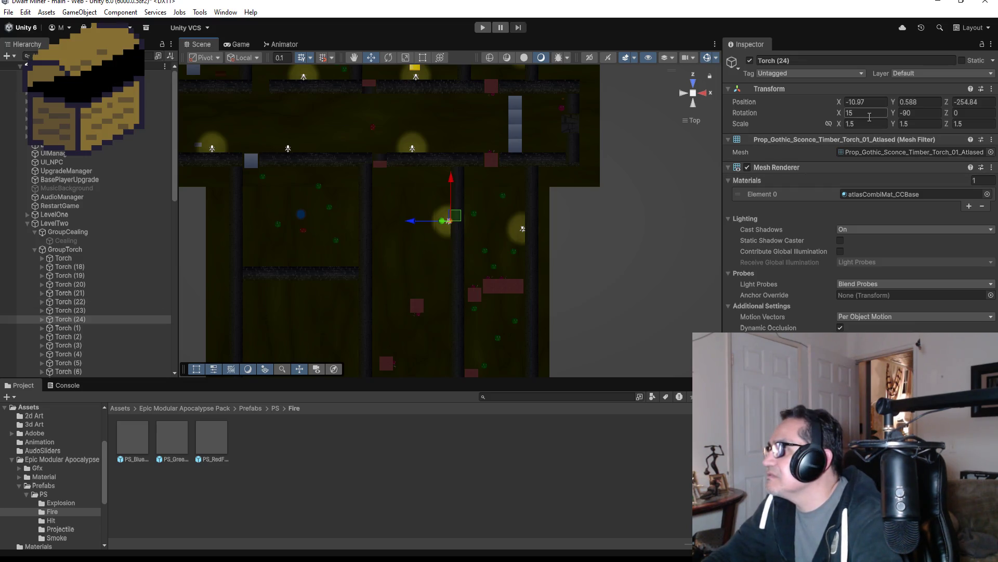
pyautogui.write('0')
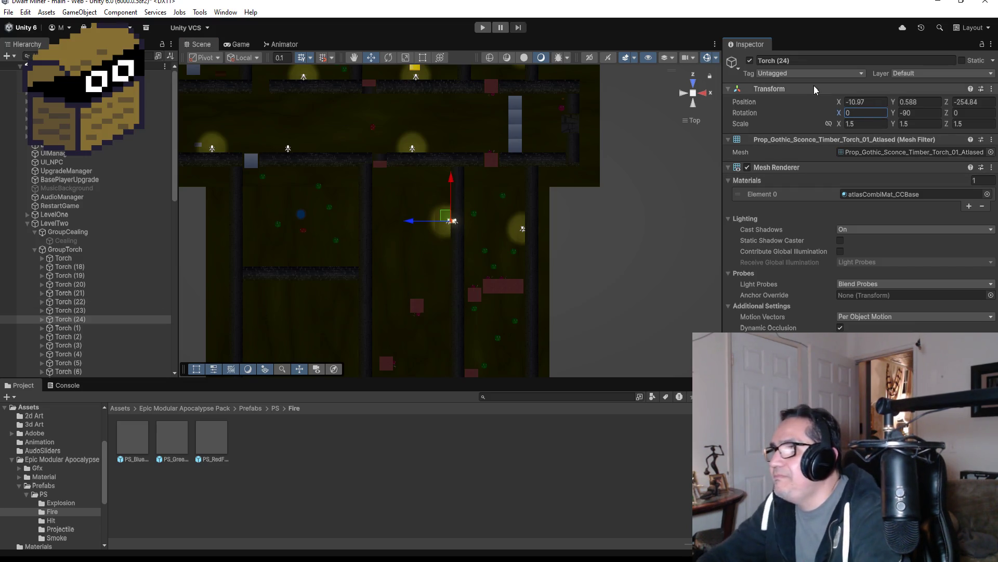
# Step: Move Torch (24) left to X -21.17 on the opposite wall and restore X rotation 15
pyautogui.moveTo(411, 221); pyautogui.dragTo(324, 215)
pyautogui.press('f')
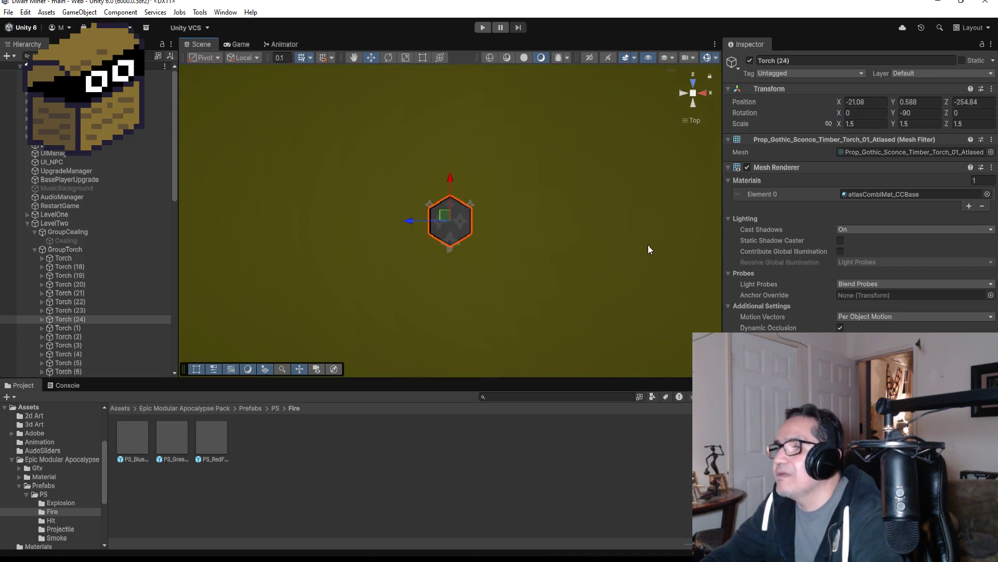
pyautogui.scroll(3, 645, 228)
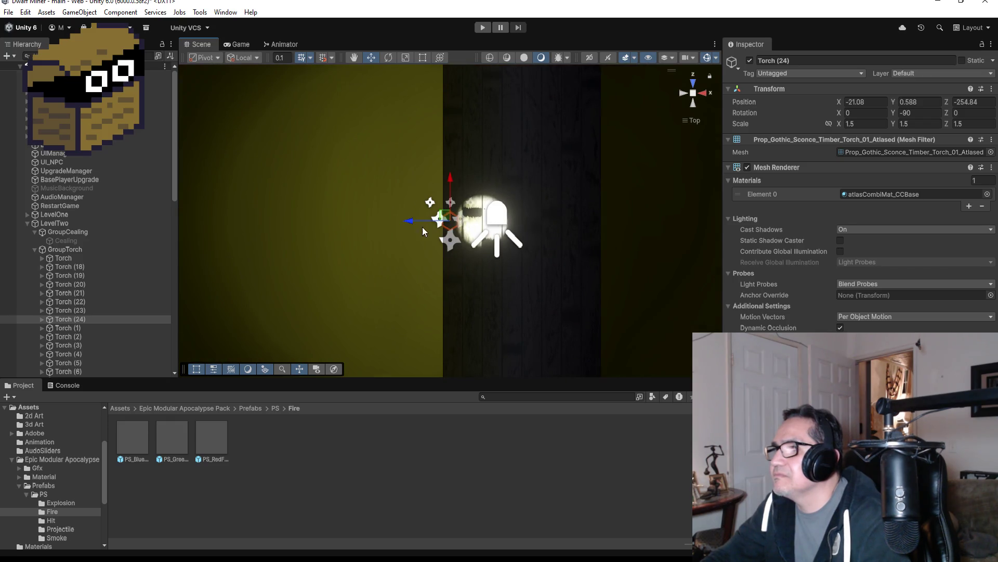
pyautogui.moveTo(413, 224)
pyautogui.mouseDown()
pyautogui.moveTo(402, 225)
pyautogui.moveTo(562, 241)
pyautogui.moveTo(536, 234)
pyautogui.moveTo(550, 214)
pyautogui.mouseUp()
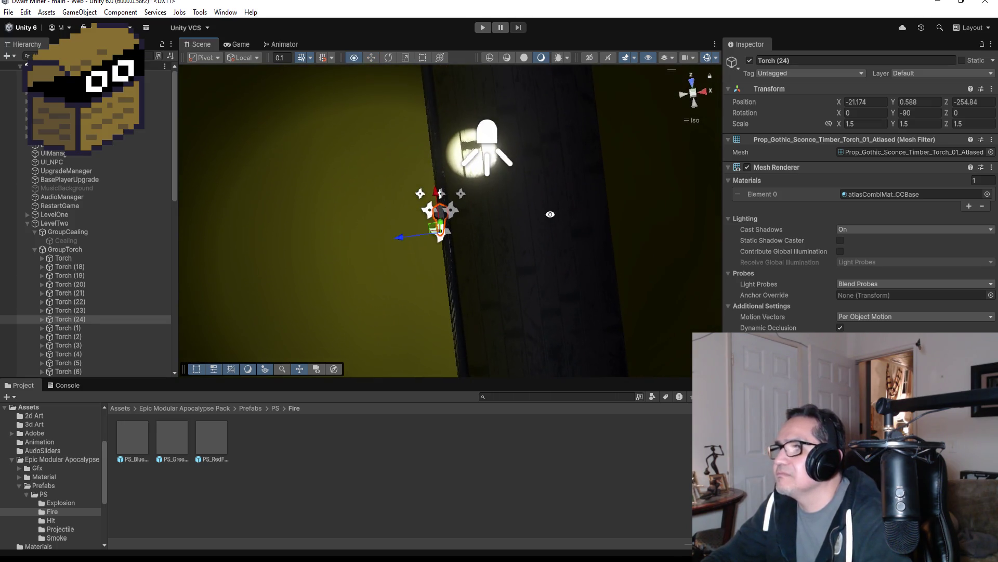
pyautogui.click(879, 112)
pyautogui.write('1')
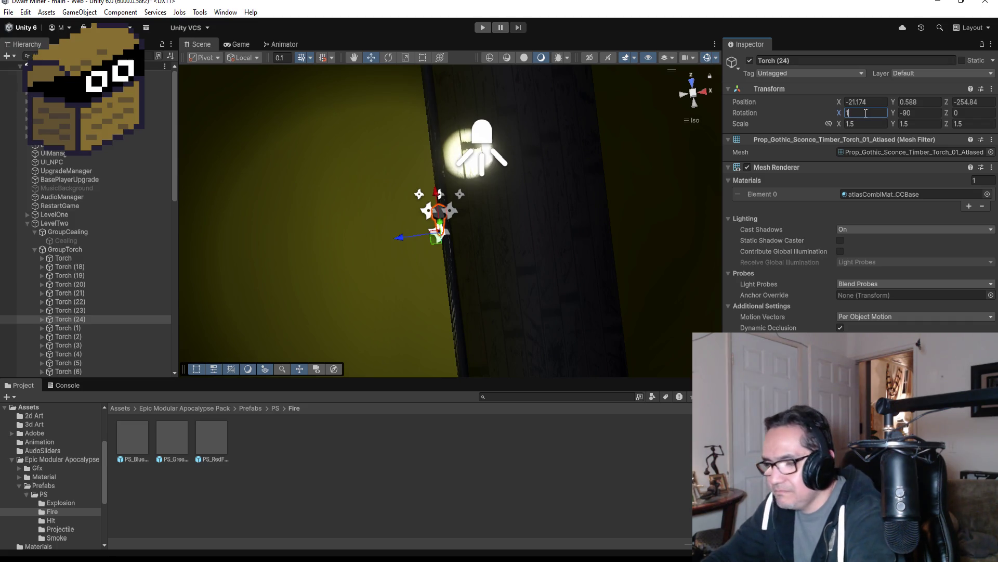
pyautogui.write('5')
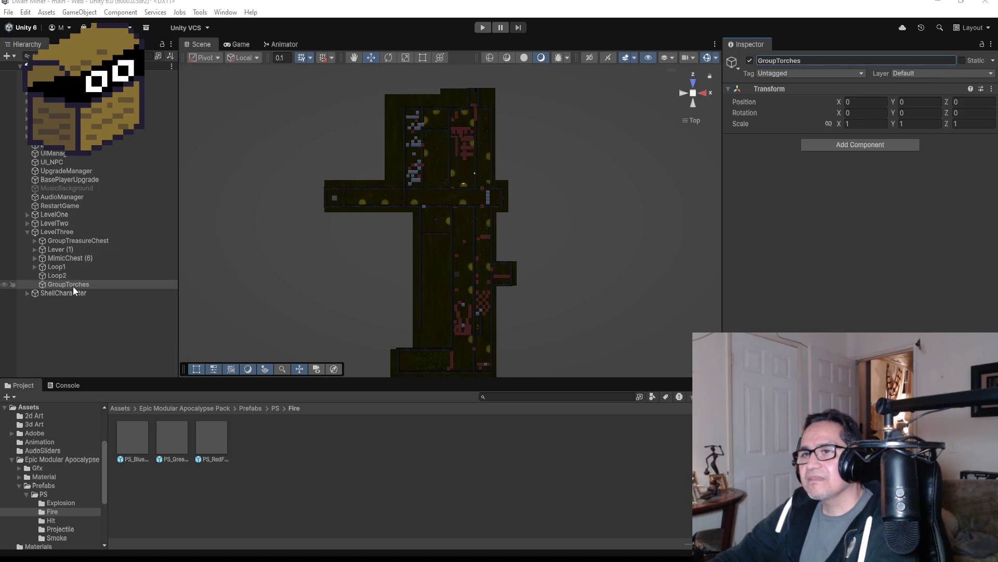
# Step: Move GroupTorches to the top of LevelThree and expand LevelTwo's GroupTorch
pyautogui.moveTo(73, 286); pyautogui.dragTo(70, 238)
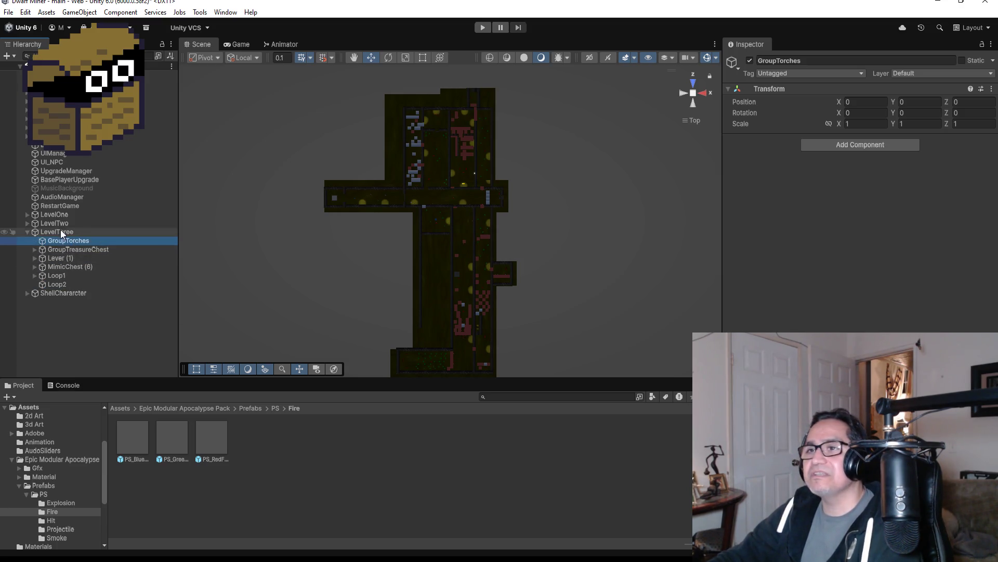
pyautogui.click(24, 223)
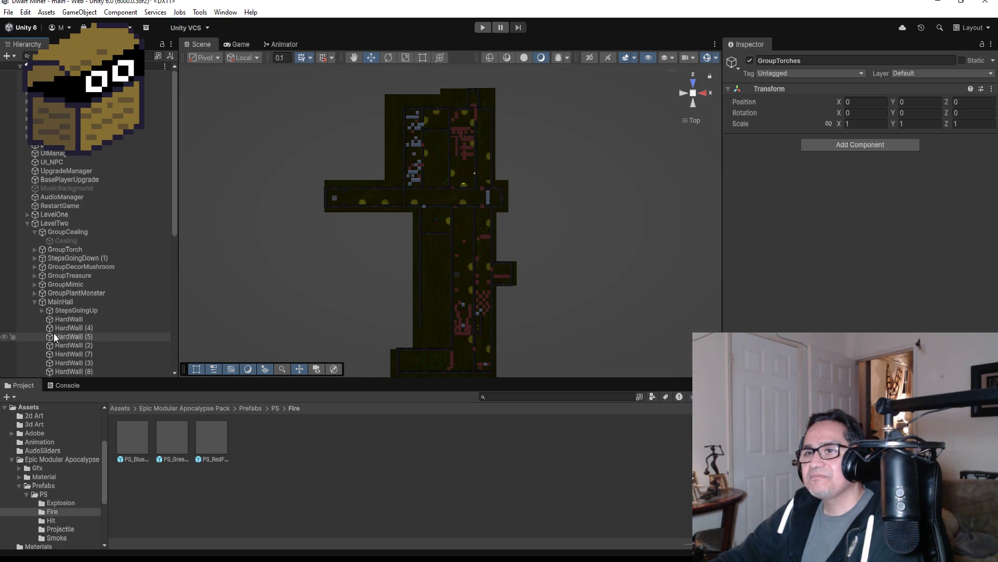
pyautogui.click(35, 303)
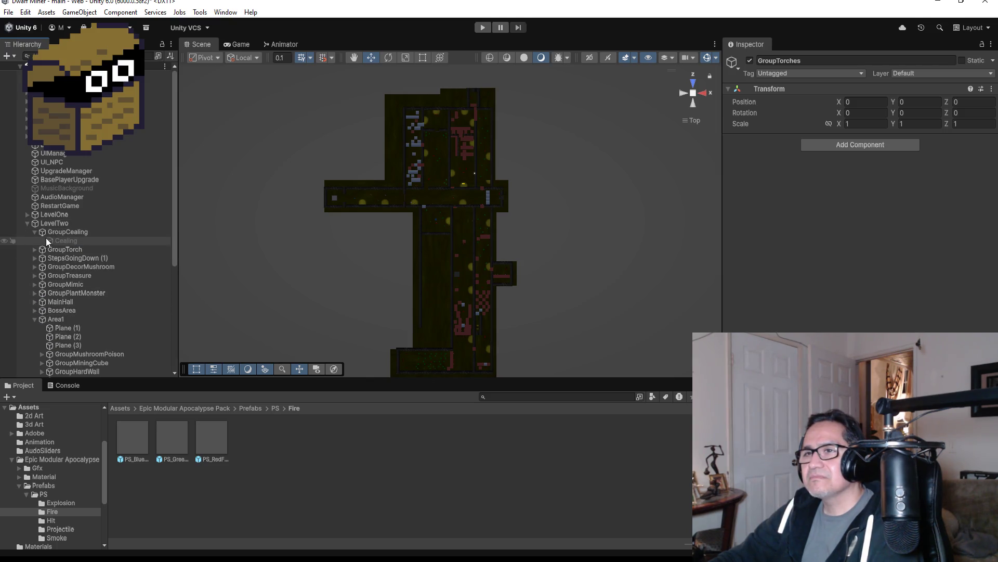
pyautogui.click(34, 249)
# Step: Set the first Torch's X rotation to 0 and duplicate it as Torch (25)
pyautogui.click(61, 258)
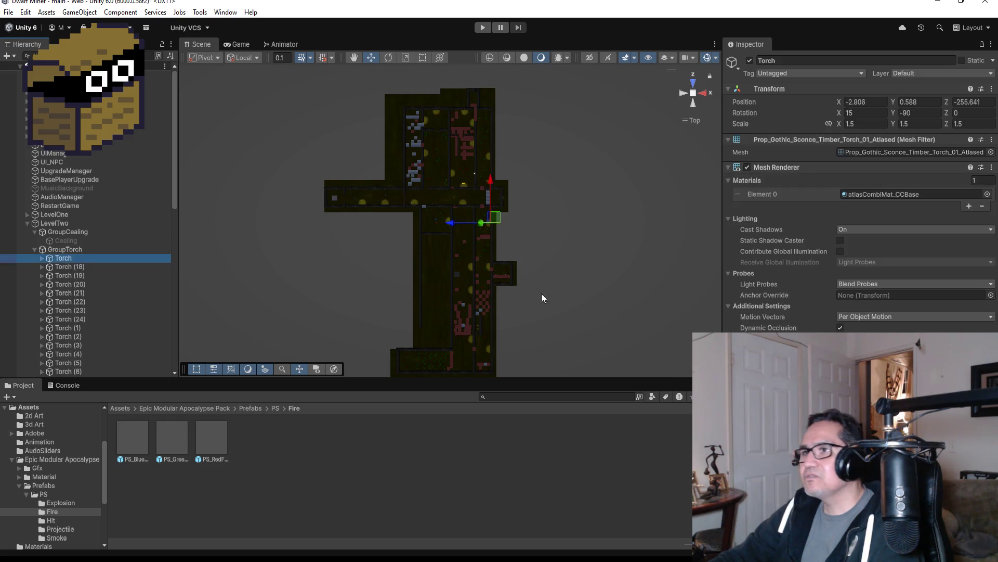
pyautogui.click(878, 112)
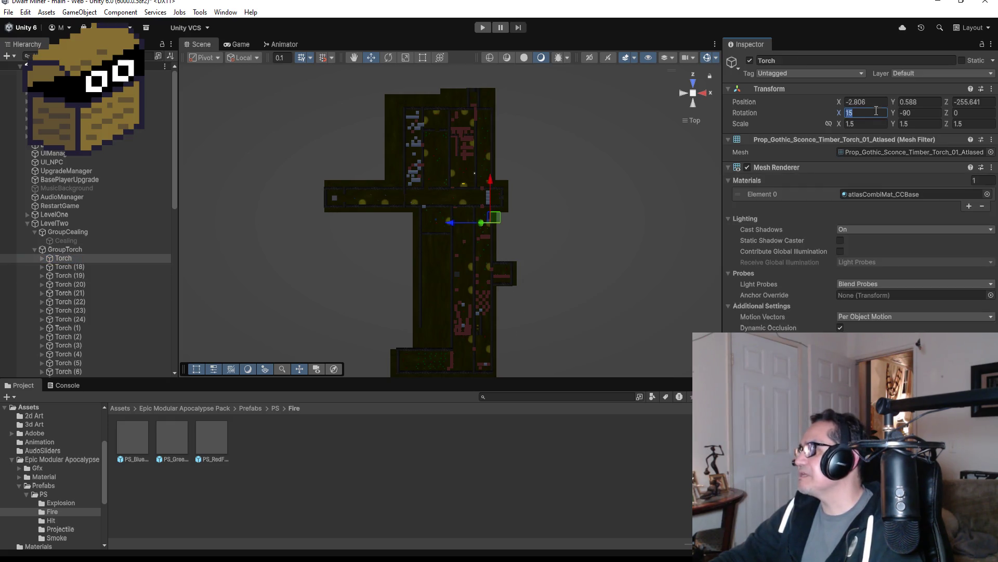
pyautogui.write('0')
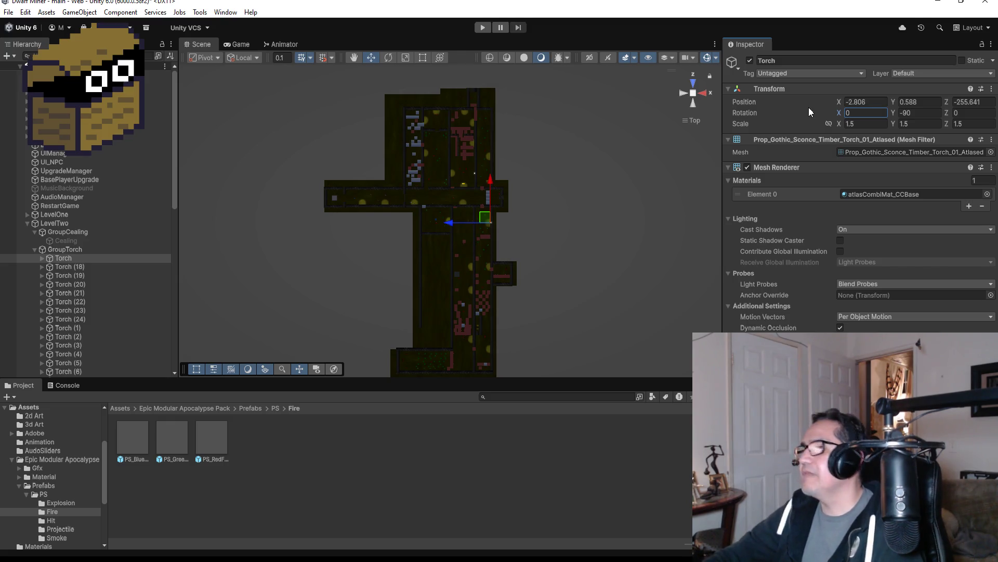
pyautogui.click(84, 250)
pyautogui.click(83, 257)
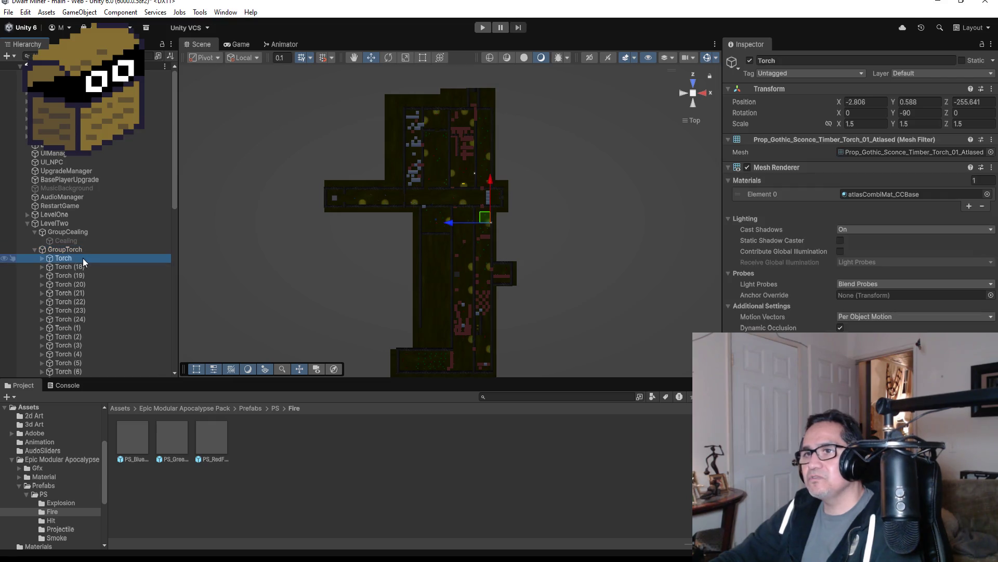
pyautogui.hotkey('ctrl', 'd')
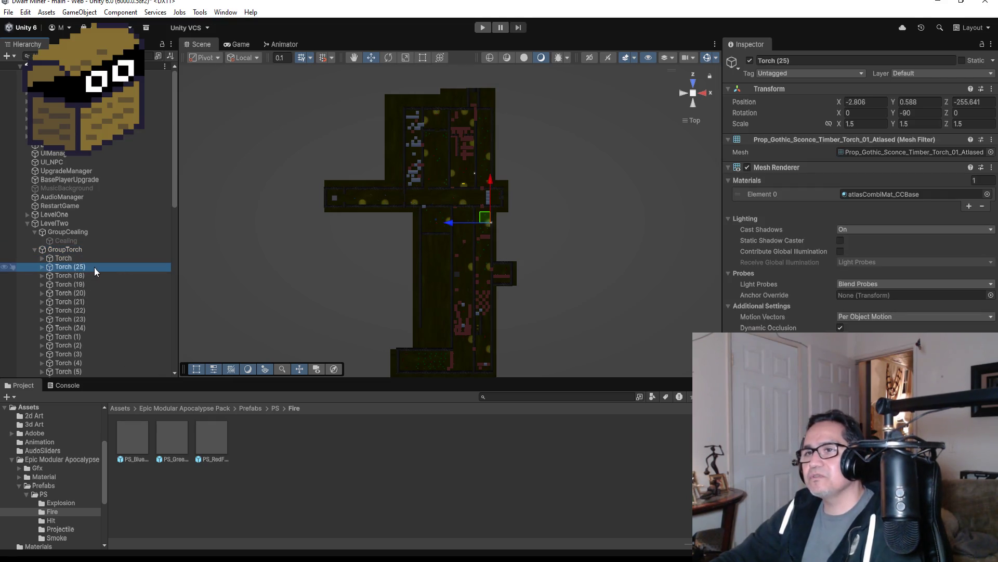
pyautogui.scroll(-3, 106, 266)
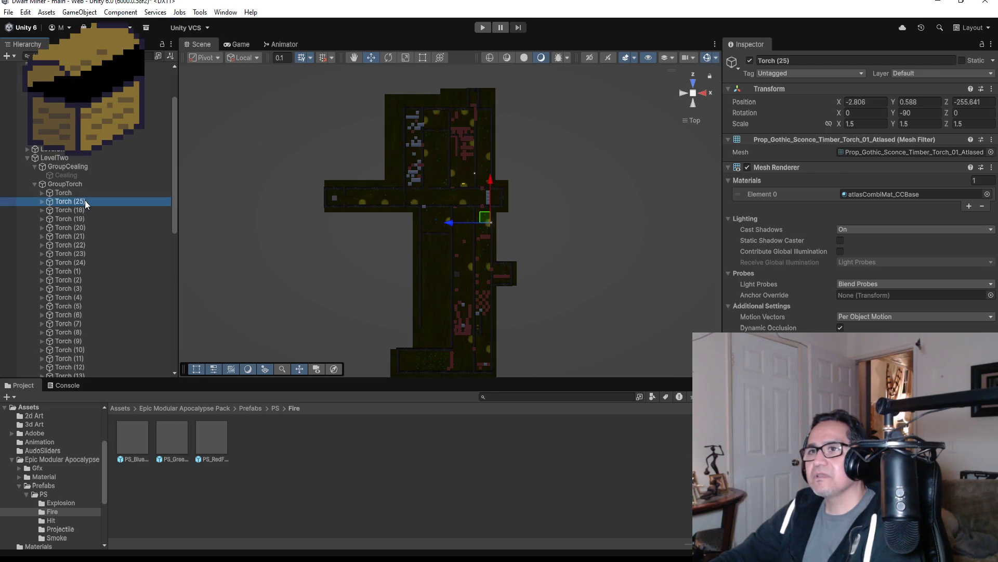
# Step: Drag Torch (25) from LevelTwo's GroupTorch into LevelThree's GroupTorches in the Hierarchy
pyautogui.moveTo(86, 199)
pyautogui.mouseDown()
pyautogui.moveTo(80, 317)
pyautogui.moveTo(96, 380)
pyautogui.moveTo(101, 344)
pyautogui.moveTo(103, 378)
pyautogui.moveTo(106, 345)
pyautogui.moveTo(114, 378)
pyautogui.moveTo(108, 319)
pyautogui.mouseUp()
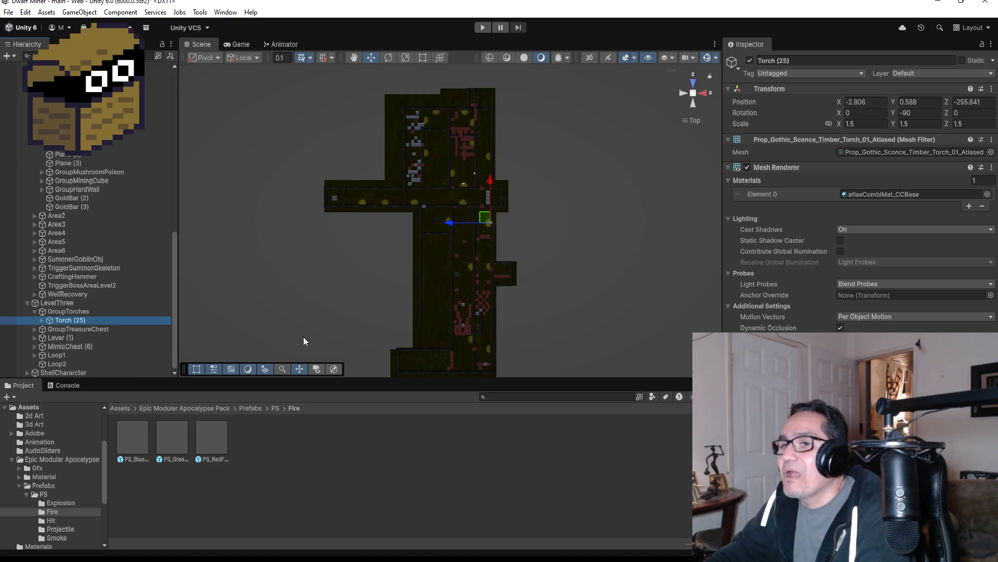
# Step: Move Torch (25) down into Level Three onto a room wall at -44.62, 0.588, -388.12
pyautogui.moveTo(492, 179); pyautogui.dragTo(495, 344)
pyautogui.scroll(-10, 539, 285)
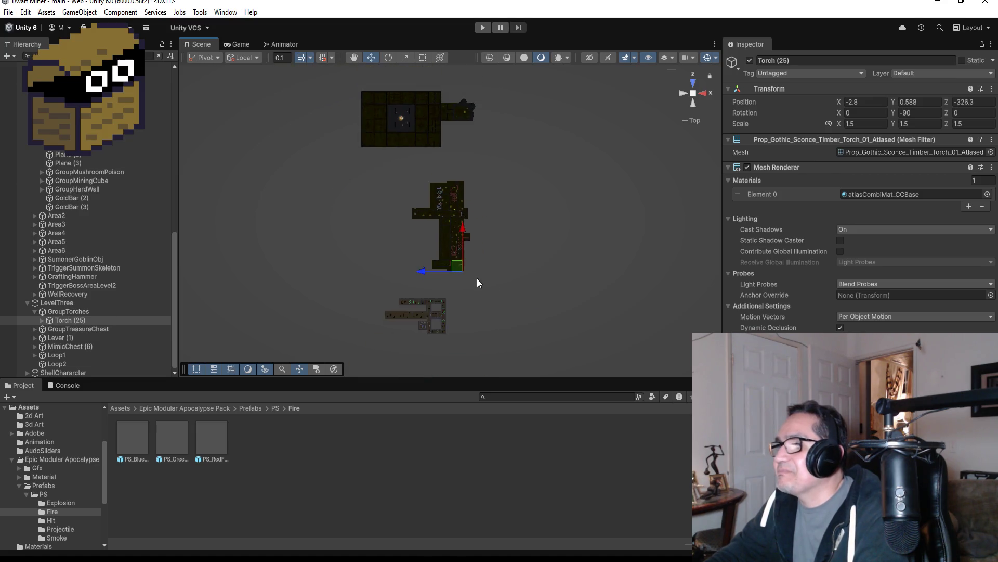
pyautogui.moveTo(458, 219)
pyautogui.mouseDown()
pyautogui.moveTo(458, 264)
pyautogui.moveTo(460, 255)
pyautogui.mouseUp()
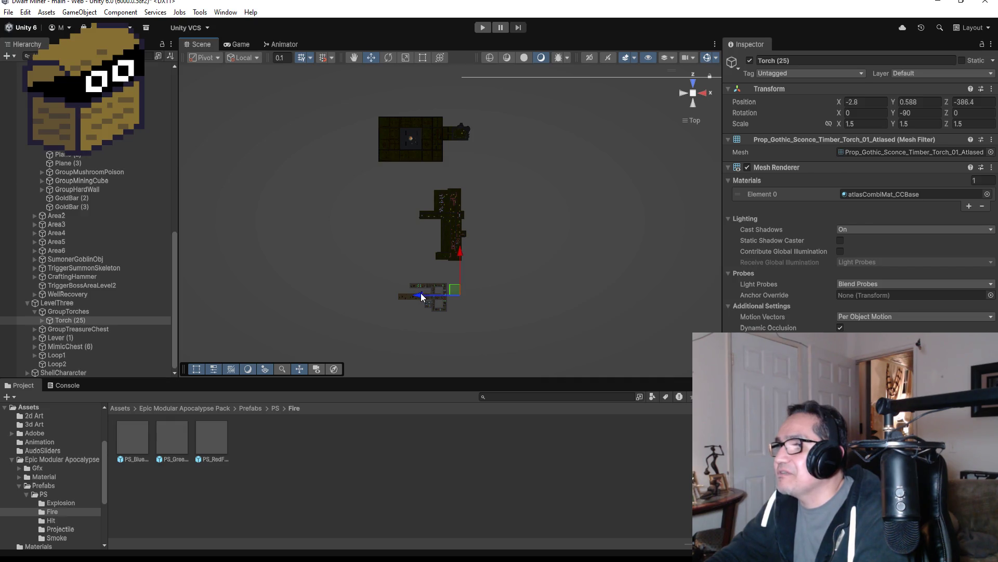
pyautogui.moveTo(420, 292); pyautogui.dragTo(407, 298)
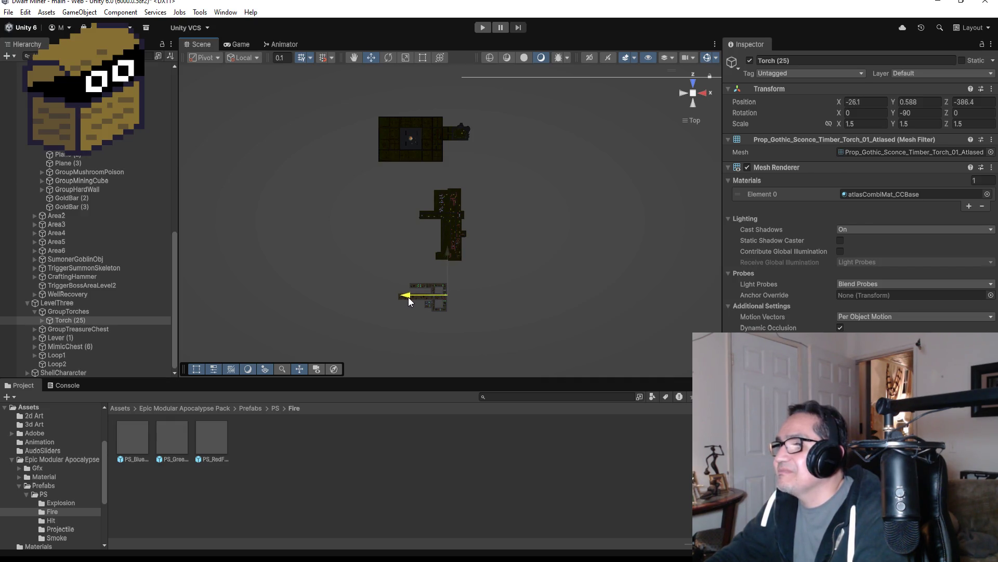
pyautogui.press('f')
pyautogui.scroll(-8, 431, 203)
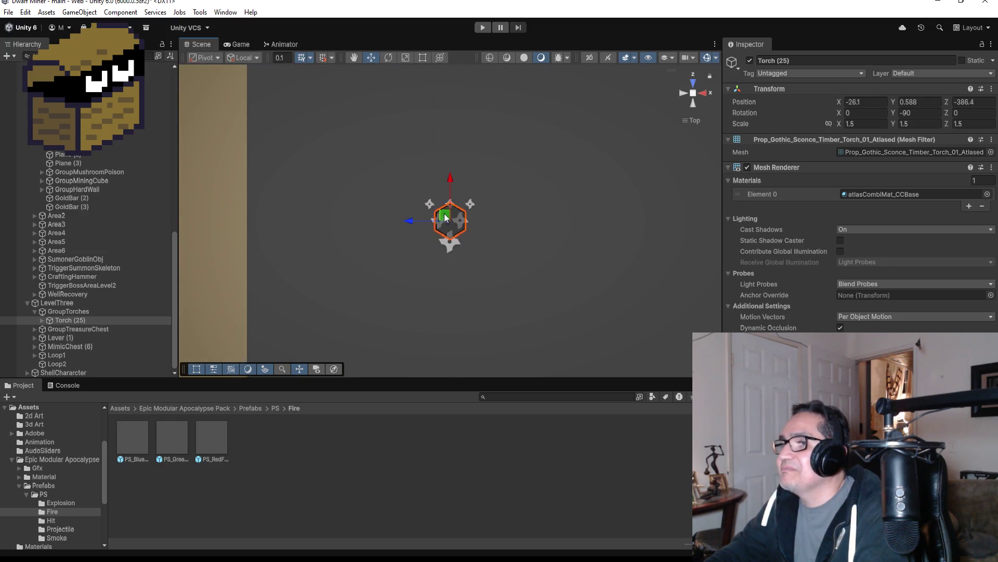
pyautogui.scroll(-10, 430, 213)
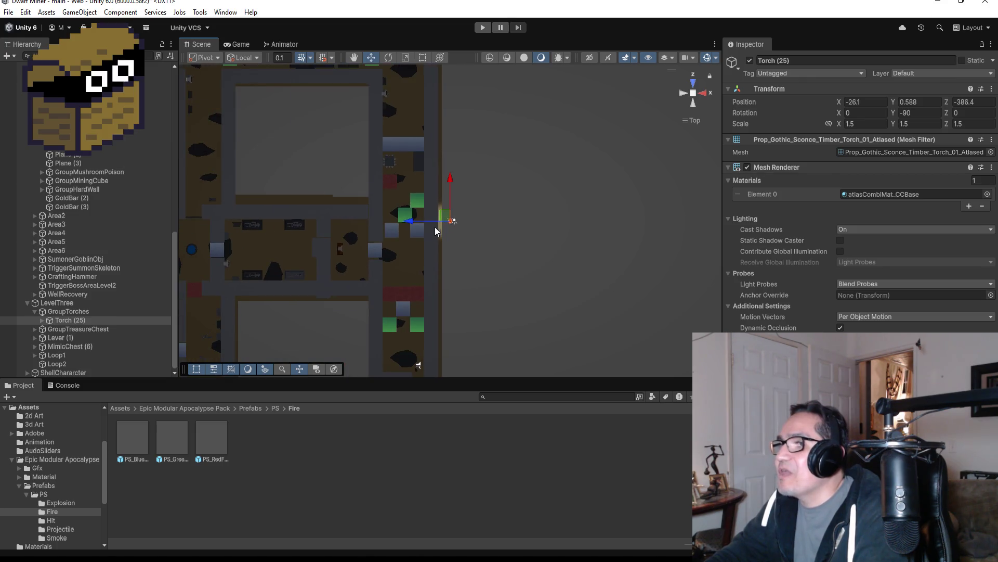
pyautogui.moveTo(413, 221)
pyautogui.mouseDown()
pyautogui.moveTo(235, 223)
pyautogui.moveTo(272, 221)
pyautogui.mouseUp()
pyautogui.moveTo(312, 173)
pyautogui.mouseDown()
pyautogui.moveTo(310, 226)
pyautogui.moveTo(309, 177)
pyautogui.mouseUp()
pyautogui.moveTo(271, 221); pyautogui.dragTo(239, 225)
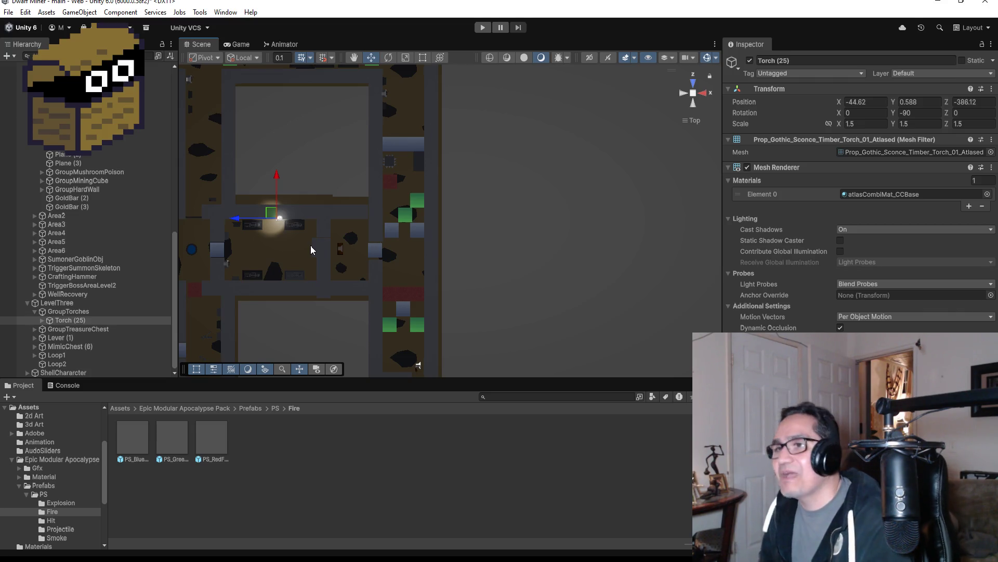
# Step: Set Torch (25)'s rotation to 15, 180, 0 so it leans out from its wall
pyautogui.doubleClick(76, 319)
pyautogui.scroll(-6, 516, 179)
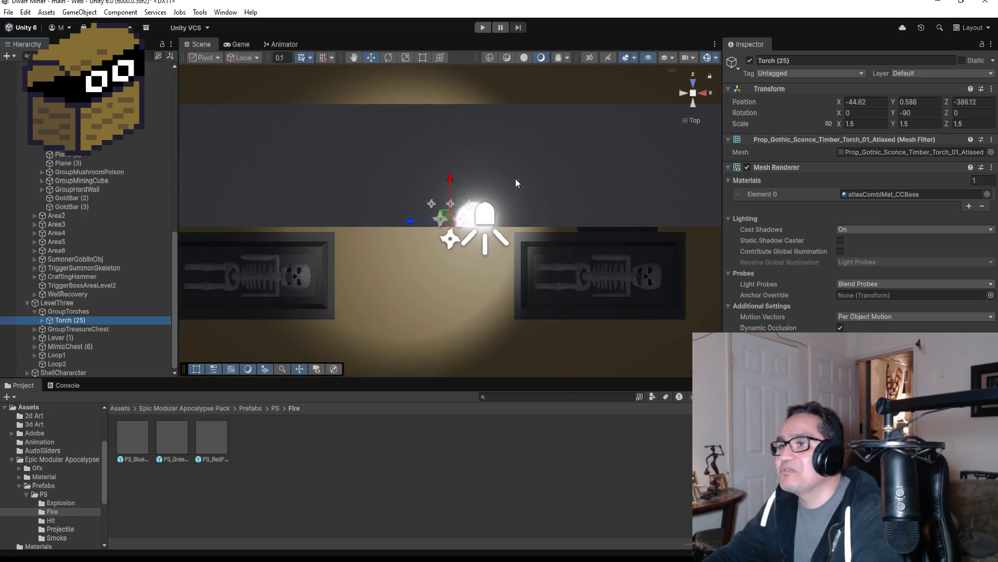
pyautogui.click(923, 114)
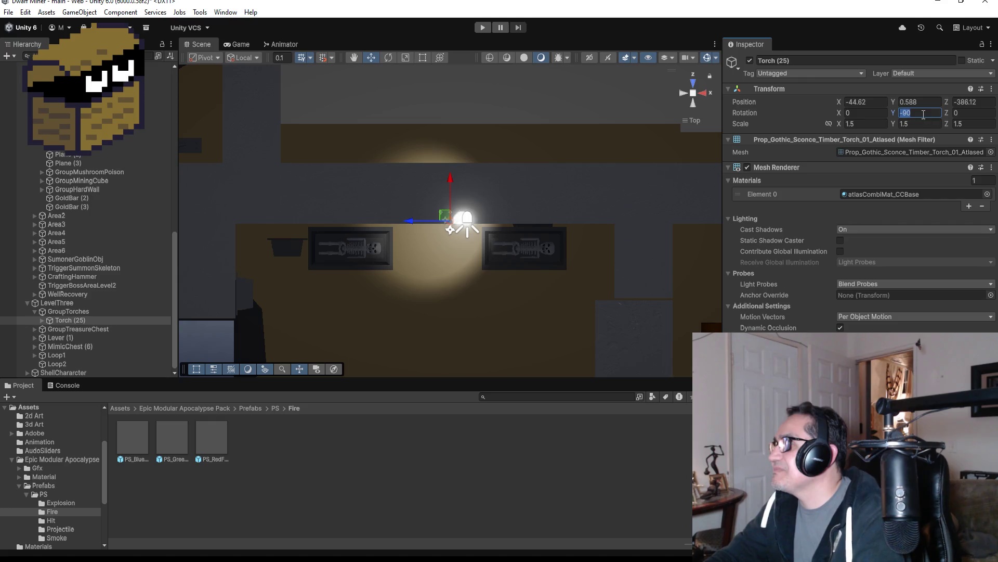
pyautogui.write('0')
pyautogui.press('BackSpace')
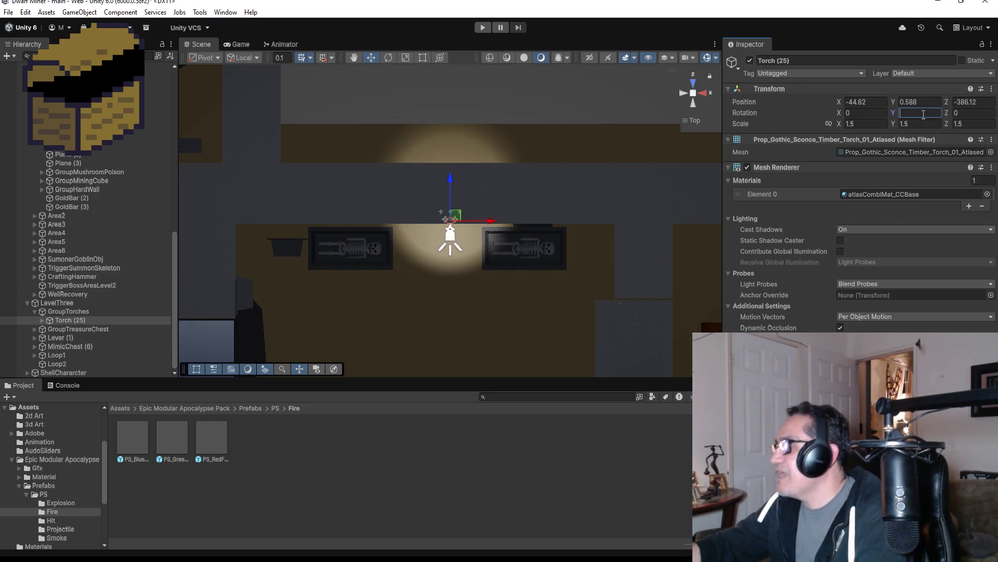
pyautogui.write('180')
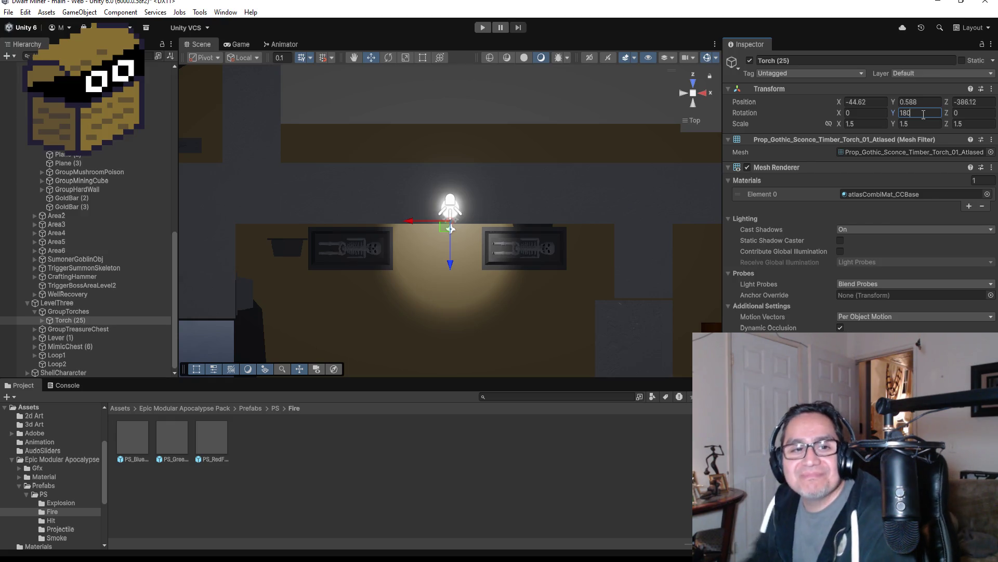
pyautogui.click(422, 325)
pyautogui.moveTo(422, 326); pyautogui.dragTo(707, 217)
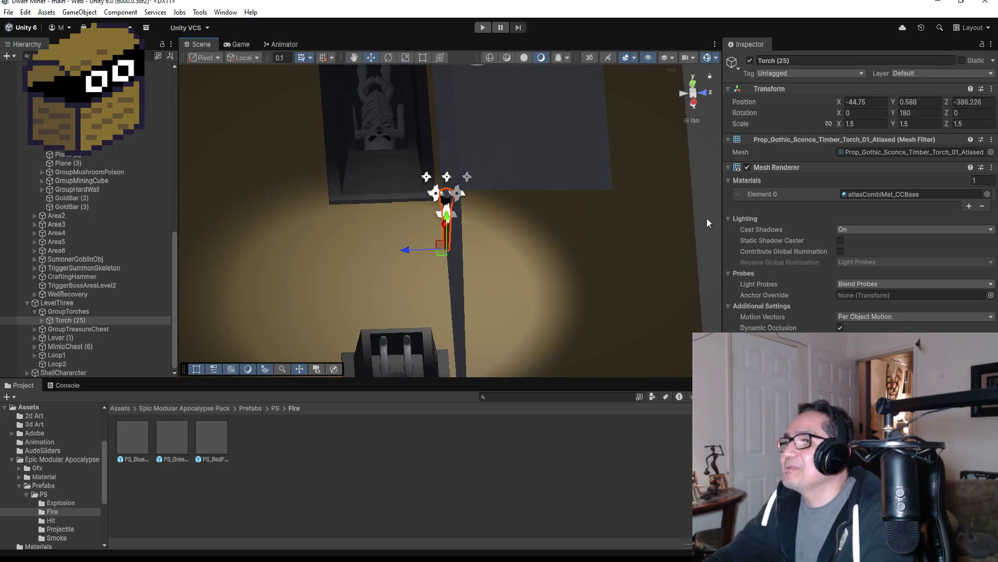
pyautogui.click(864, 113)
pyautogui.write('15')
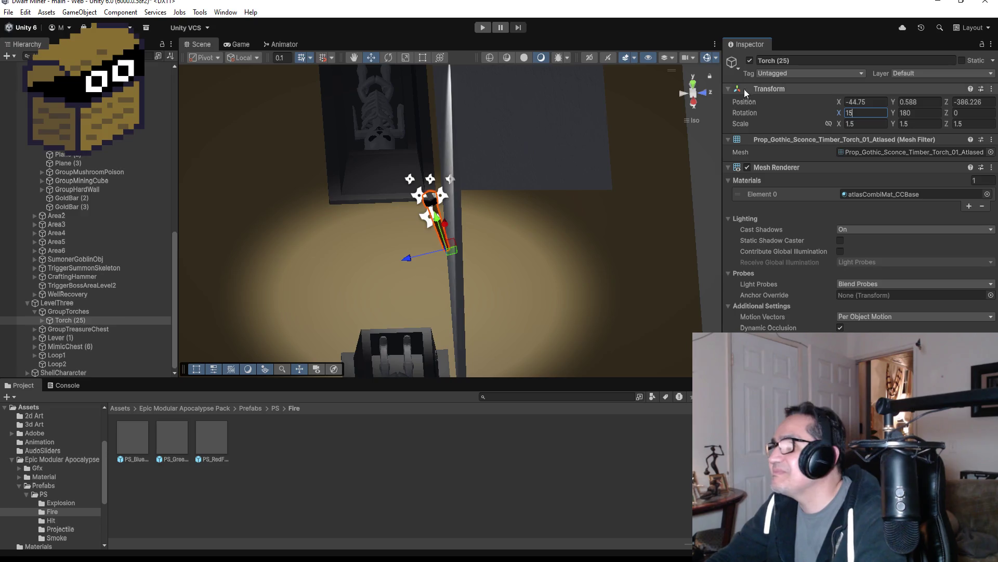
pyautogui.click(694, 84)
pyautogui.scroll(-8, 562, 236)
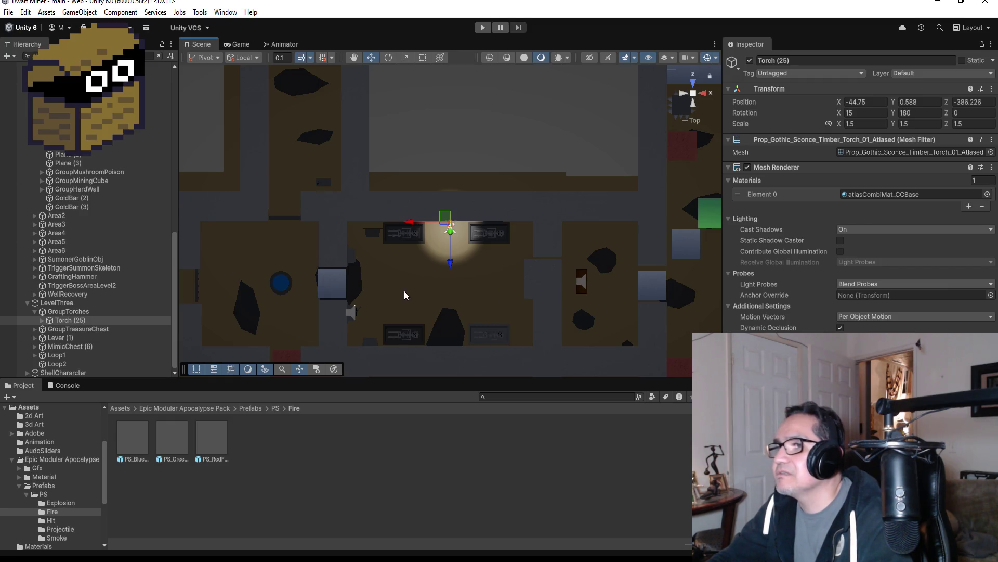
# Step: Collapse LevelTwo and LevelThree in the Hierarchy and select the DwarfMiner player
pyautogui.moveTo(404, 291)
pyautogui.mouseDown()
pyautogui.moveTo(368, 194)
pyautogui.moveTo(218, 111)
pyautogui.moveTo(395, 127)
pyautogui.mouseUp()
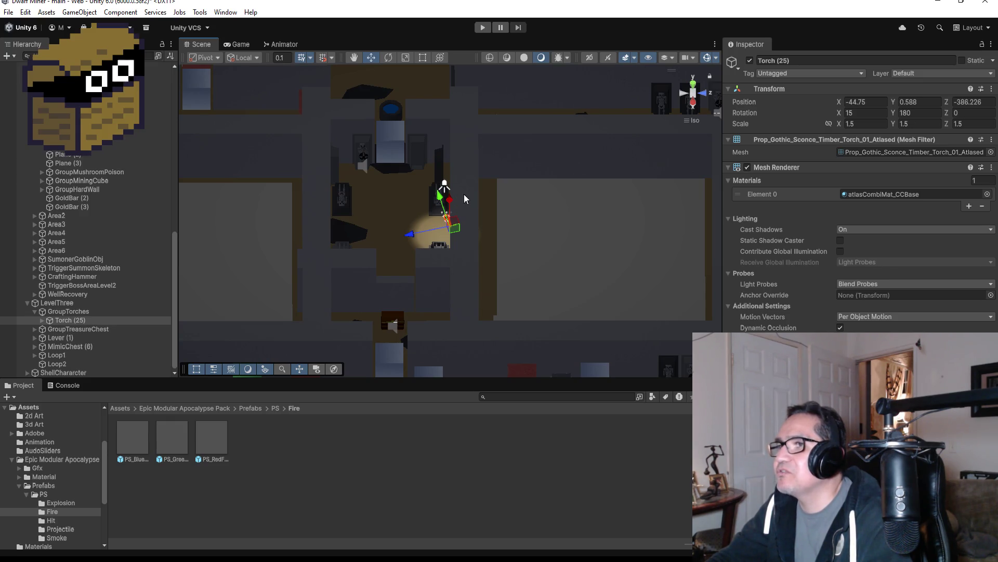
pyautogui.scroll(-3, 463, 194)
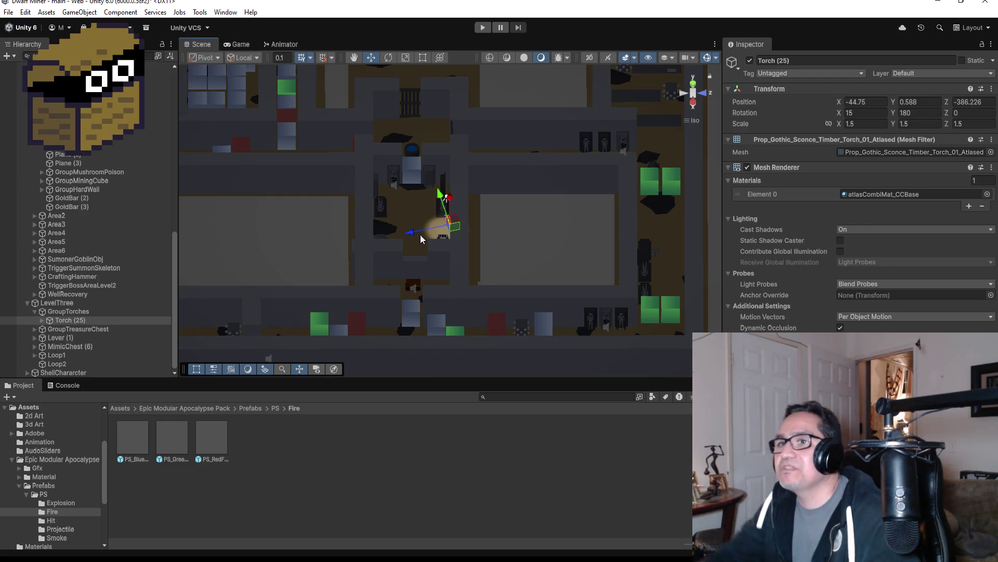
pyautogui.scroll(5, 33, 239)
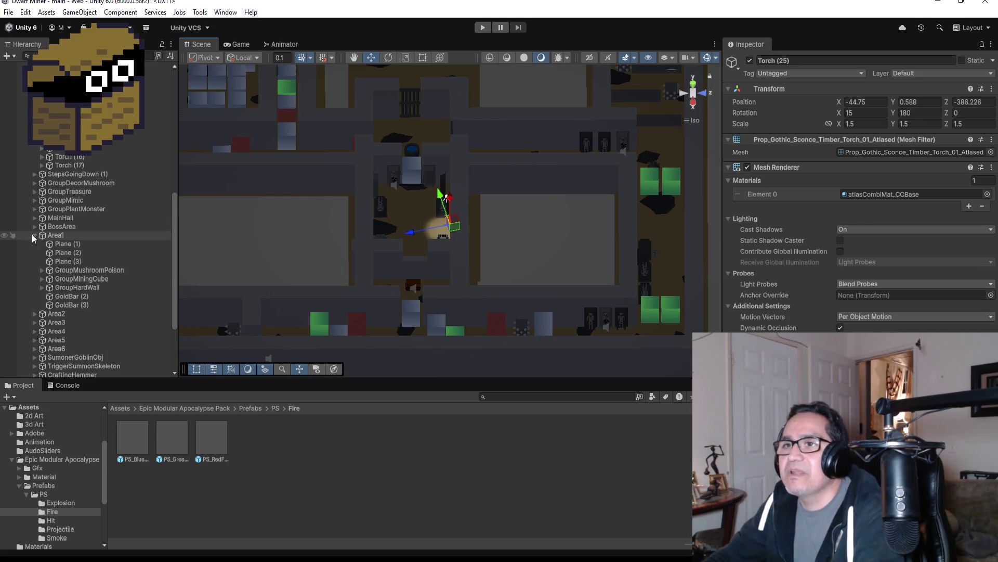
pyautogui.scroll(15, 31, 229)
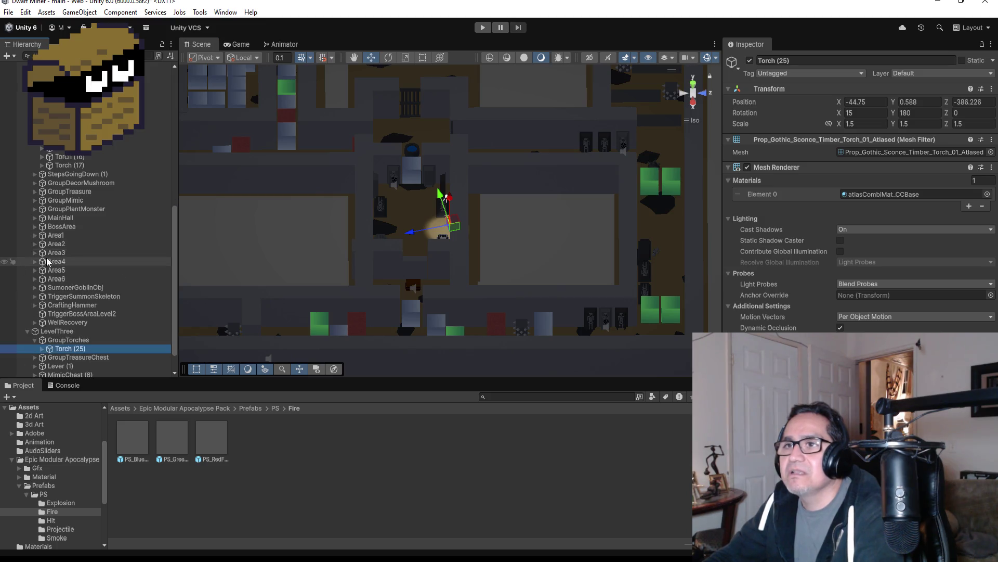
pyautogui.click(28, 216)
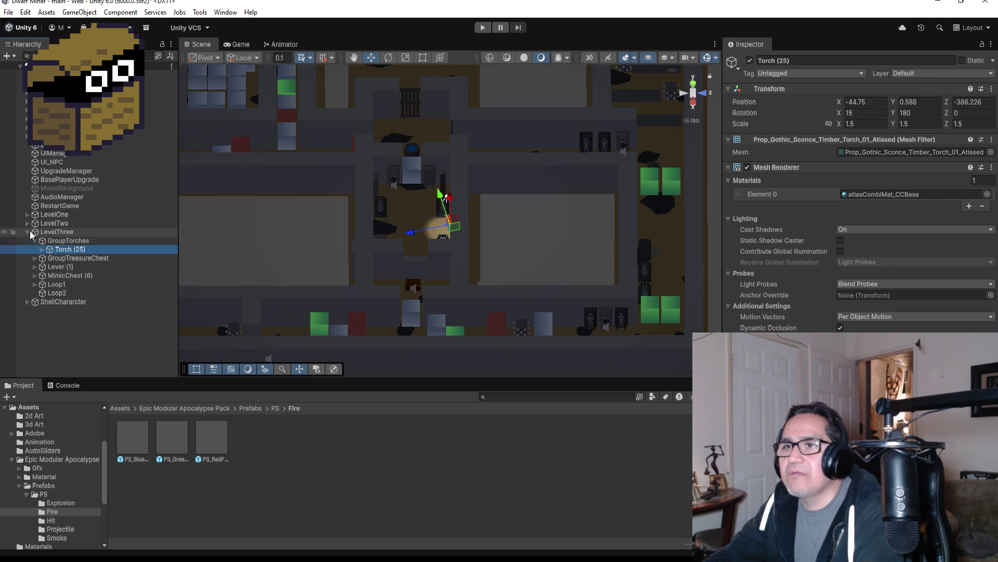
pyautogui.click(26, 234)
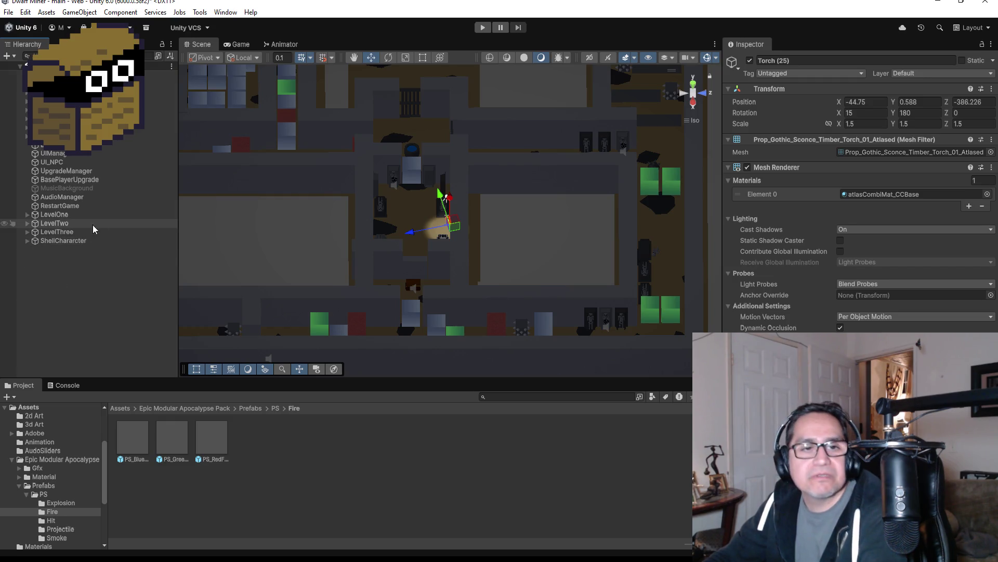
pyautogui.click(52, 92)
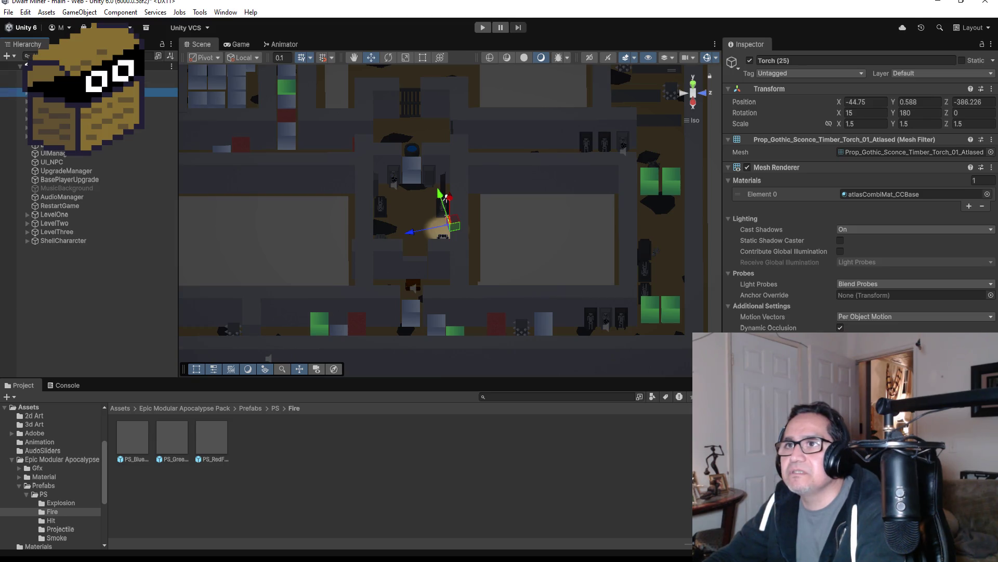
pyautogui.scroll(-10, 858, 208)
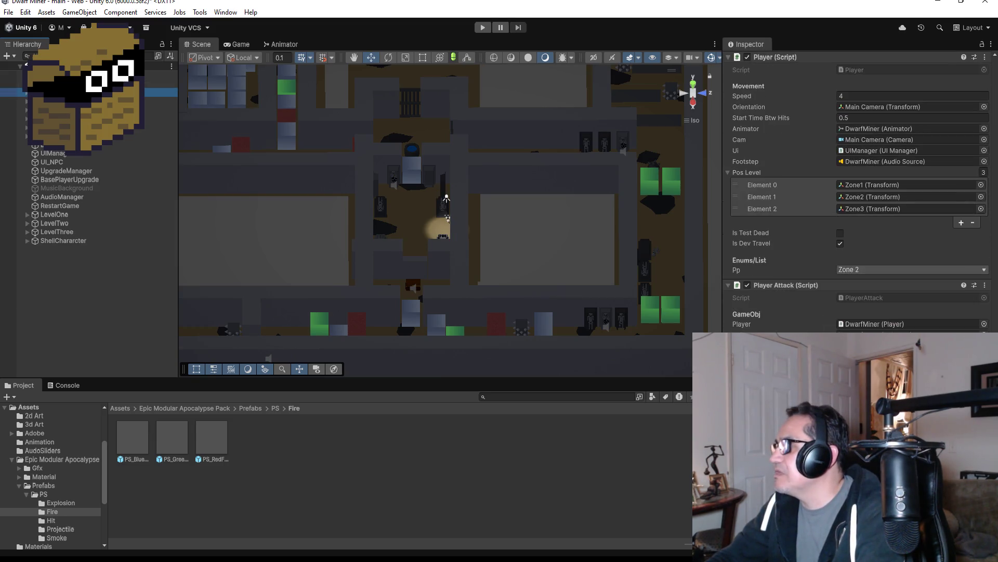
# Step: Change the Player script's Pp on DwarfMiner from Zone 2 to Zone 3
pyautogui.click(858, 269)
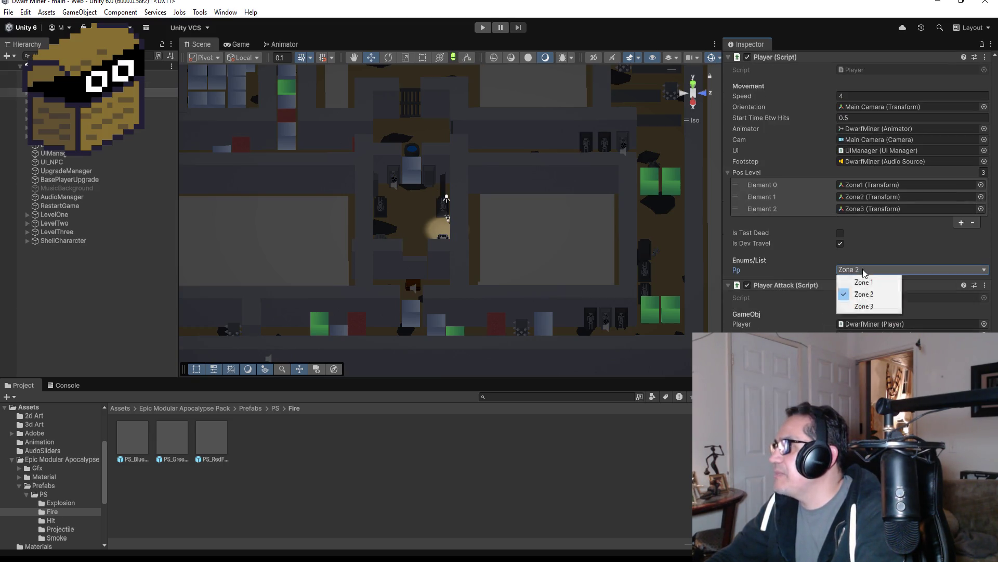
pyautogui.click(860, 306)
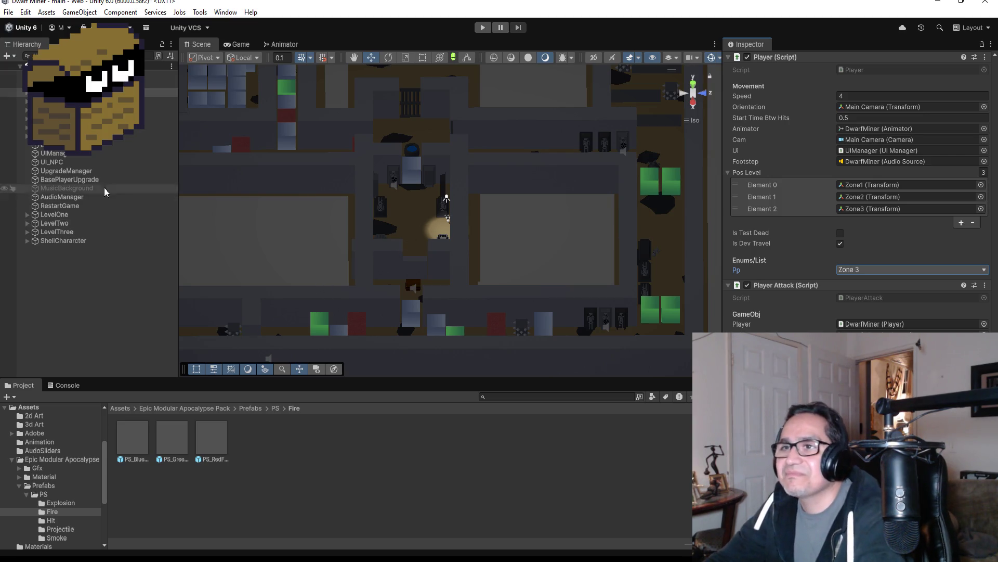
pyautogui.click(78, 119)
pyautogui.click(78, 92)
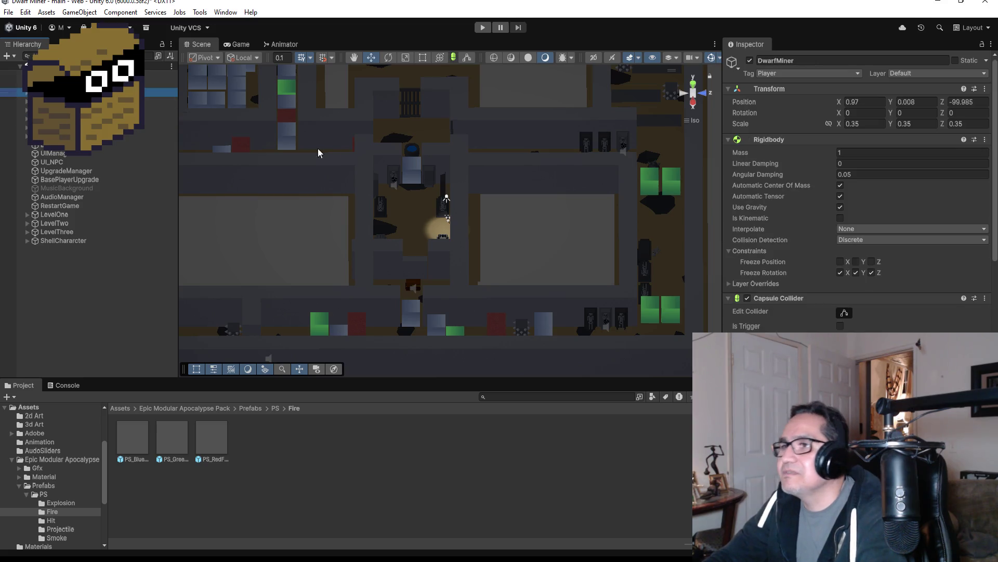
# Step: Switch to a top-down view and zoom in on Level Three's torch-lit central room
pyautogui.scroll(-3, 485, 195)
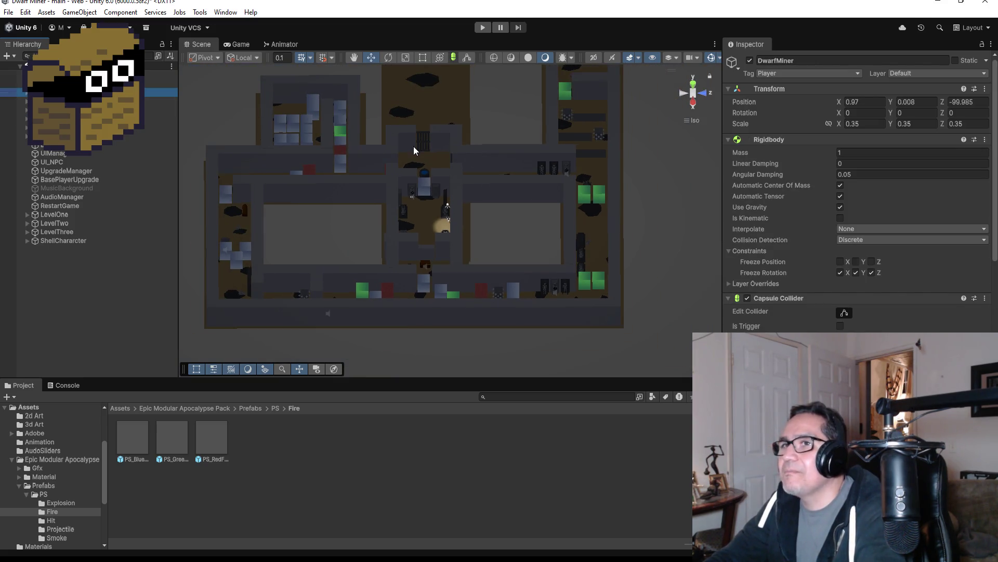
pyautogui.click(696, 83)
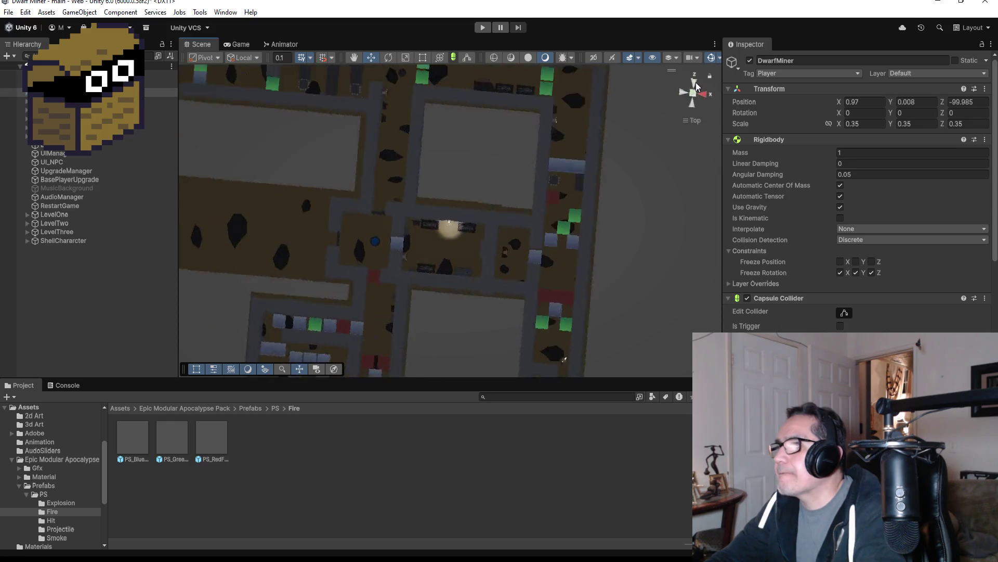
pyautogui.click(697, 84)
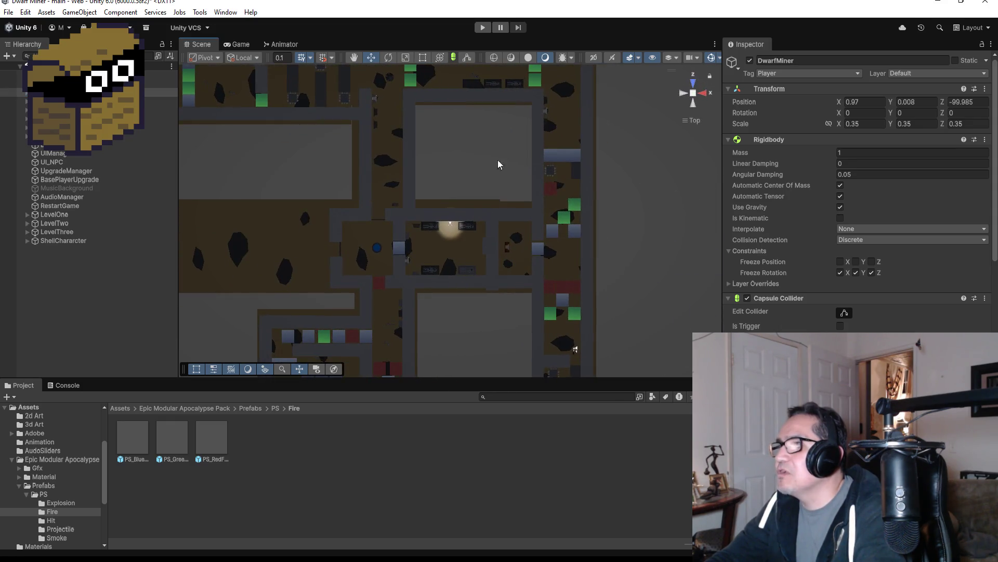
pyautogui.scroll(5, 457, 245)
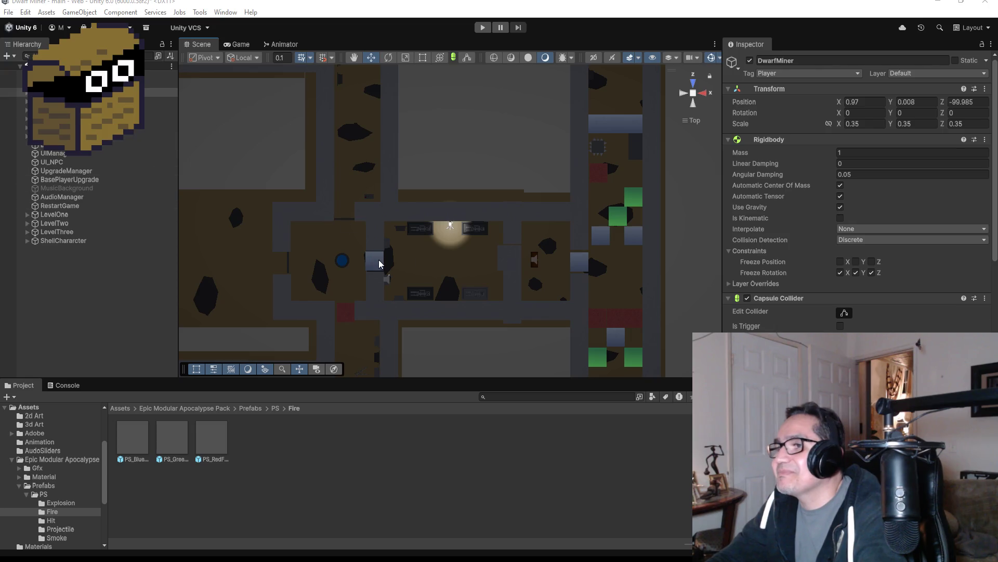
pyautogui.scroll(3, 444, 259)
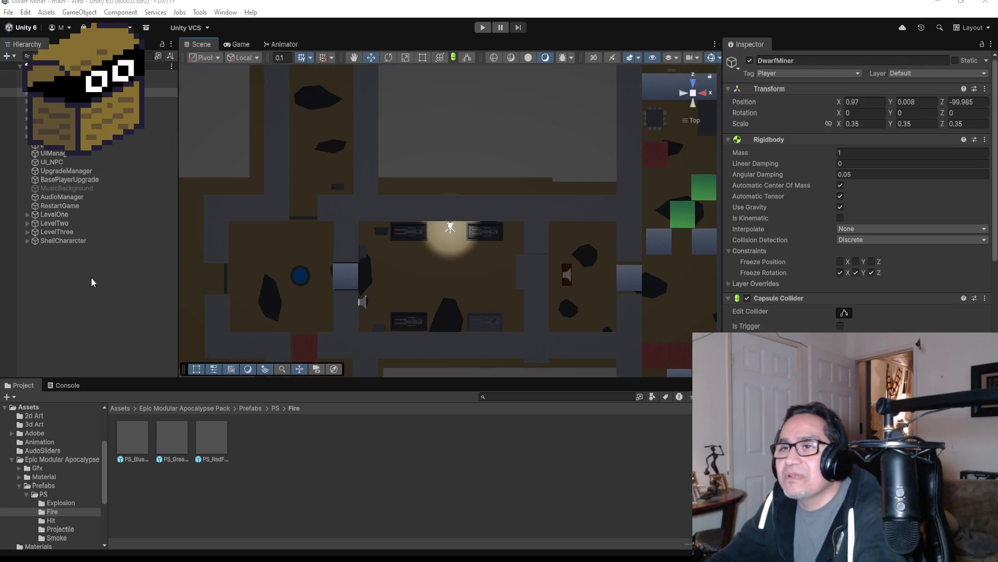
# Step: Duplicate Torch (25) as Torch (26), move it to the neighbouring room, and zero its X rotation
pyautogui.click(26, 231)
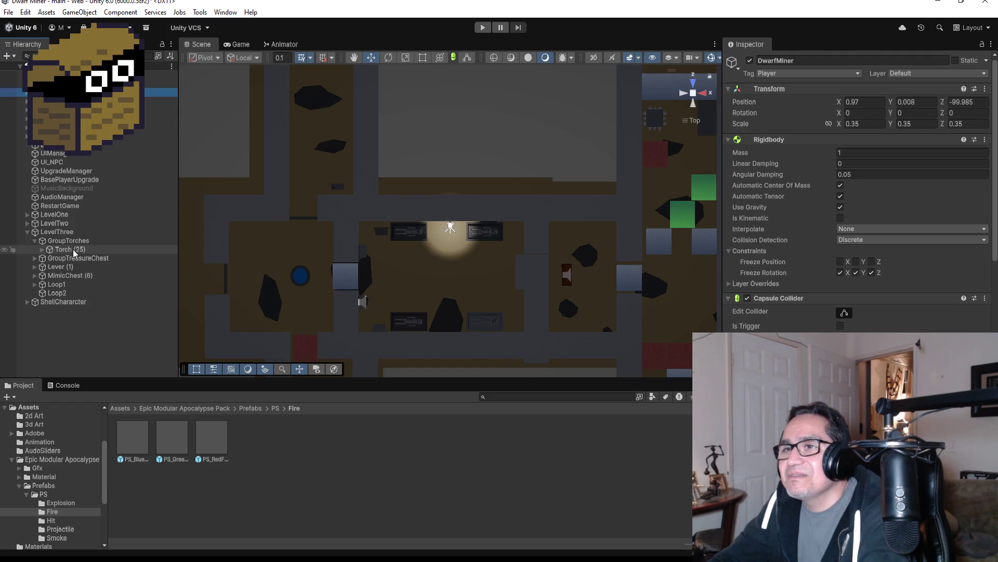
pyautogui.click(73, 249)
pyautogui.scroll(-3, 535, 289)
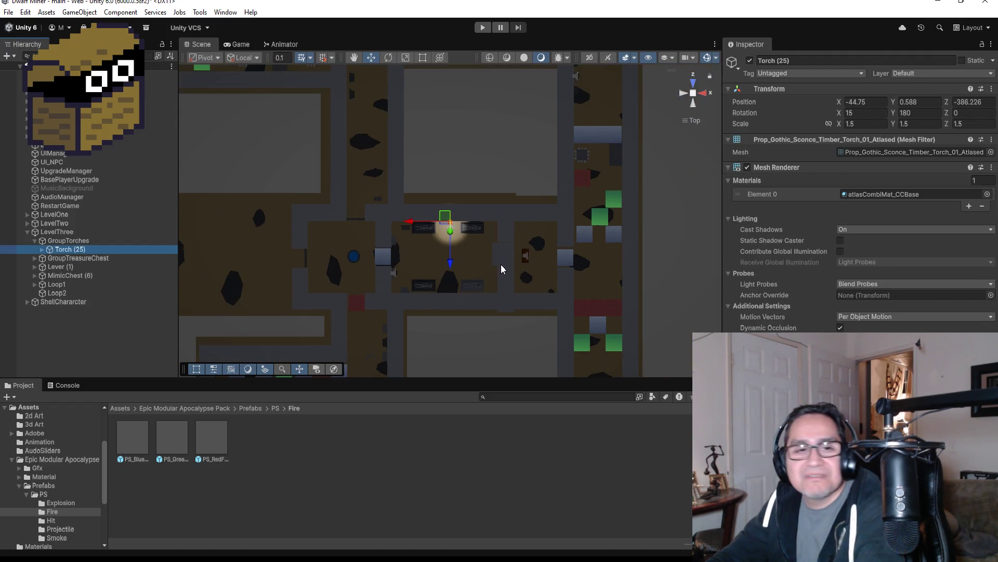
pyautogui.hotkey('ctrl', 'd')
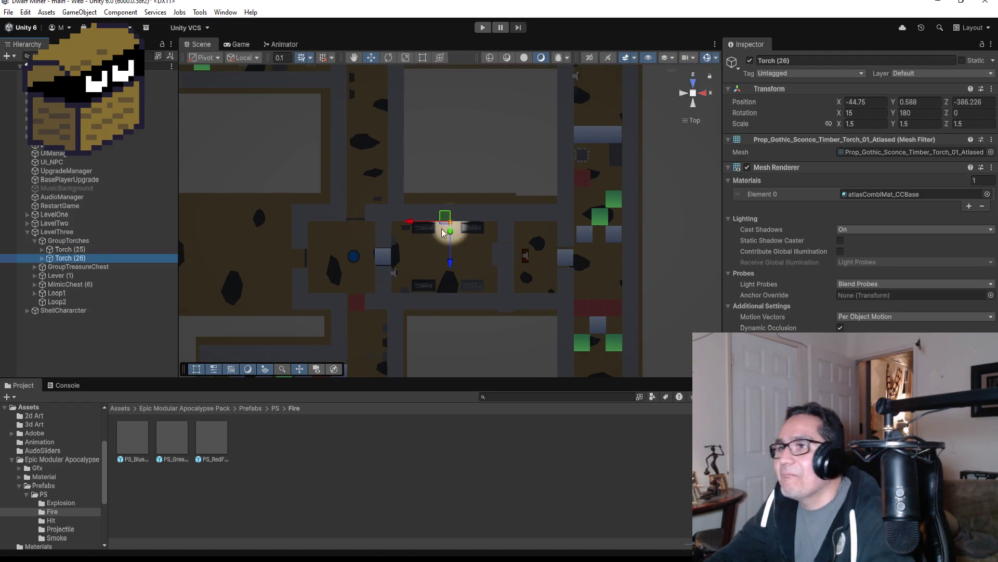
pyautogui.moveTo(411, 224); pyautogui.dragTo(282, 224)
pyautogui.press('f')
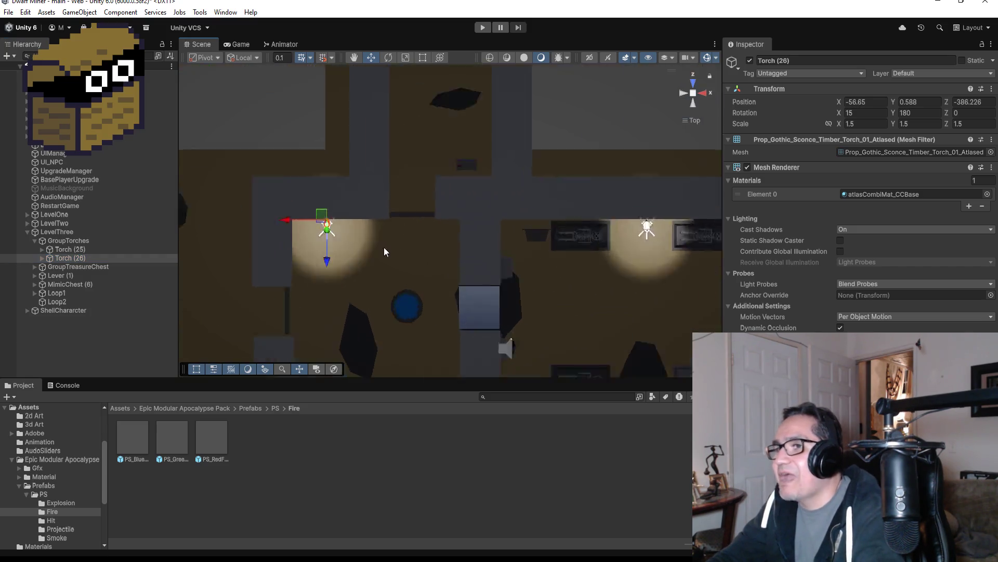
pyautogui.scroll(-10, 588, 229)
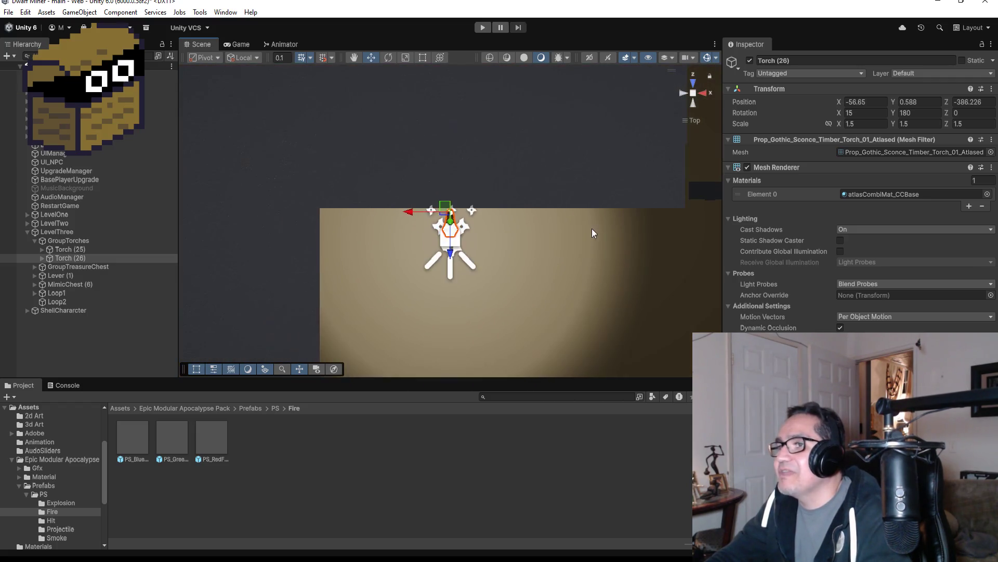
pyautogui.moveTo(608, 205)
pyautogui.mouseDown()
pyautogui.moveTo(416, 135)
pyautogui.moveTo(379, 139)
pyautogui.mouseUp()
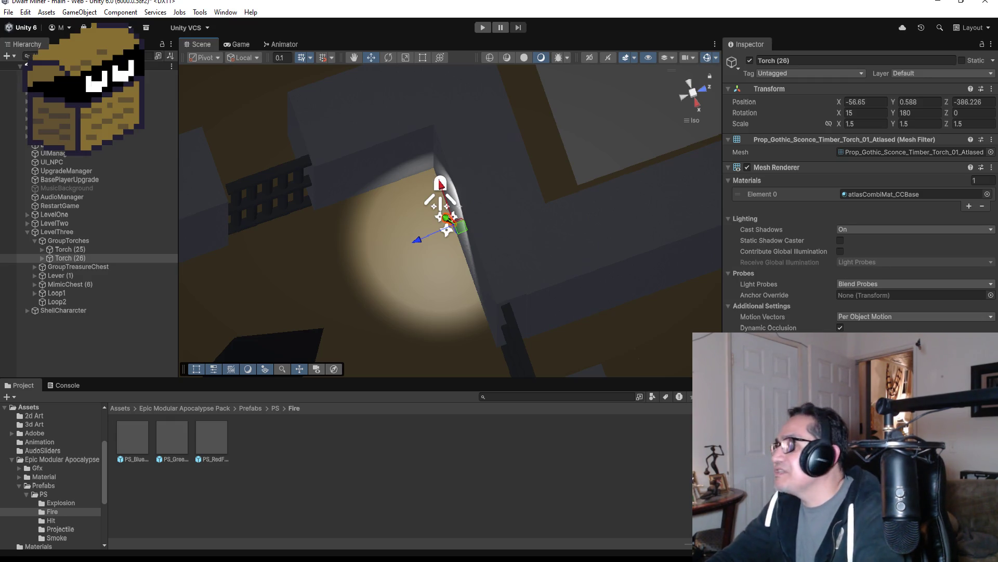
pyautogui.click(871, 112)
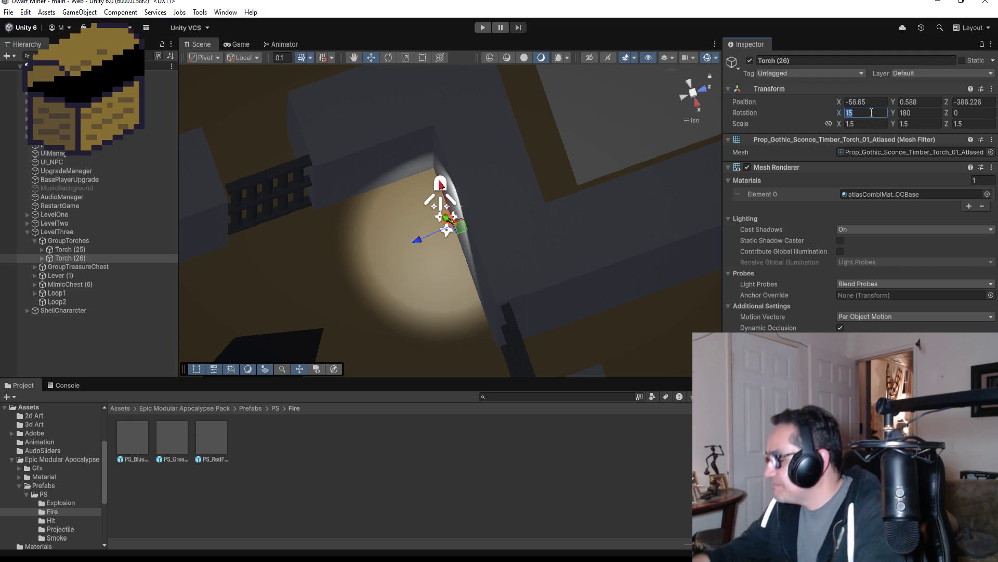
pyautogui.write('0')
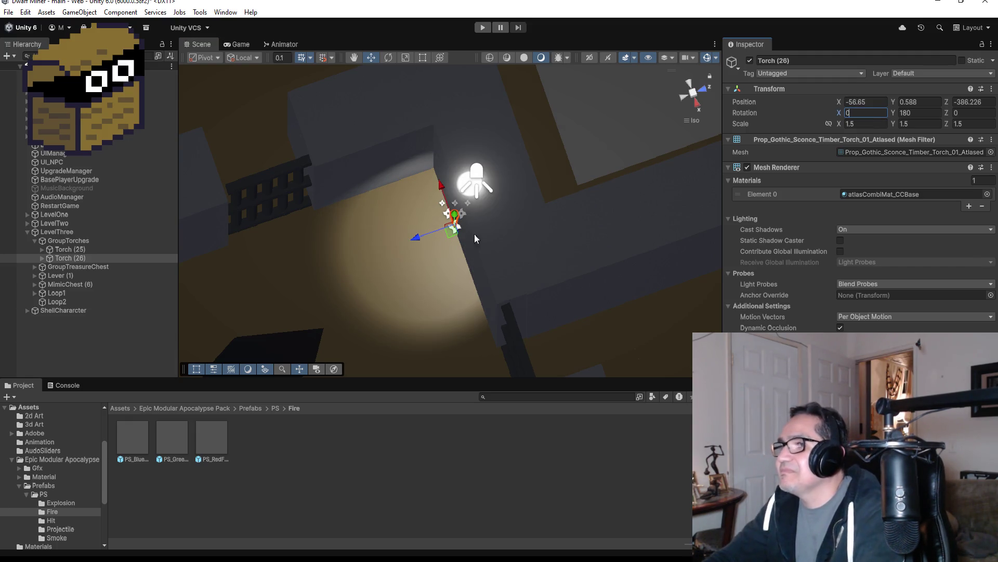
# Step: Place Torch (26) against its wall at -57.908, 0.588, -387.367 with rotation 15, 90, 0
pyautogui.moveTo(443, 187); pyautogui.dragTo(406, 130)
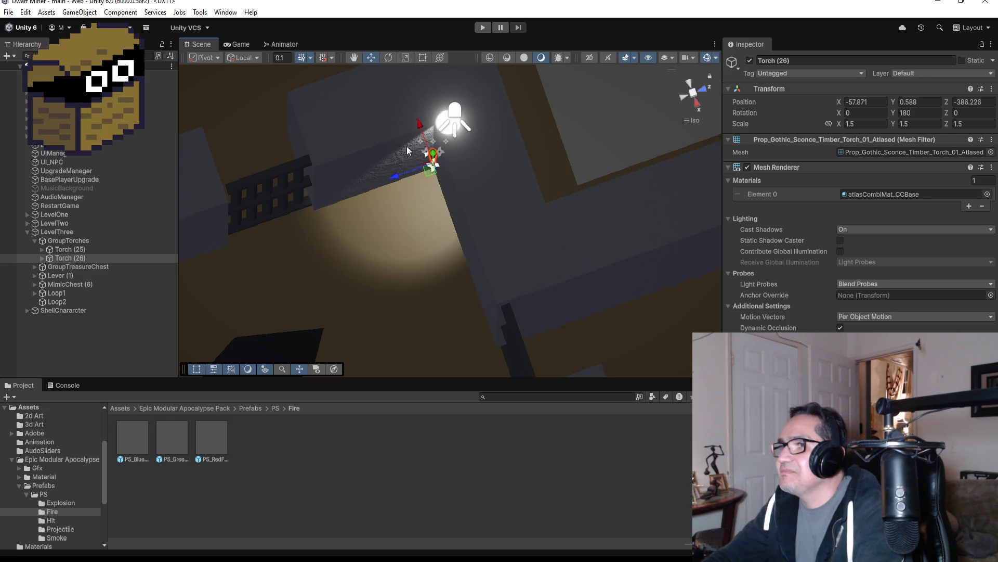
pyautogui.moveTo(396, 180); pyautogui.dragTo(355, 192)
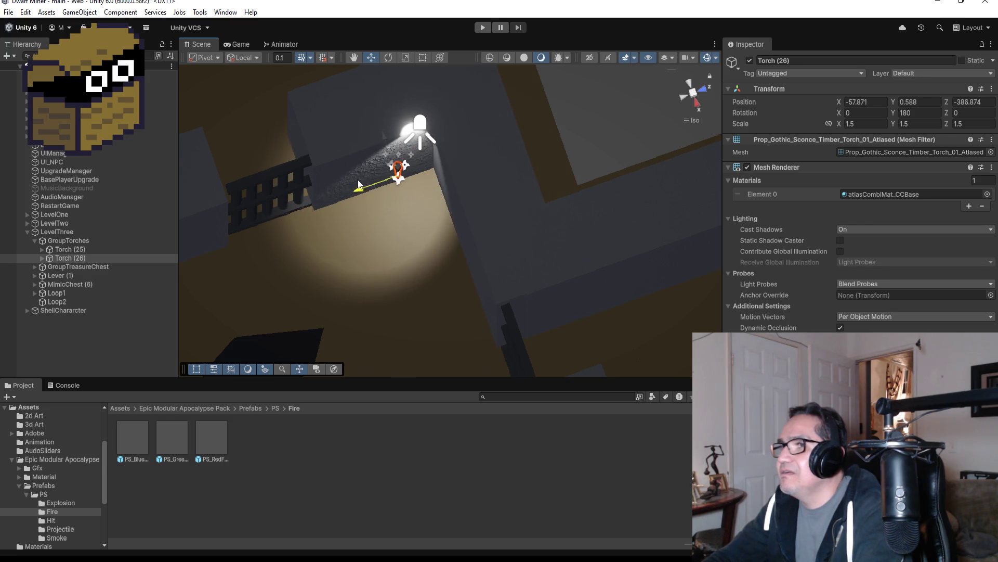
pyautogui.click(919, 109)
pyautogui.write('90')
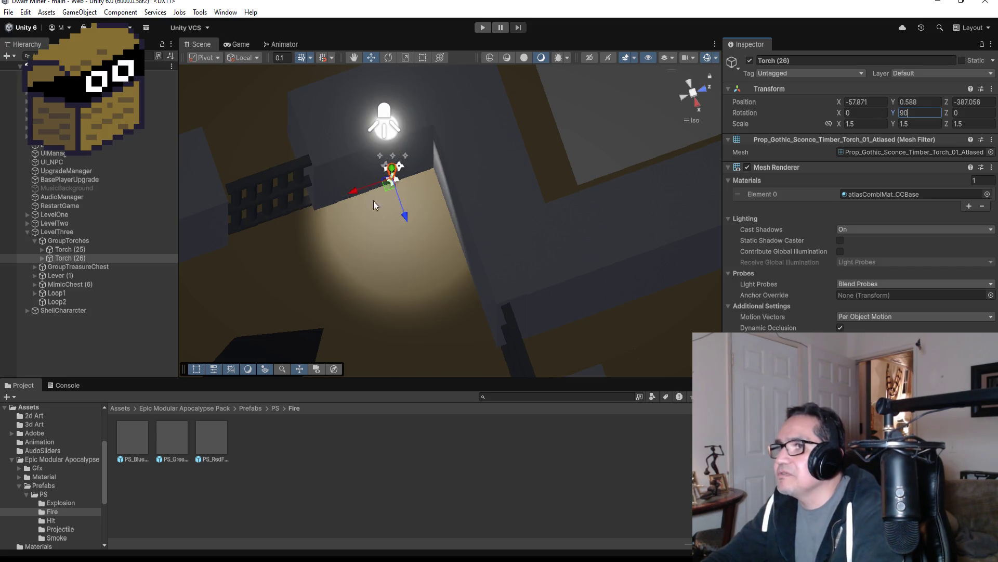
pyautogui.moveTo(399, 207); pyautogui.dragTo(339, 195)
pyautogui.scroll(2, 441, 209)
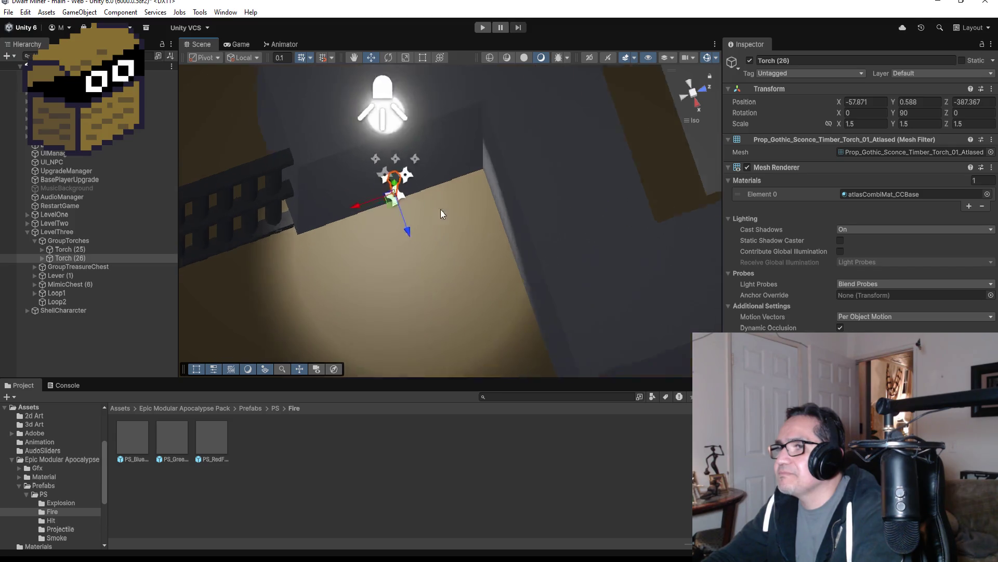
pyautogui.moveTo(441, 209)
pyautogui.mouseDown()
pyautogui.moveTo(632, 247)
pyautogui.moveTo(638, 220)
pyautogui.moveTo(425, 99)
pyautogui.moveTo(486, 229)
pyautogui.moveTo(504, 233)
pyautogui.moveTo(482, 227)
pyautogui.mouseUp()
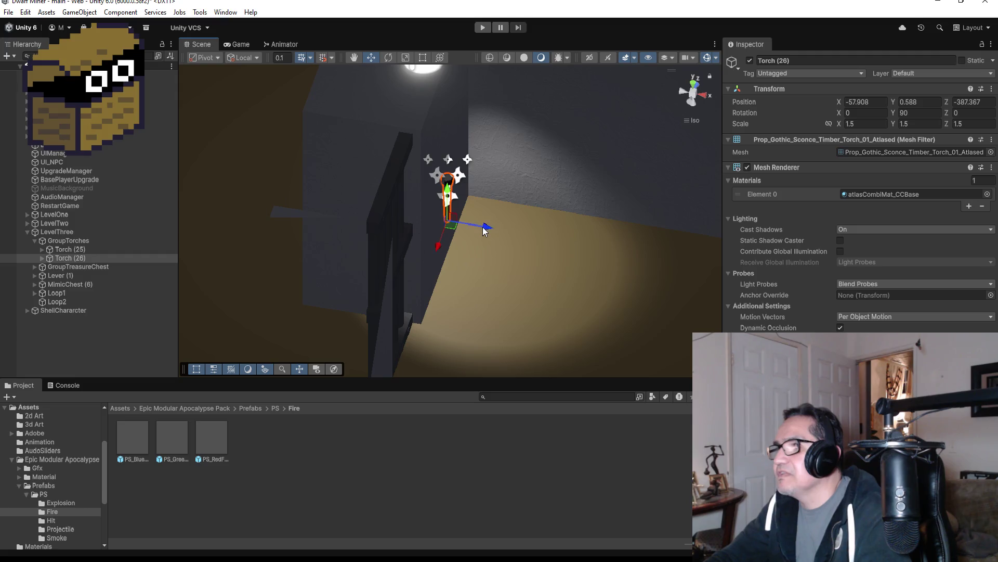
pyautogui.click(850, 113)
pyautogui.write('1')
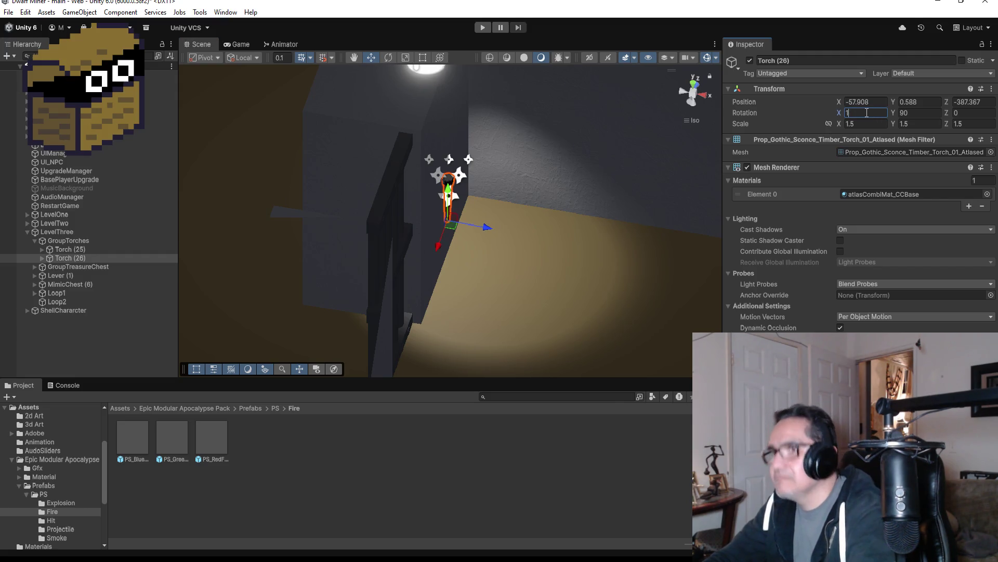
pyautogui.write('5')
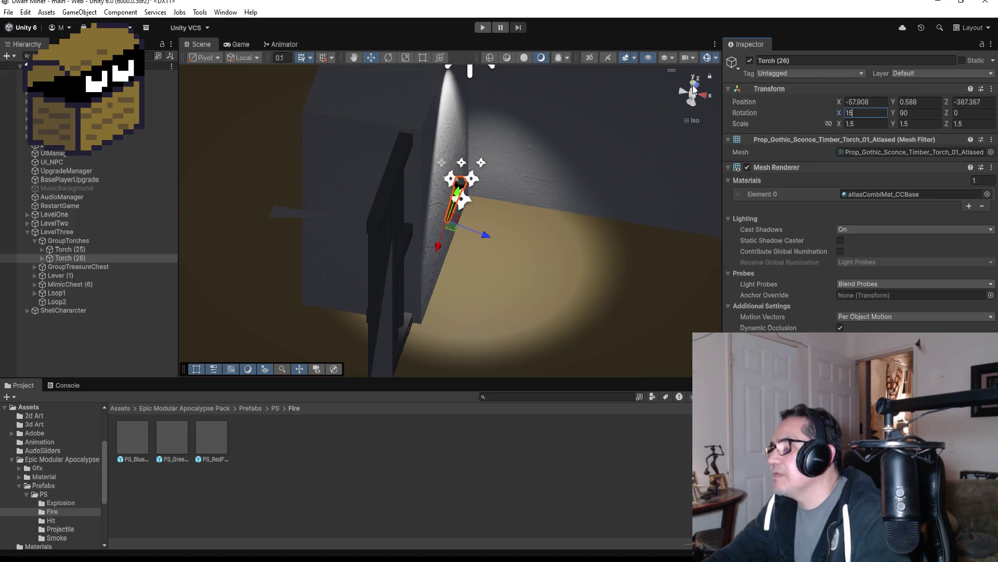
pyautogui.click(695, 89)
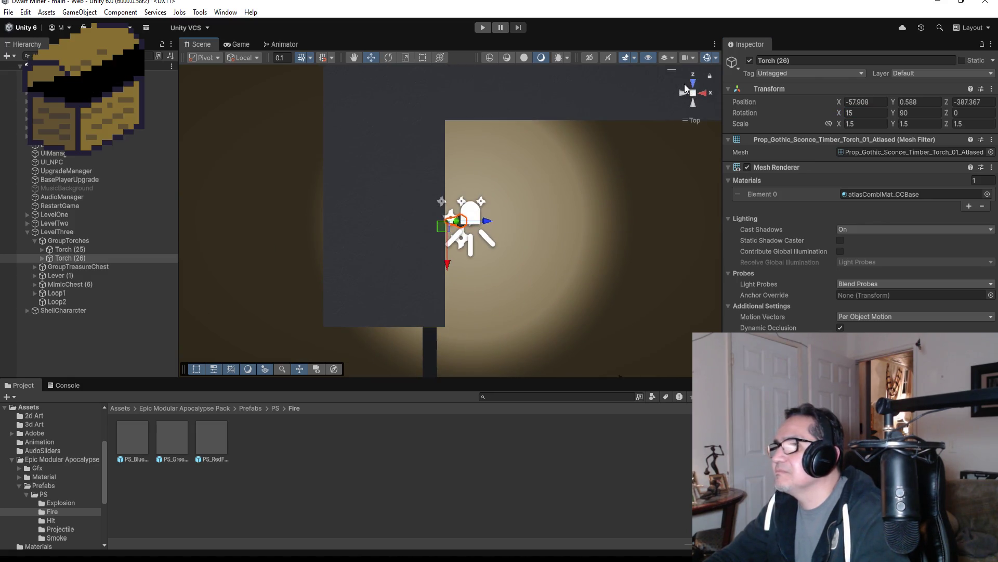
pyautogui.click(694, 84)
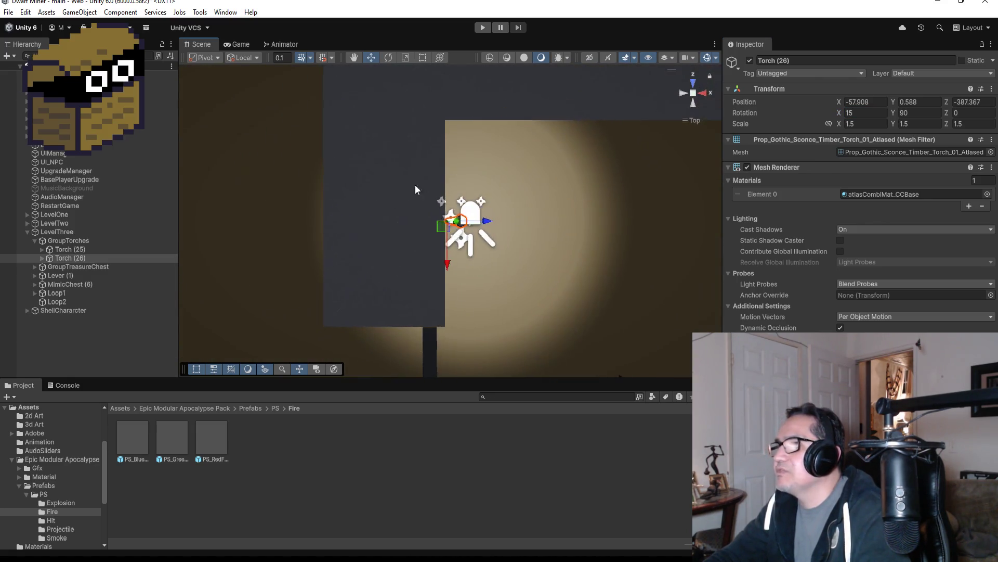
pyautogui.scroll(-5, 448, 213)
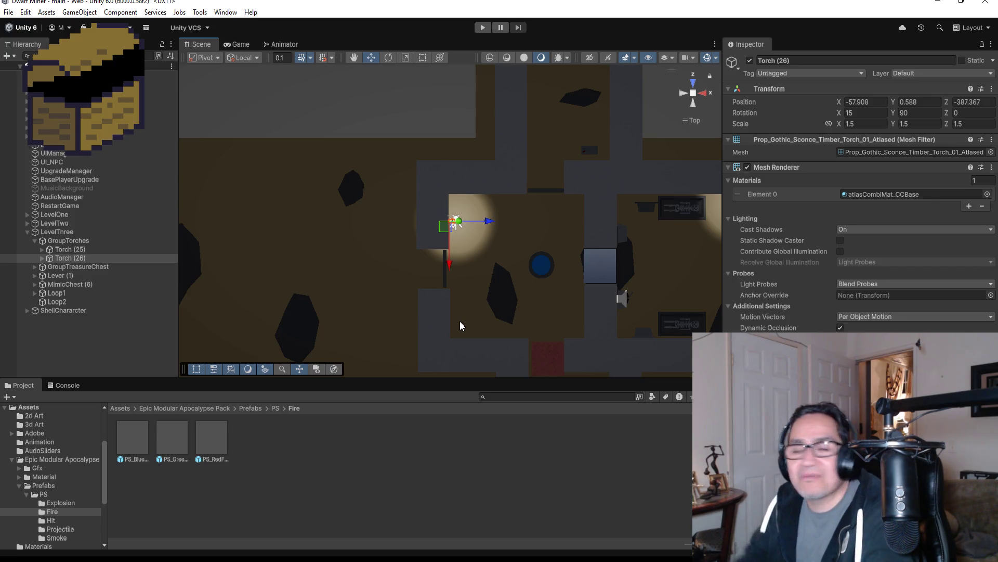
# Step: Duplicate Torch (26) as Torch (27) and move it down the wall to Z -391.367
pyautogui.click(76, 276)
pyautogui.click(76, 250)
pyautogui.click(76, 259)
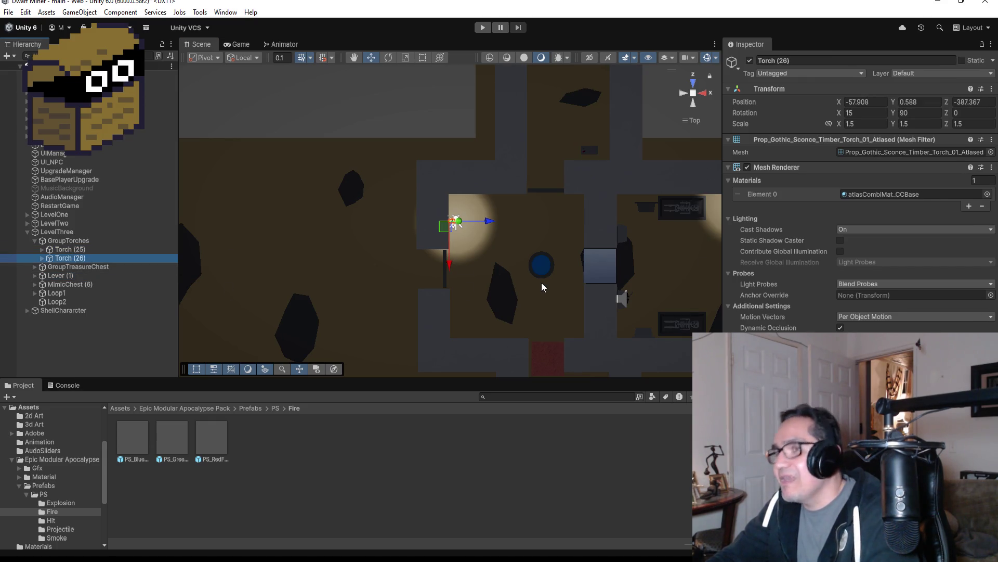
pyautogui.hotkey('ctrl', 'd')
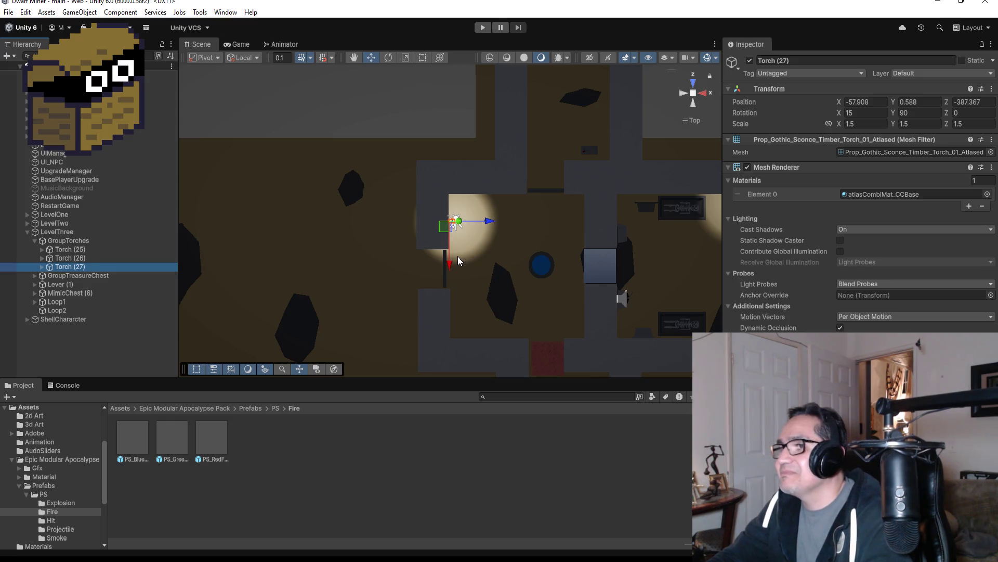
pyautogui.moveTo(451, 268); pyautogui.dragTo(455, 358)
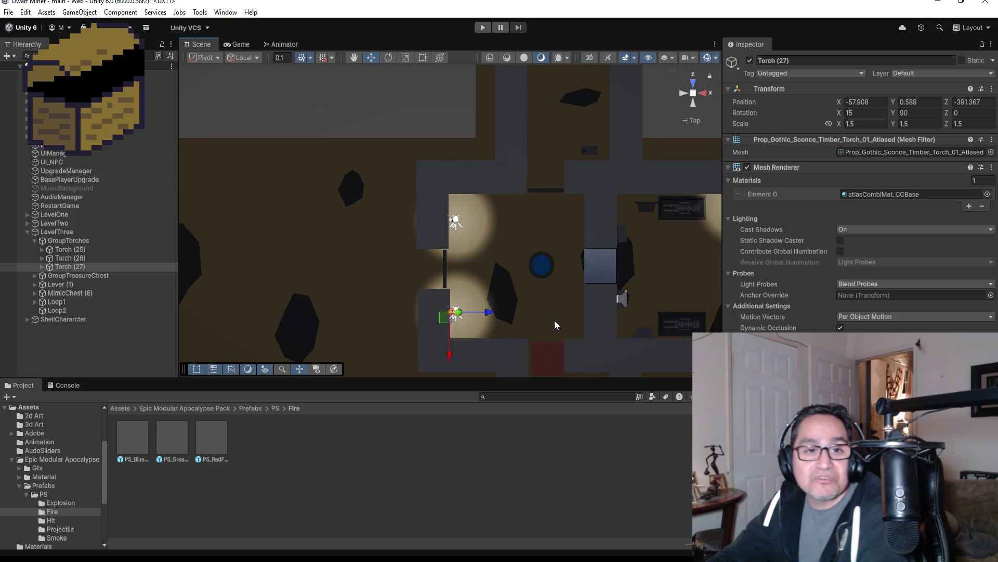
pyautogui.scroll(2, 587, 307)
pyautogui.press('f')
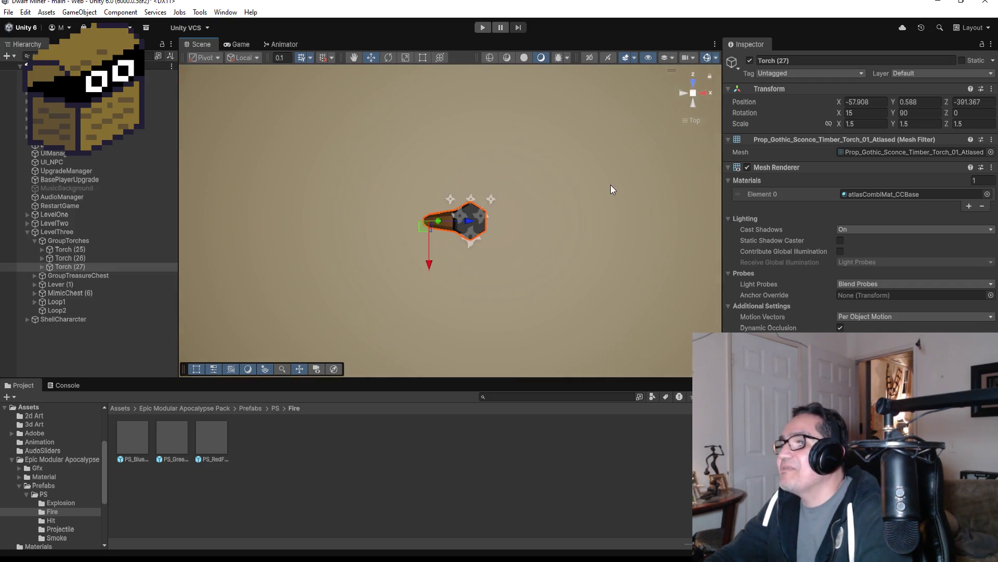
# Step: Zoom out and duplicate Torch (27) into Torch (28)
pyautogui.scroll(-1, 482, 274)
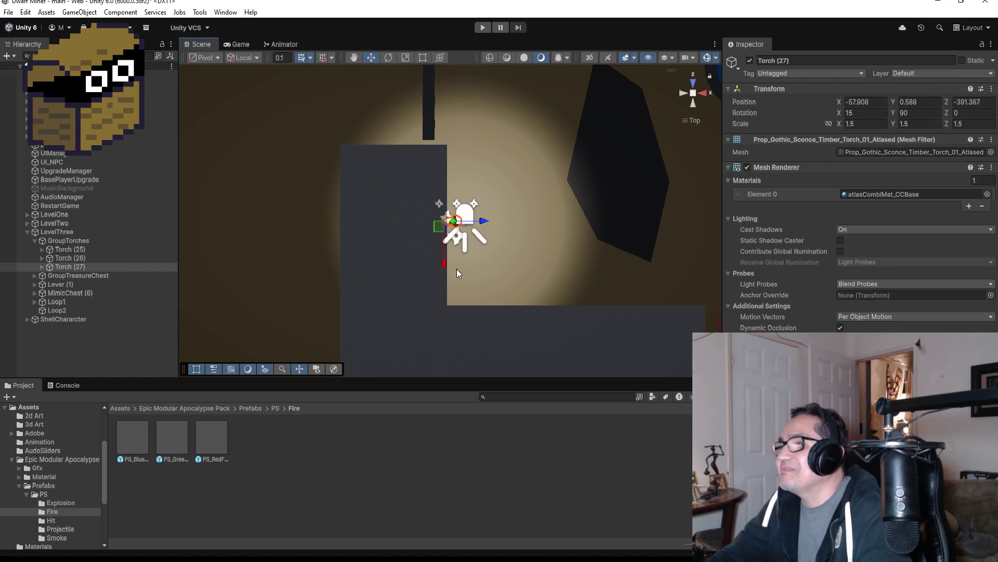
pyautogui.scroll(-8, 562, 187)
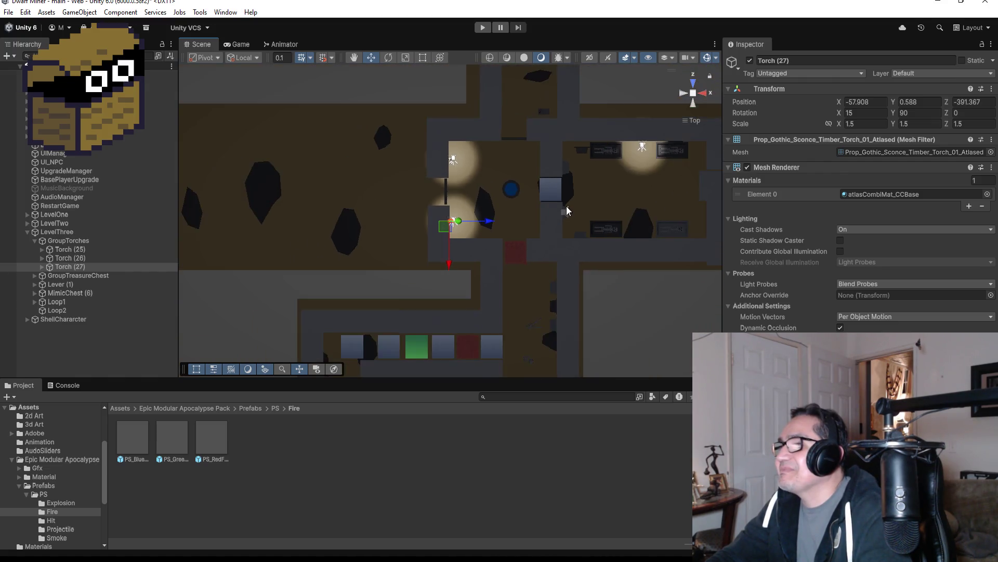
pyautogui.scroll(-4, 566, 206)
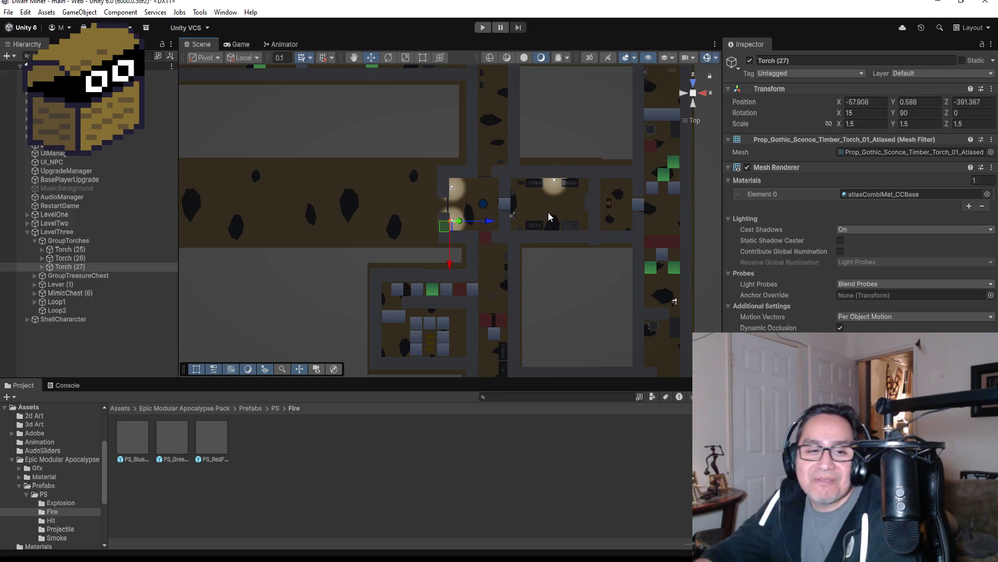
pyautogui.hotkey('ctrl', 'd')
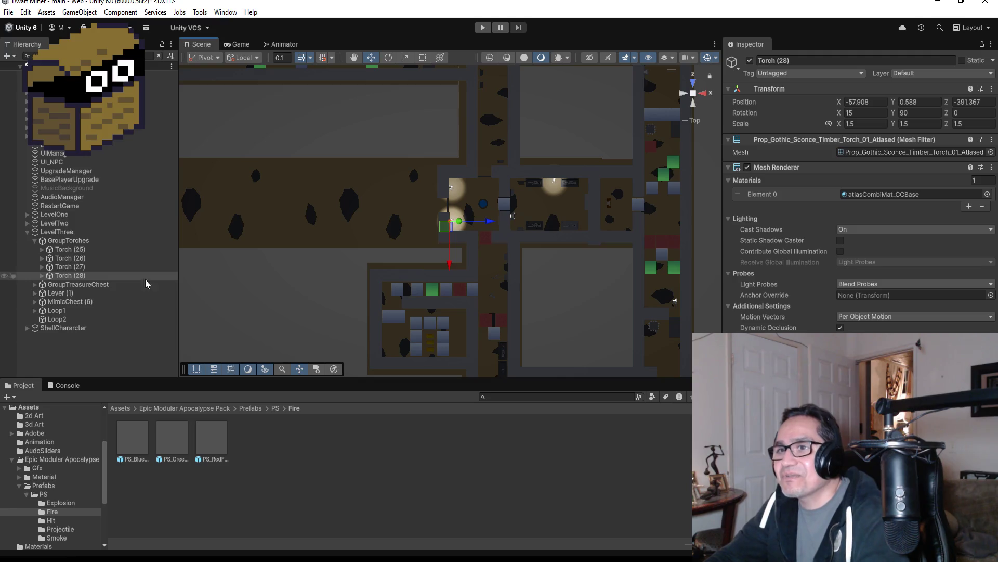
# Step: Try Torch (28) near Z -379.96 by the next corridor, inspect it, then delete it
pyautogui.click(76, 276)
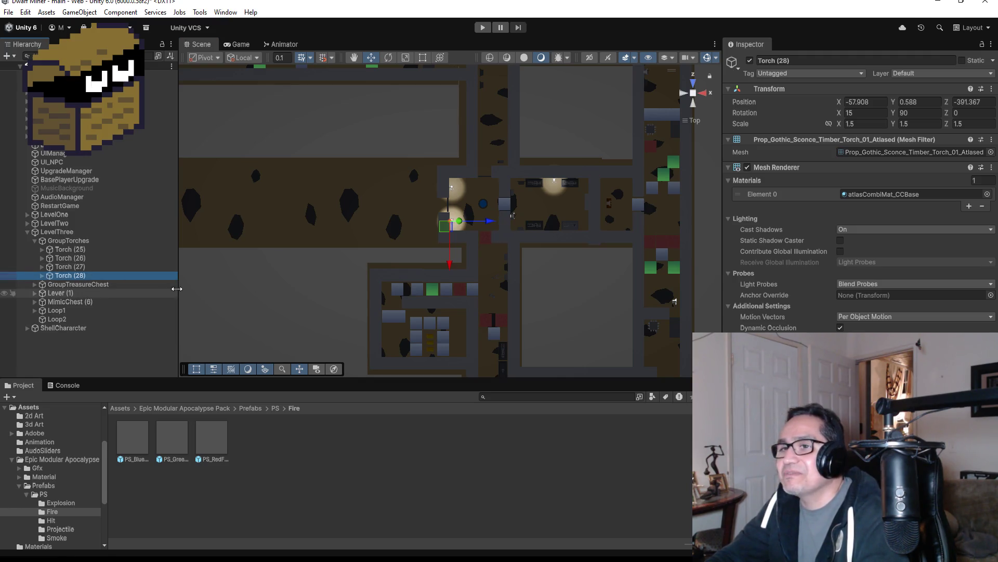
pyautogui.moveTo(498, 227); pyautogui.dragTo(536, 224)
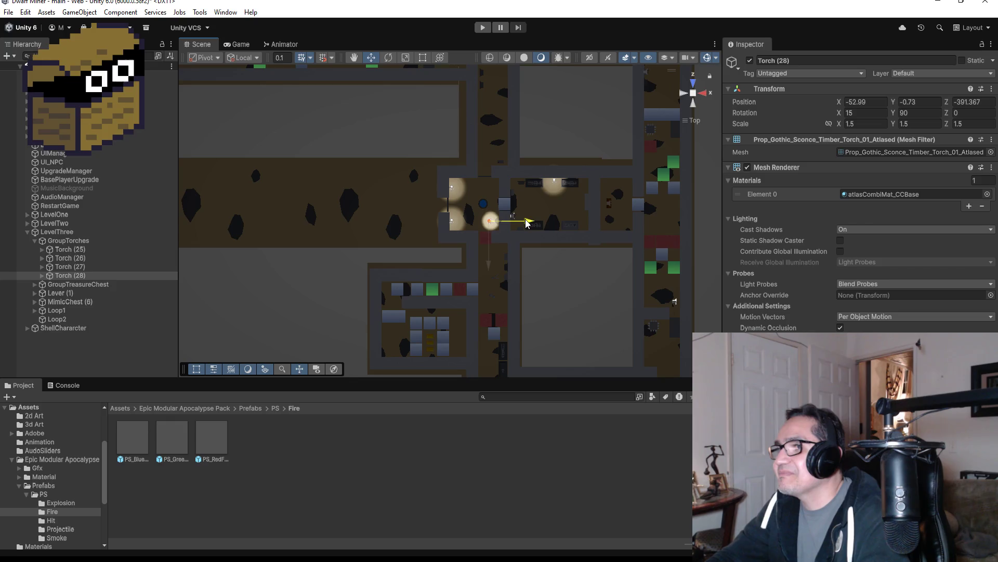
pyautogui.moveTo(489, 263); pyautogui.dragTo(489, 171)
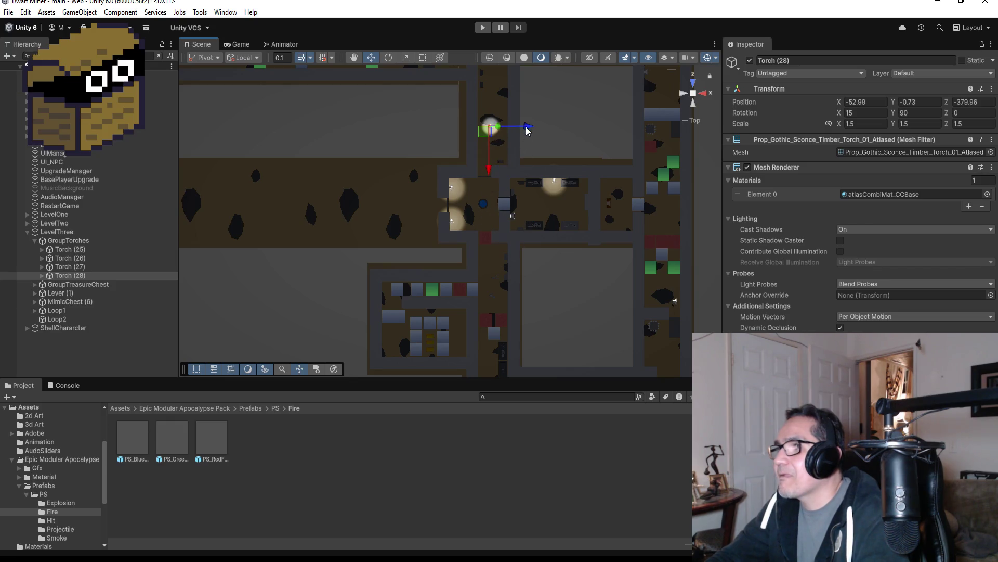
pyautogui.moveTo(532, 129); pyautogui.dragTo(519, 130)
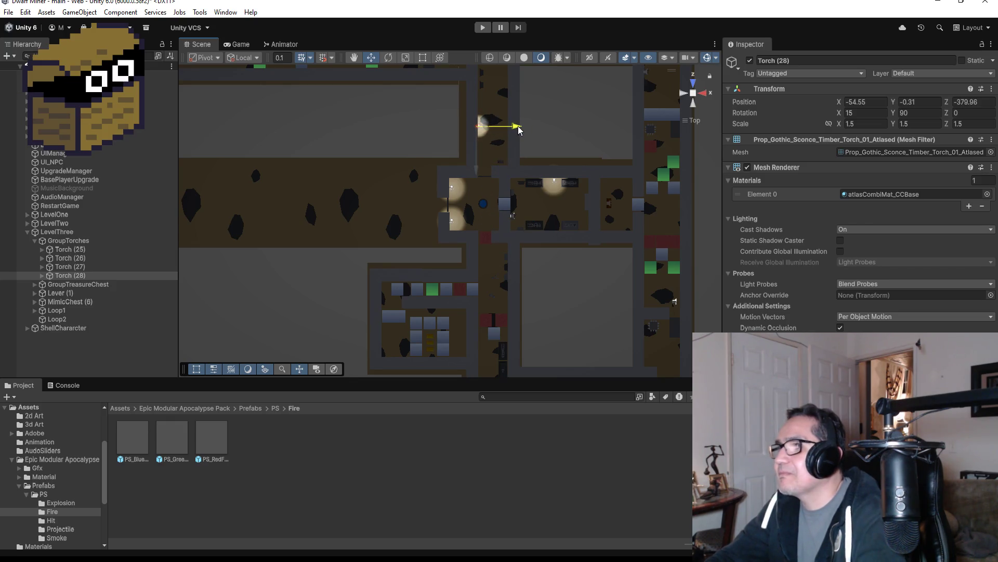
pyautogui.press('f')
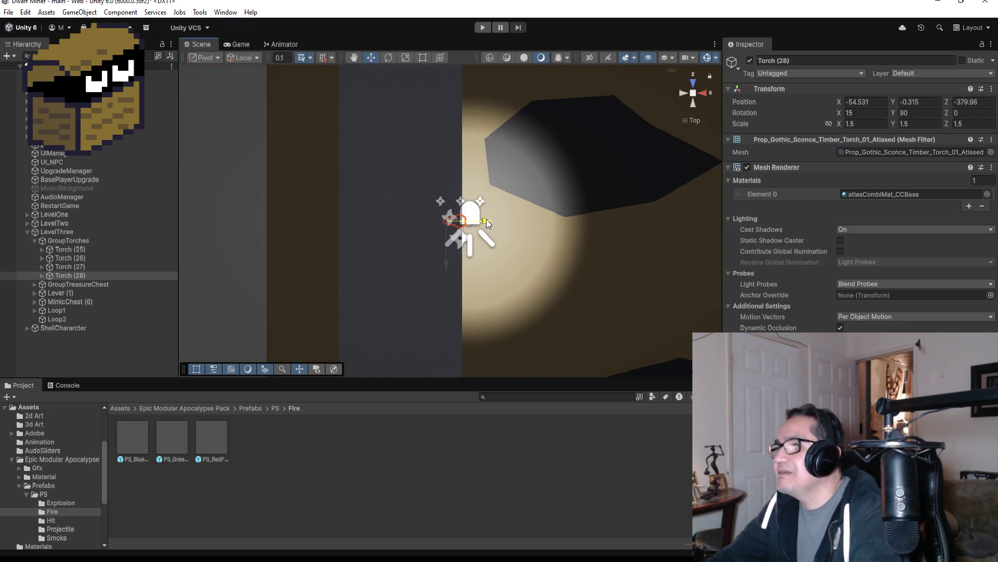
pyautogui.moveTo(553, 223)
pyautogui.mouseDown()
pyautogui.moveTo(485, 94)
pyautogui.moveTo(417, 50)
pyautogui.moveTo(594, 57)
pyautogui.moveTo(295, 30)
pyautogui.moveTo(518, 168)
pyautogui.moveTo(525, 156)
pyautogui.mouseUp()
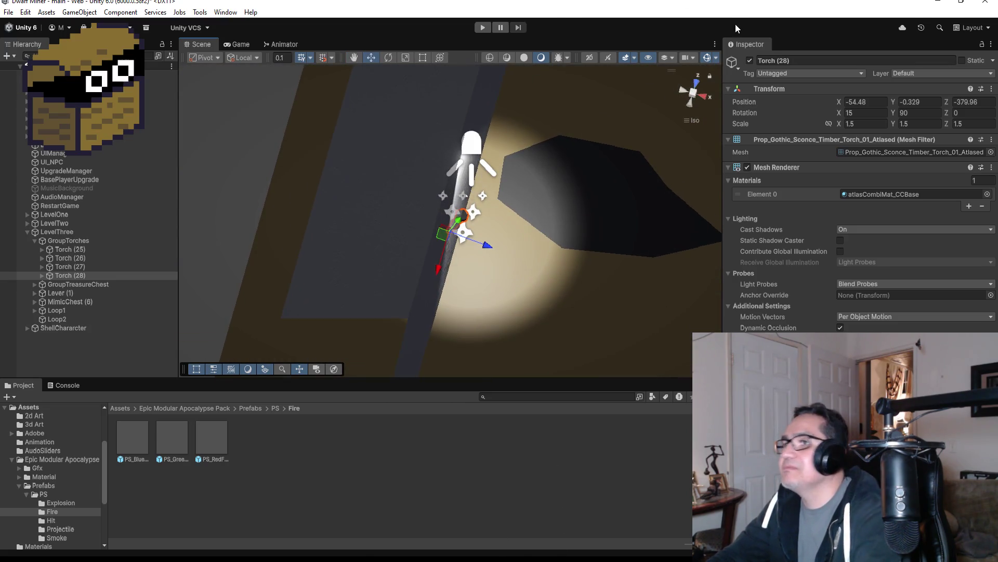
pyautogui.rightClick(78, 274)
pyautogui.click(121, 185)
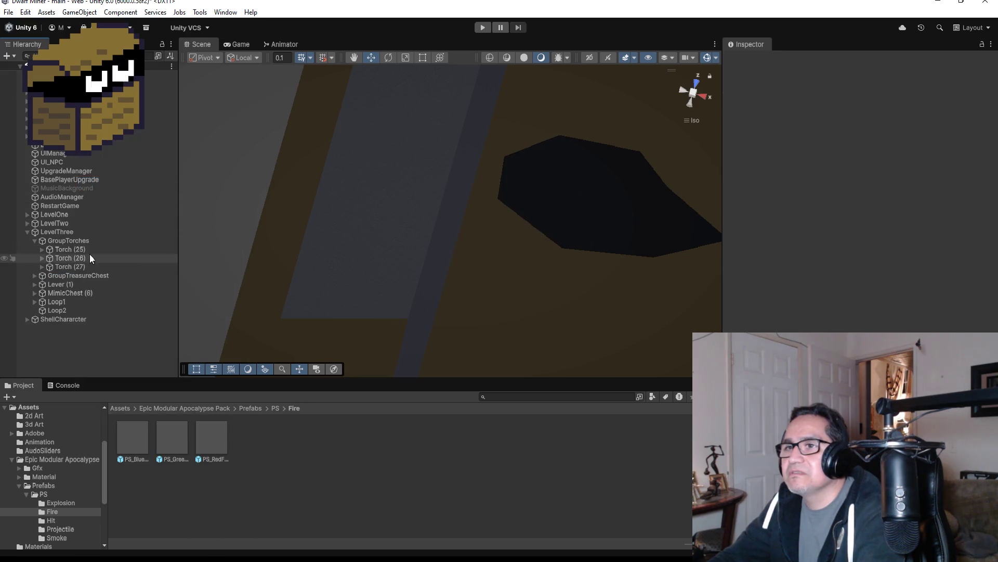
# Step: Check Torch (27) in front and top views, then duplicate it again
pyautogui.click(86, 264)
pyautogui.press('f')
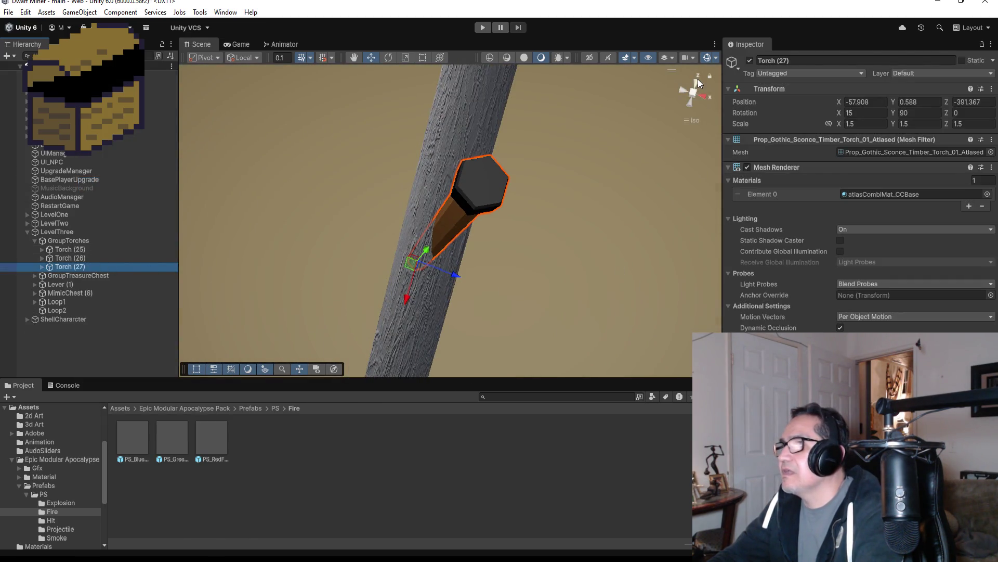
pyautogui.click(698, 80)
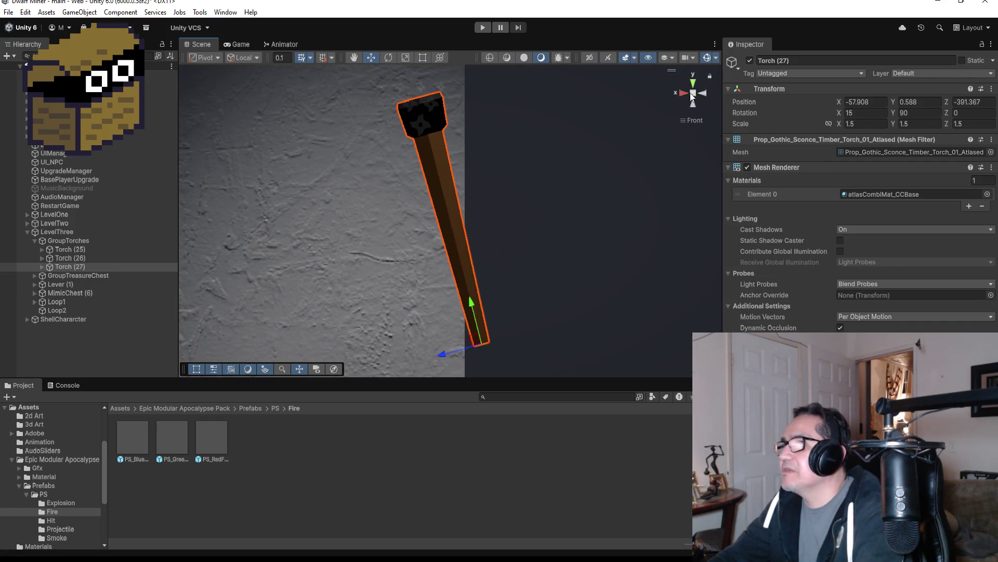
pyautogui.click(695, 80)
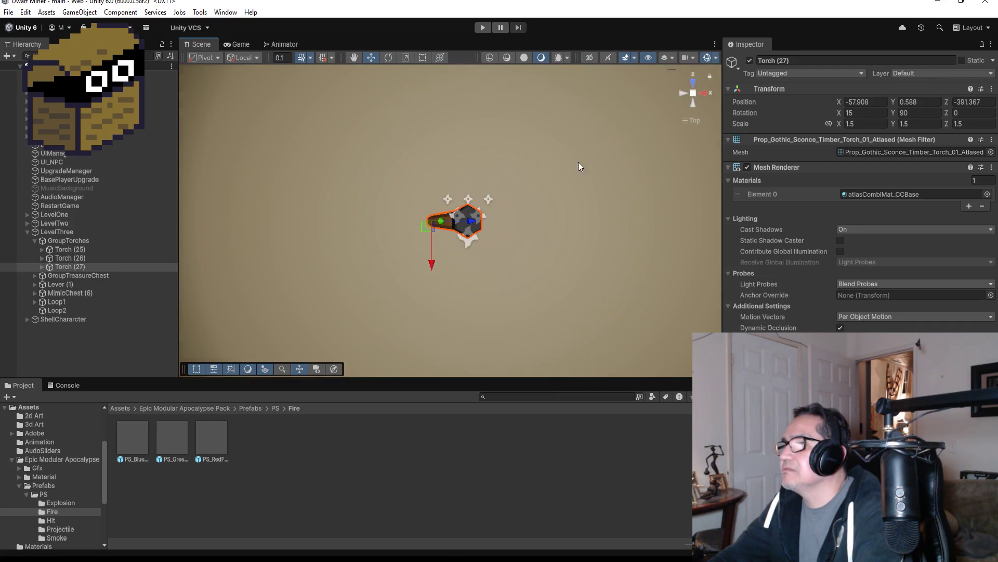
pyautogui.scroll(-10, 545, 172)
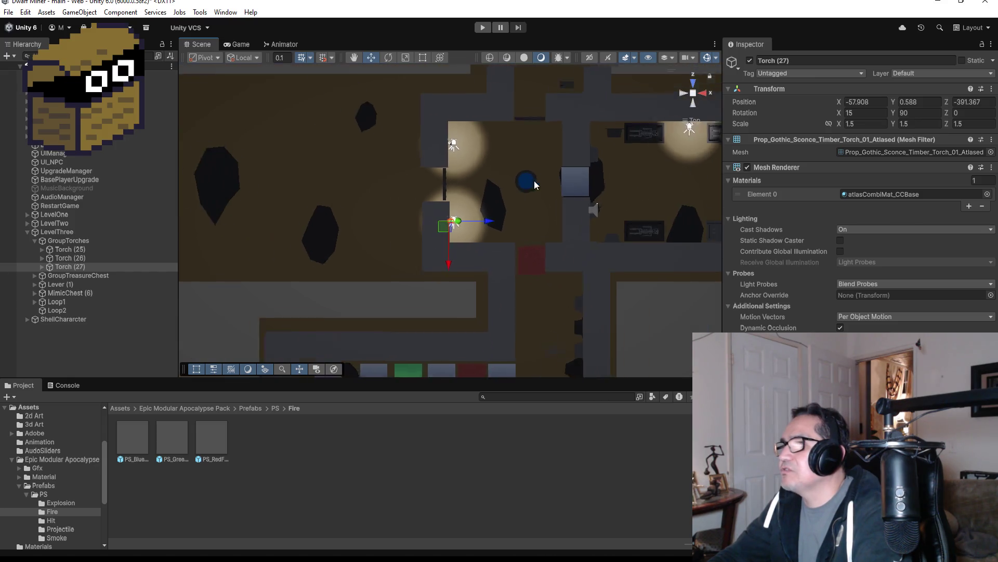
pyautogui.scroll(-5, 535, 180)
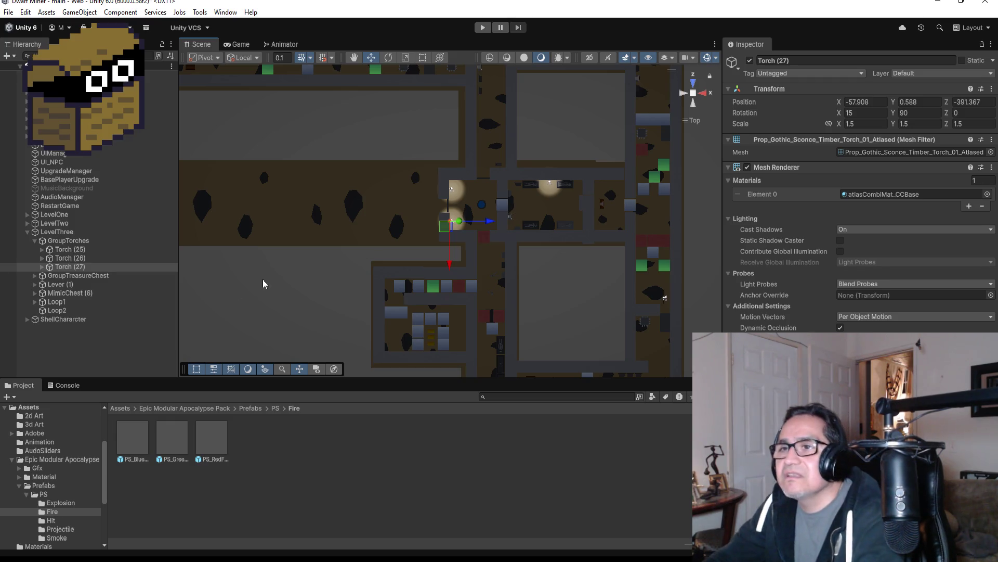
pyautogui.click(159, 267)
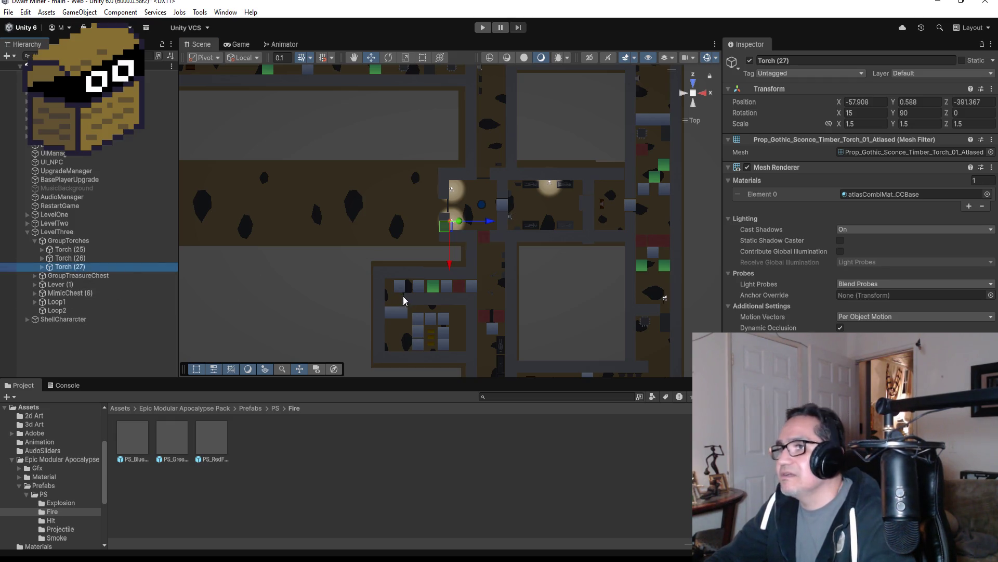
pyautogui.hotkey('ctrl', 'd')
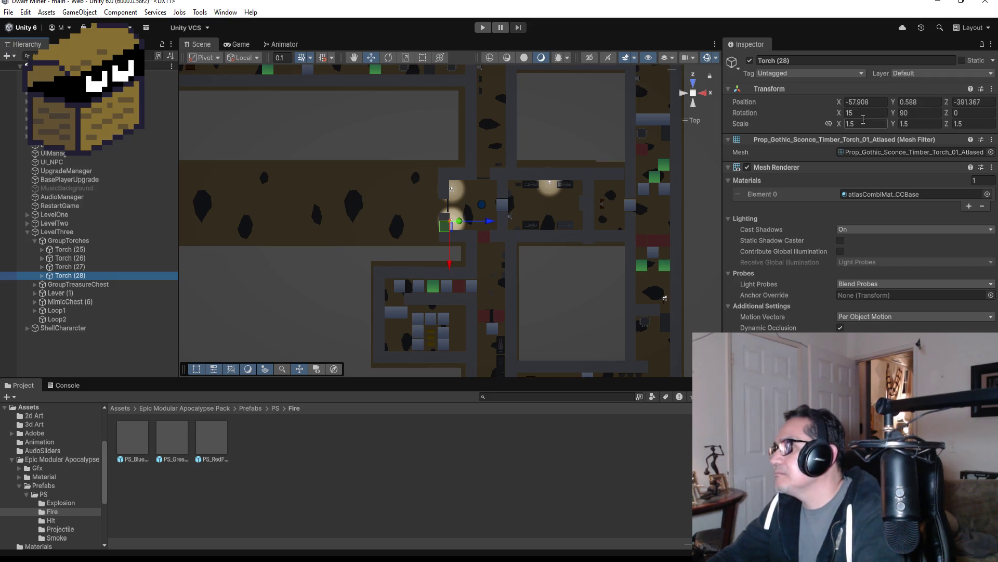
# Step: Zero the torch's X rotation and move it to the lower corridor wall at X -54.14, Z -409.4
pyautogui.click(867, 113)
pyautogui.write('0')
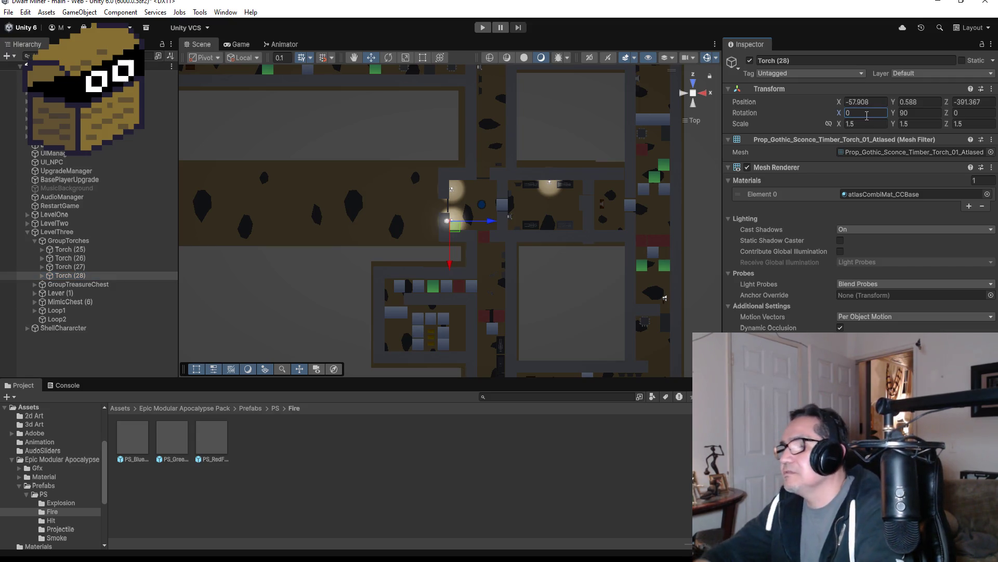
pyautogui.moveTo(487, 221); pyautogui.dragTo(519, 225)
pyautogui.moveTo(480, 268); pyautogui.dragTo(484, 387)
pyautogui.scroll(-3, 481, 349)
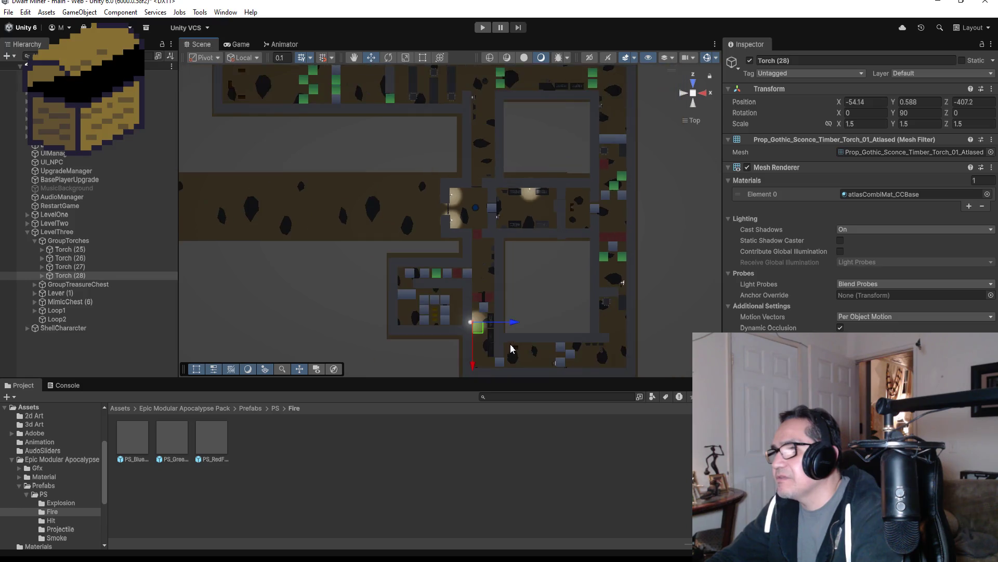
pyautogui.moveTo(468, 344); pyautogui.dragTo(469, 357)
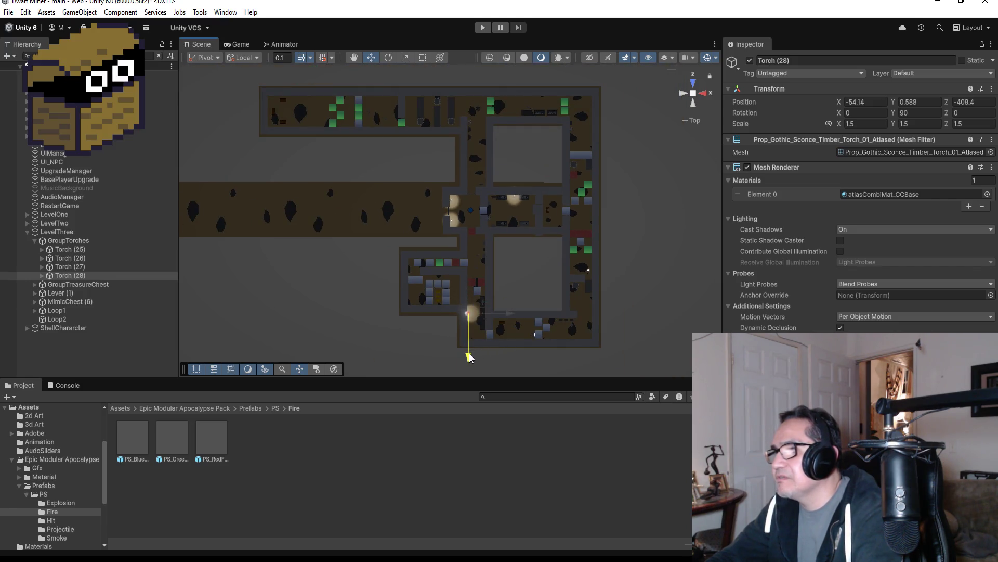
pyautogui.press('f')
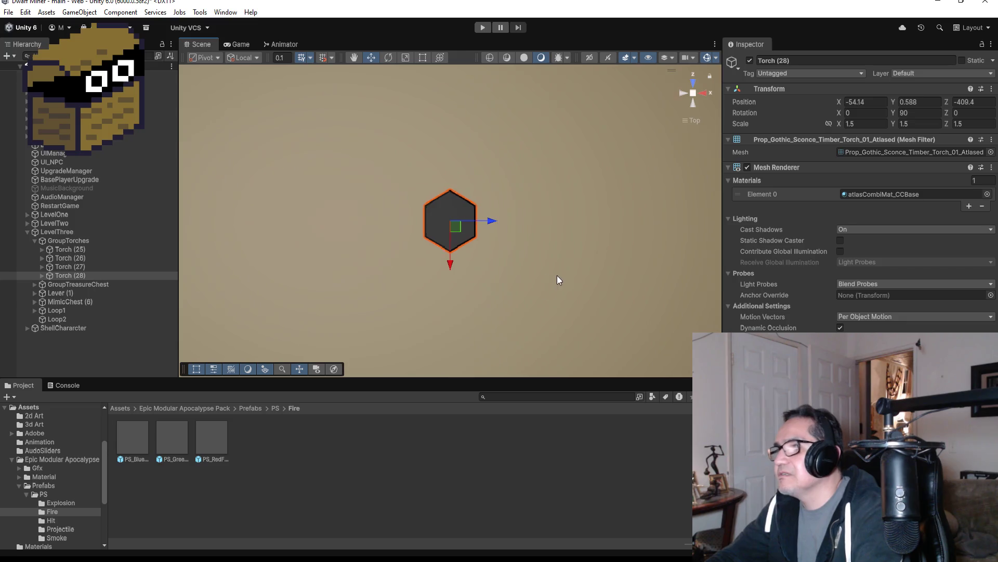
pyautogui.scroll(-4, 539, 248)
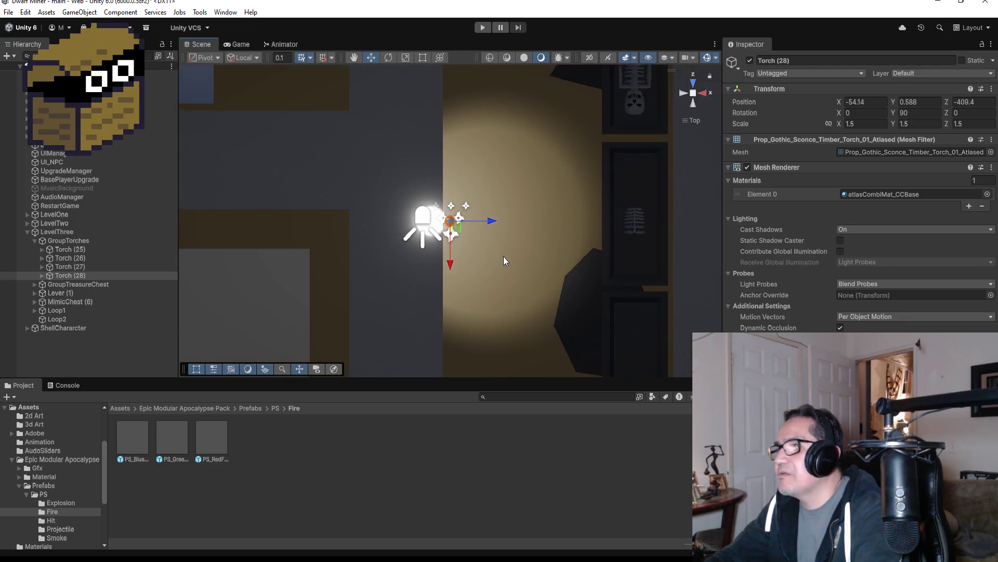
# Step: Restore Rotation X to 15 and check the tilt from orbit and overhead views
pyautogui.click(856, 113)
pyautogui.write('1')
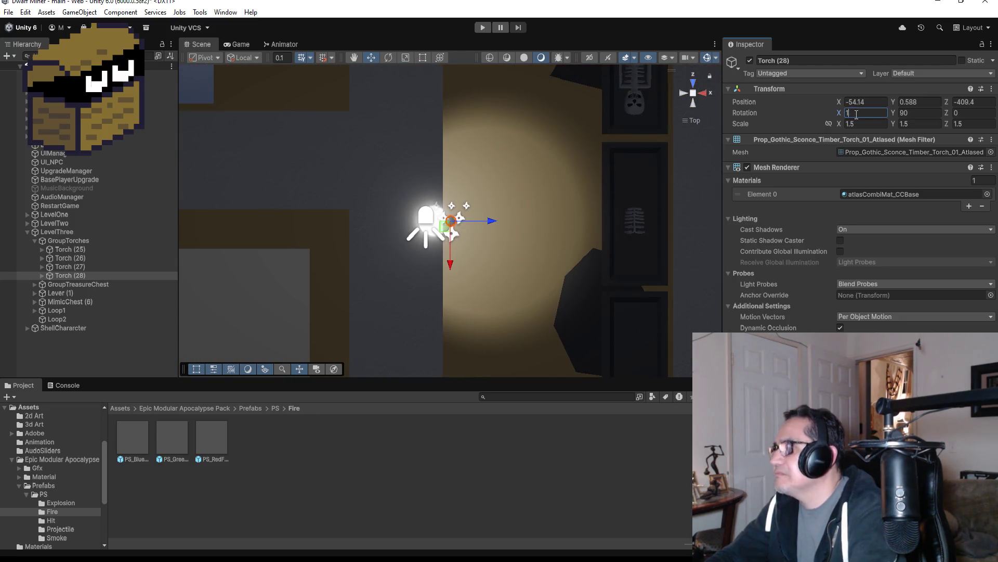
pyautogui.write('5')
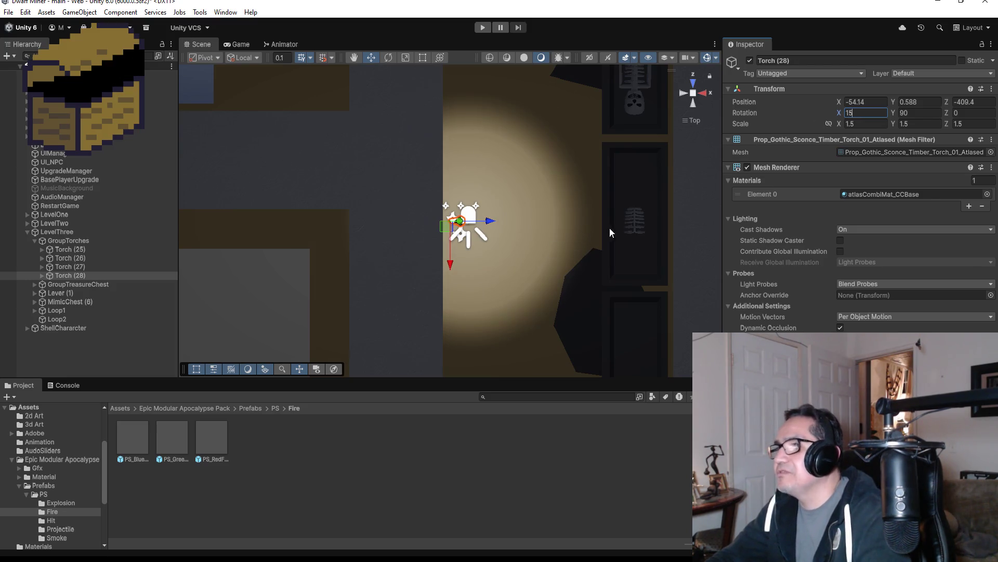
pyautogui.moveTo(609, 228)
pyautogui.mouseDown()
pyautogui.moveTo(598, 208)
pyautogui.moveTo(641, 127)
pyautogui.mouseUp()
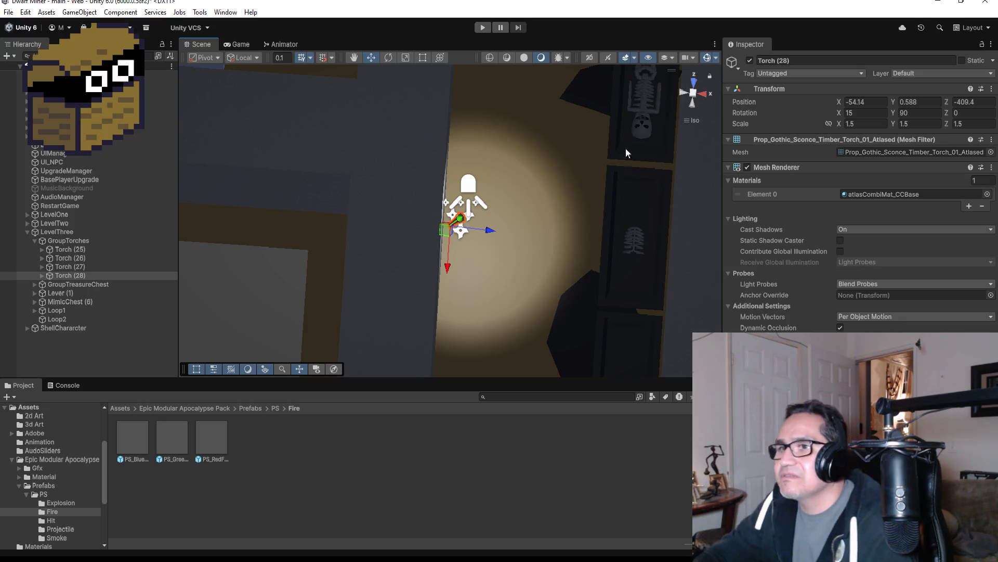
pyautogui.click(695, 86)
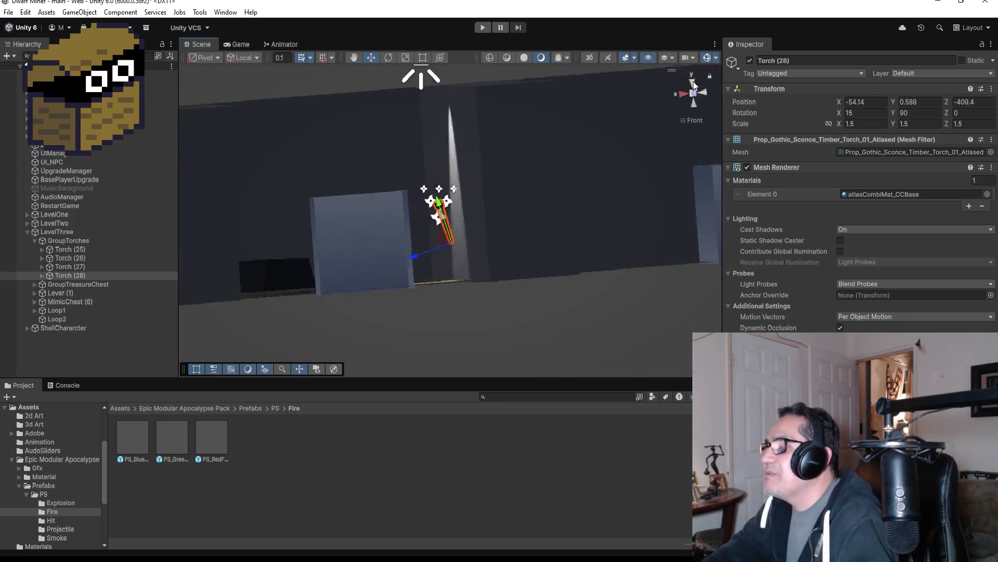
pyautogui.click(693, 82)
pyautogui.scroll(-5, 603, 192)
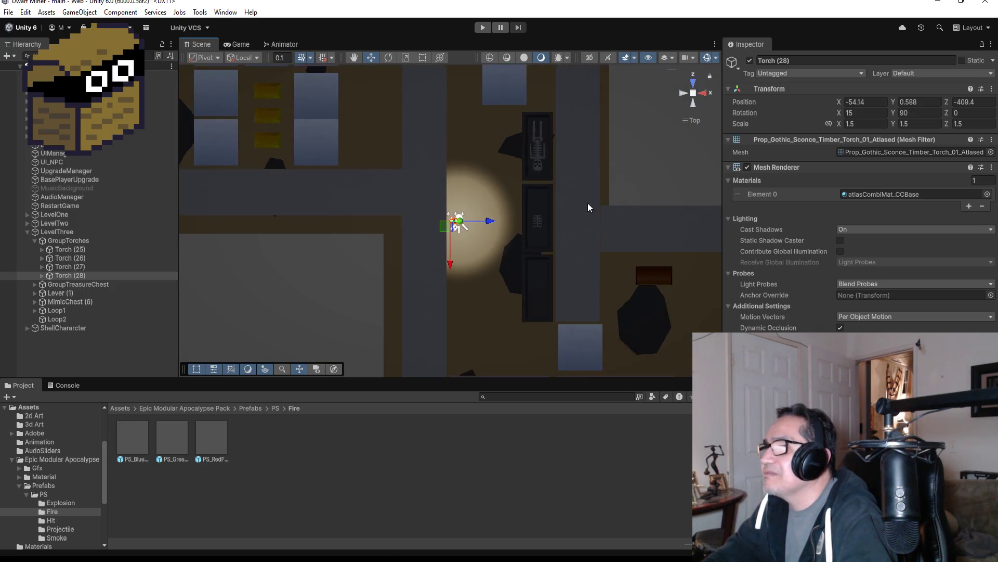
pyautogui.scroll(-3, 569, 202)
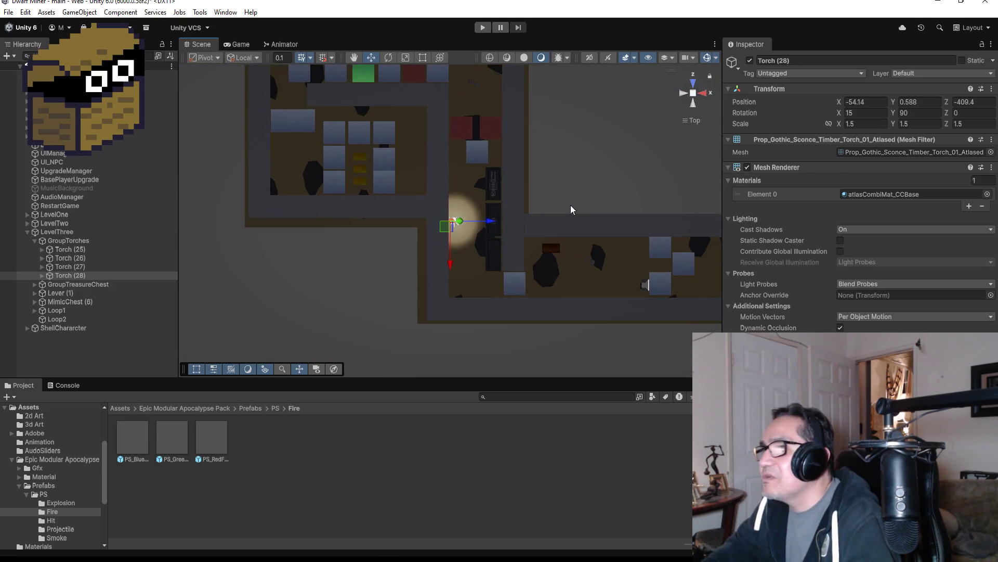
# Step: Duplicate Torch (28) into Torch (29) and move it along X to -34.11
pyautogui.hotkey('ctrl', 'd')
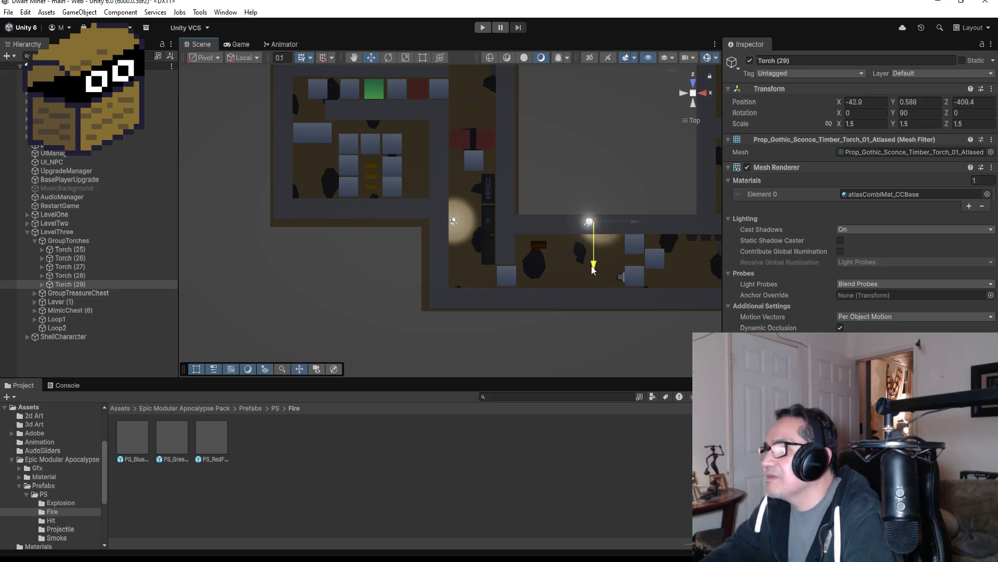
pyautogui.scroll(-3, 587, 290)
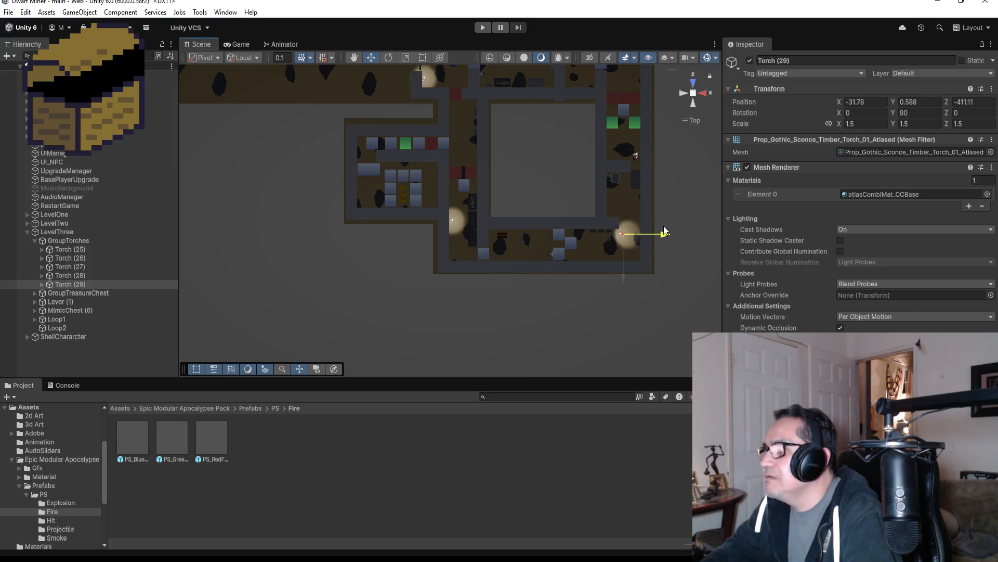
pyautogui.moveTo(664, 228); pyautogui.dragTo(664, 228)
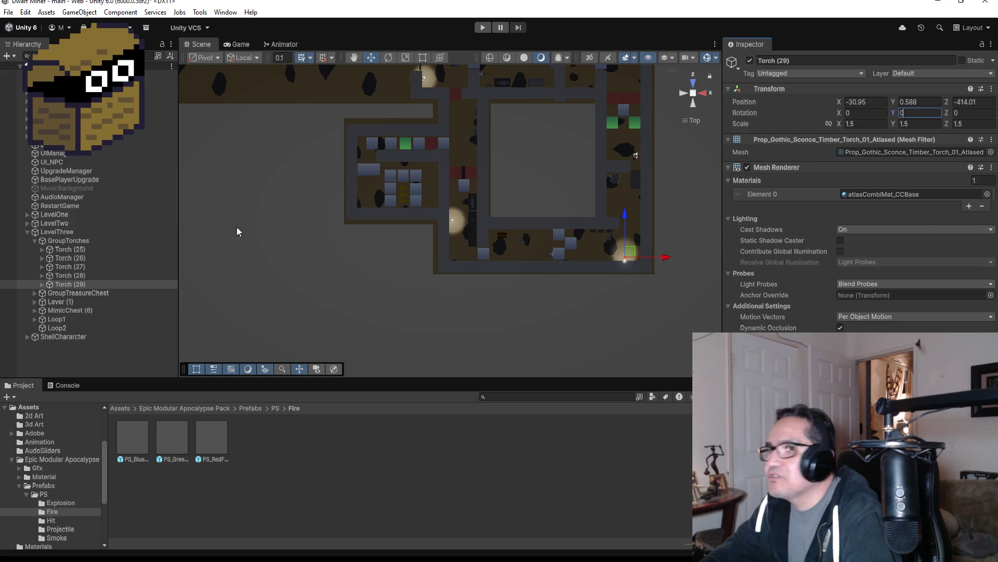
pyautogui.doubleClick(86, 284)
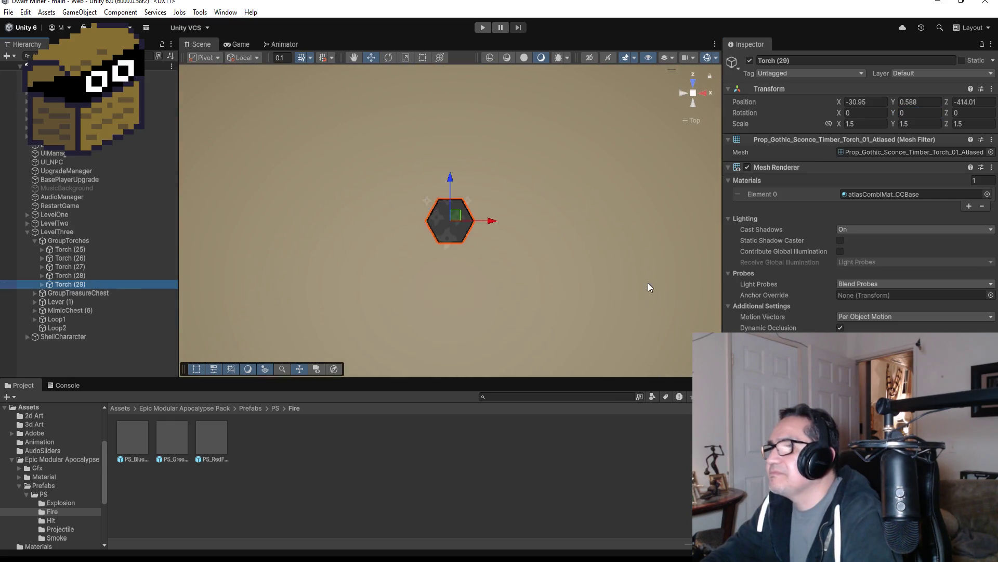
pyautogui.scroll(-8, 472, 232)
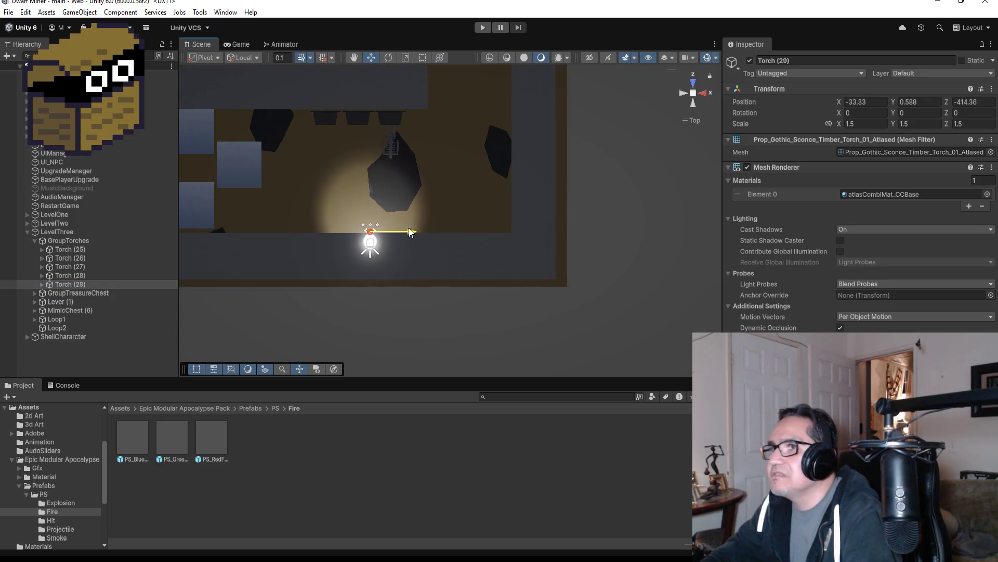
pyautogui.moveTo(399, 227); pyautogui.dragTo(396, 227)
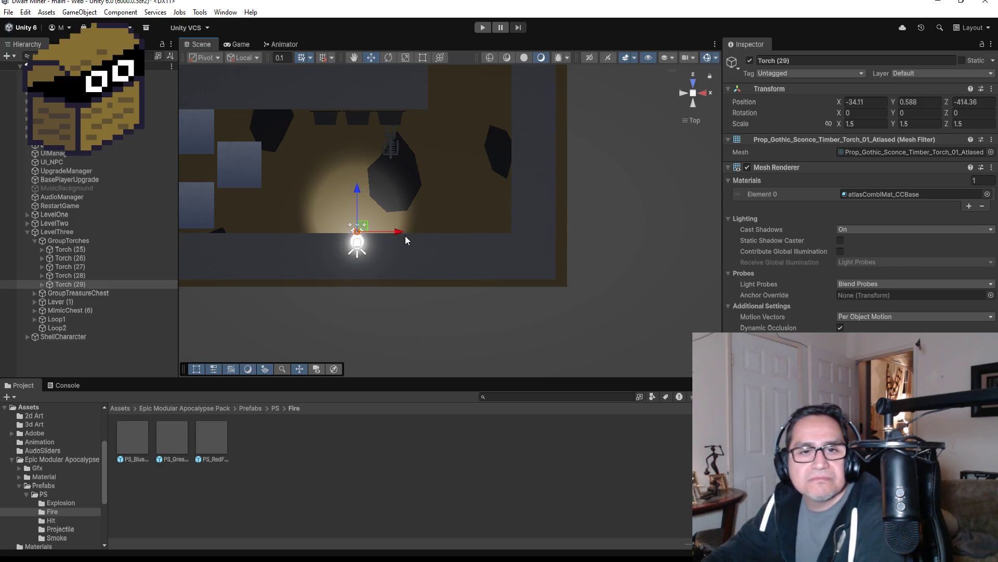
pyautogui.press('f')
# Step: Set Torch (29) against the room wall at Z -414.368, tilted 15 degrees, then check from overhead
pyautogui.moveTo(610, 186)
pyautogui.mouseDown()
pyautogui.moveTo(254, 482)
pyautogui.moveTo(438, 516)
pyautogui.moveTo(461, 500)
pyautogui.moveTo(578, 522)
pyautogui.moveTo(635, 65)
pyautogui.moveTo(626, 164)
pyautogui.moveTo(481, 166)
pyautogui.mouseUp()
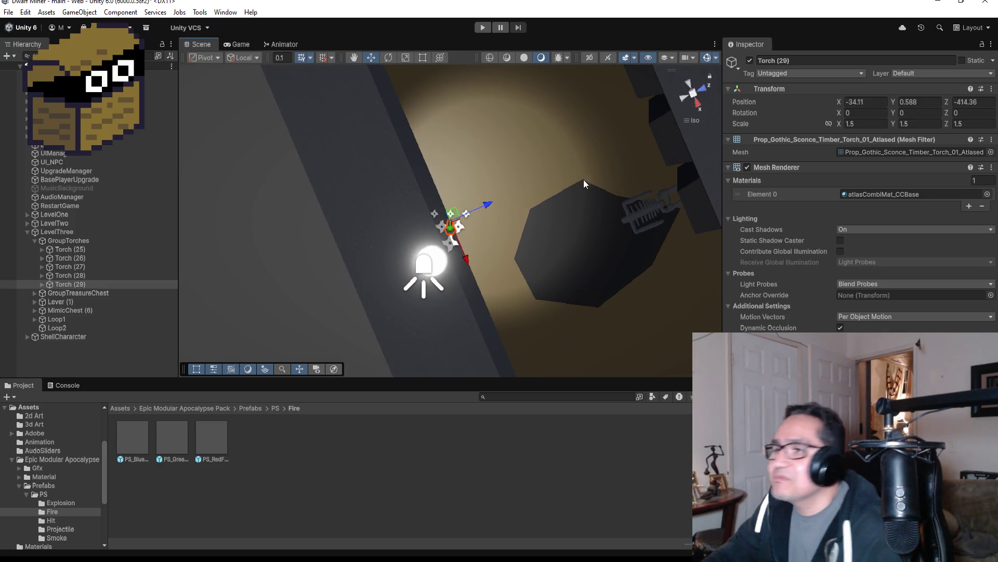
pyautogui.moveTo(583, 179); pyautogui.dragTo(442, 131)
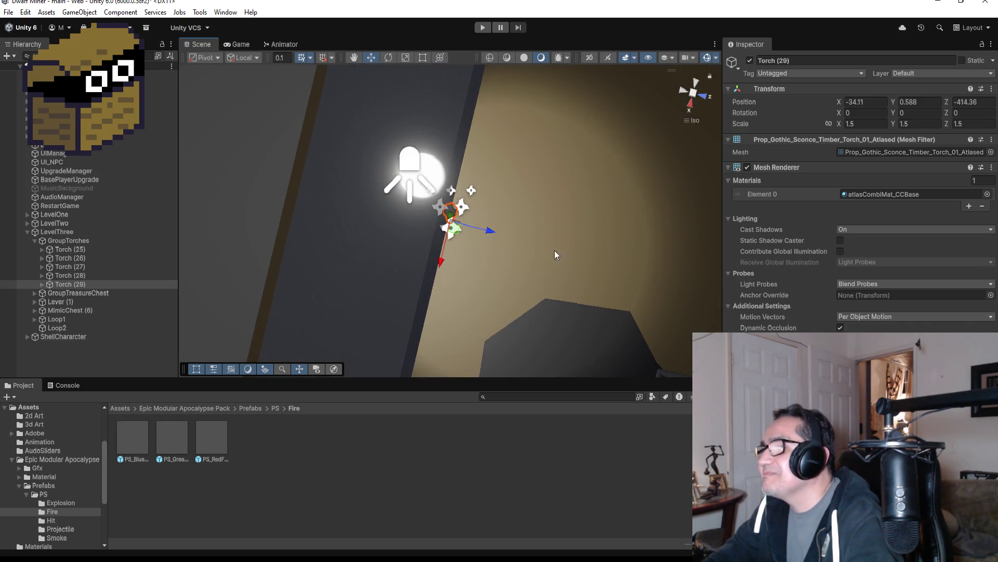
pyautogui.moveTo(487, 232); pyautogui.dragTo(485, 233)
pyautogui.press('f')
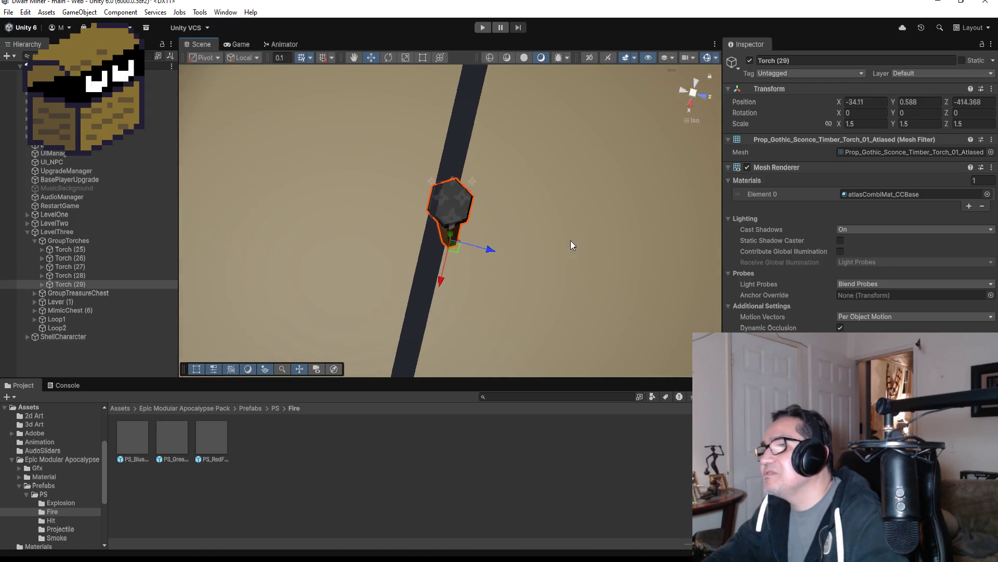
pyautogui.moveTo(569, 238)
pyautogui.mouseDown()
pyautogui.moveTo(547, 245)
pyautogui.moveTo(527, 270)
pyautogui.moveTo(579, 156)
pyautogui.moveTo(510, 116)
pyautogui.moveTo(547, 119)
pyautogui.mouseUp()
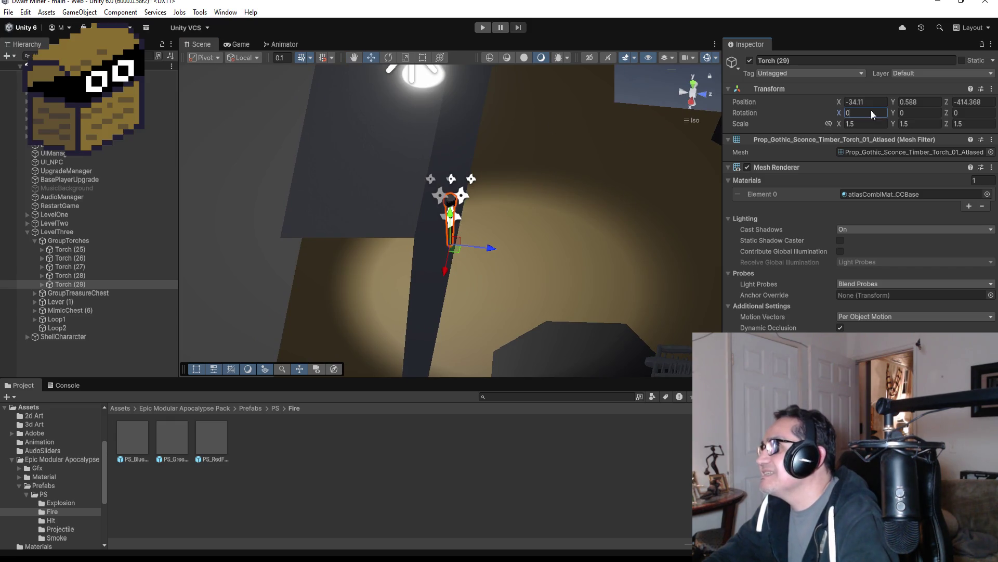
pyautogui.write('15')
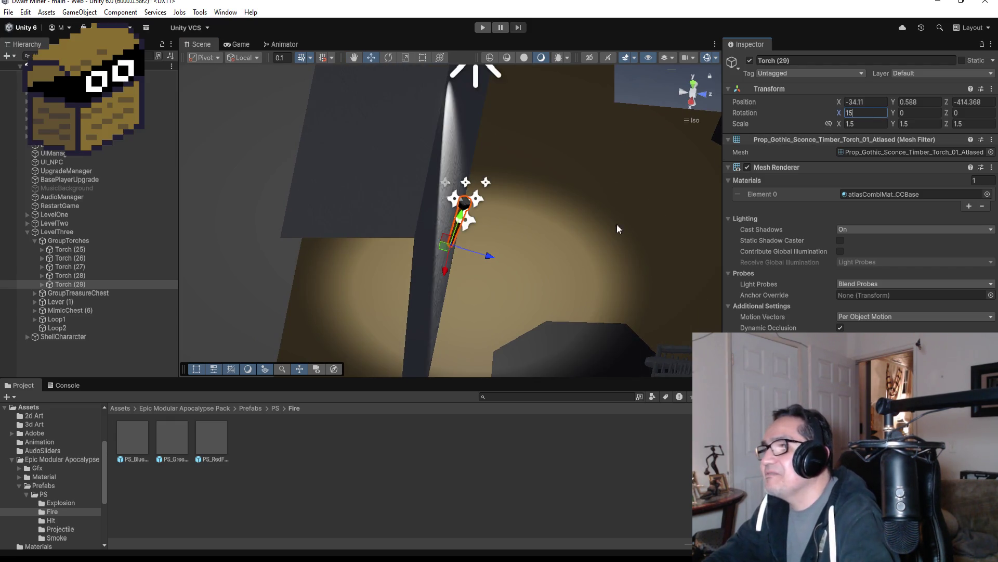
pyautogui.scroll(-5, 617, 229)
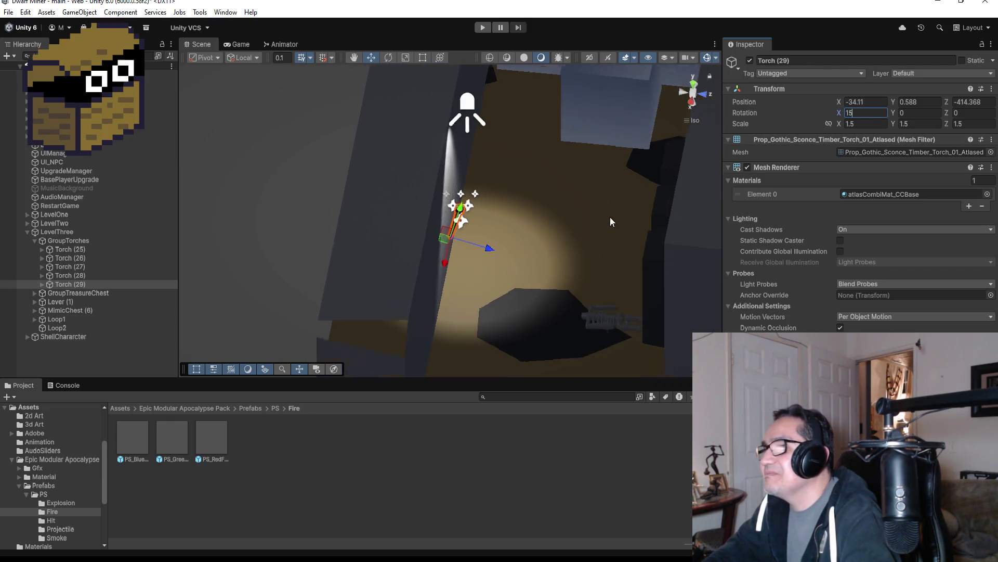
pyautogui.click(692, 86)
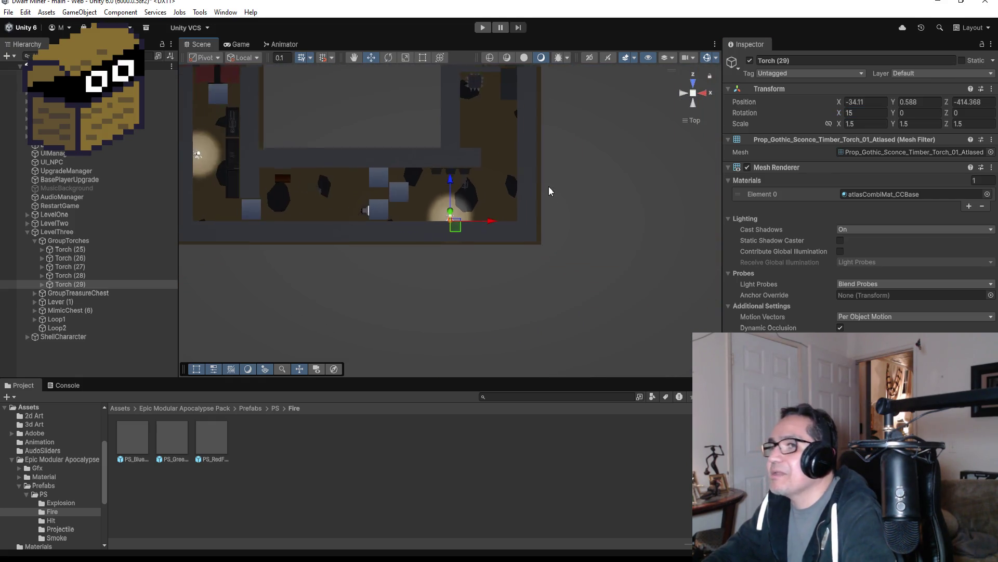
pyautogui.scroll(-5, 545, 182)
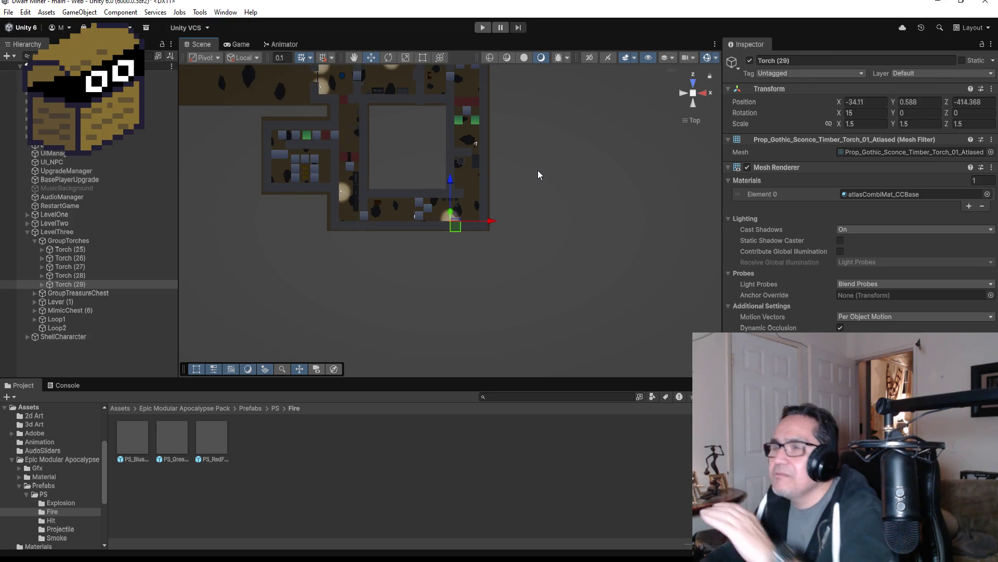
pyautogui.scroll(-2, 492, 96)
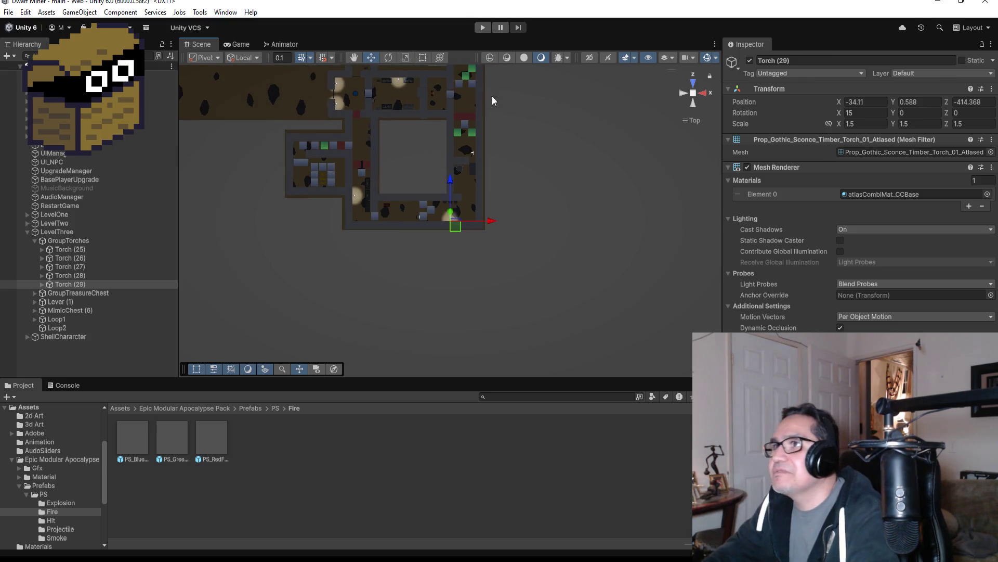
# Step: Start Play mode, walk down the corridor and shoot the skeletons from the lockers
pyautogui.click(479, 28)
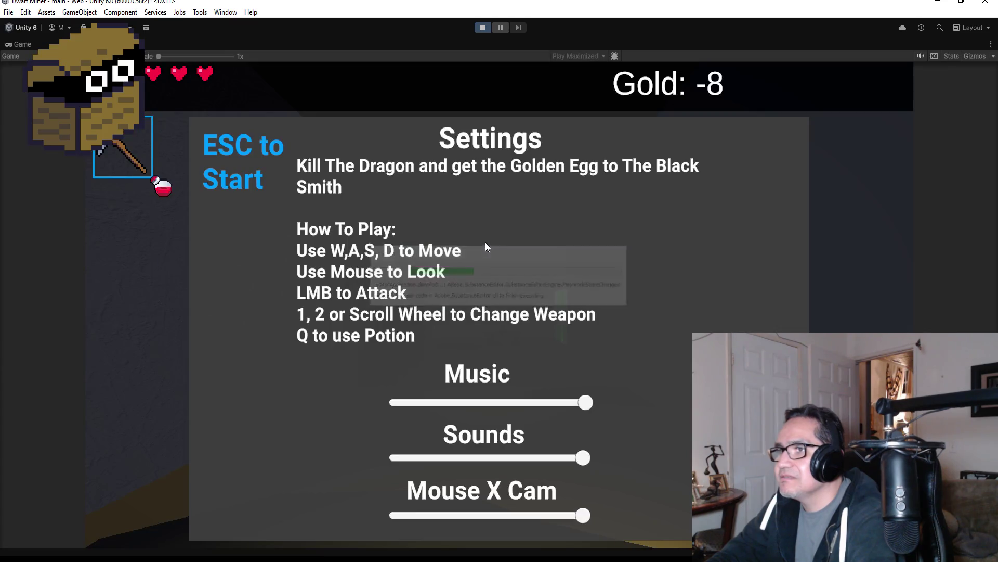
pyautogui.press('Escape')
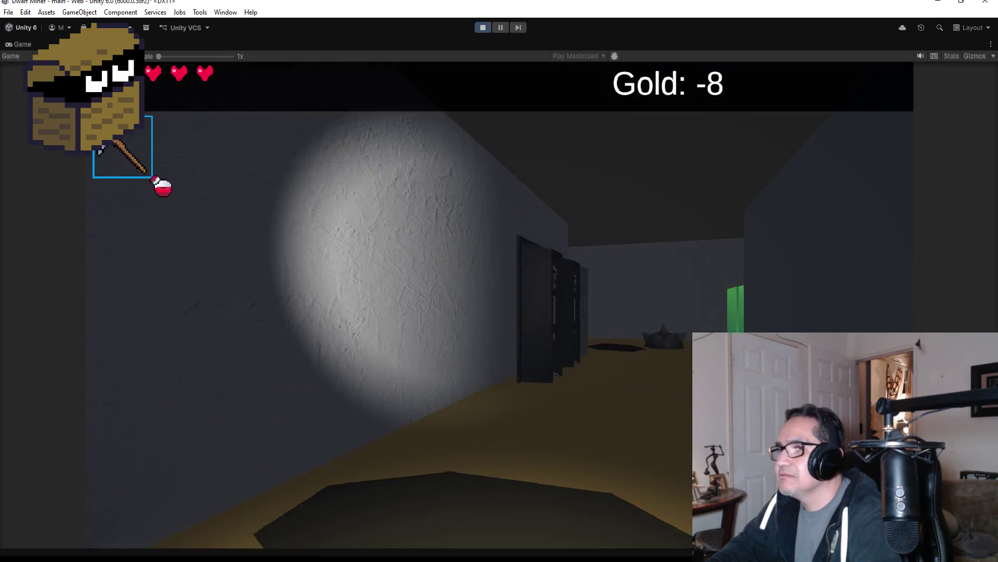
pyautogui.press('w')
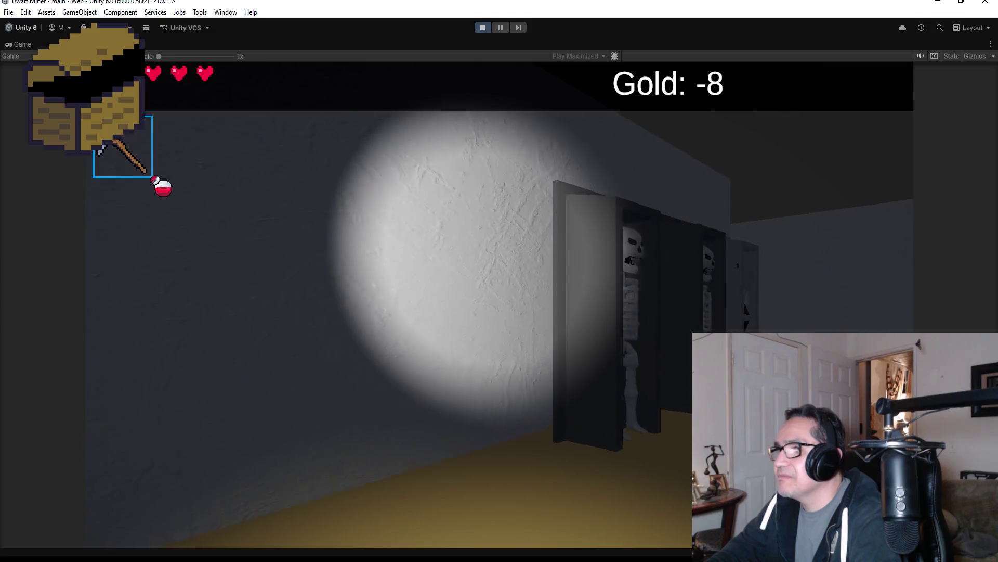
pyautogui.press('w')
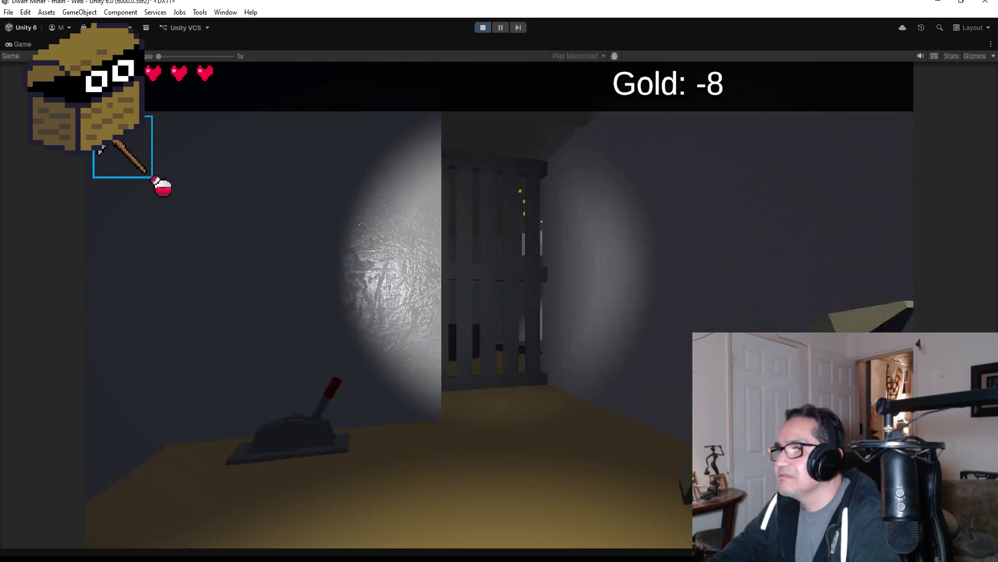
pyautogui.scroll(-1, 499, 281)
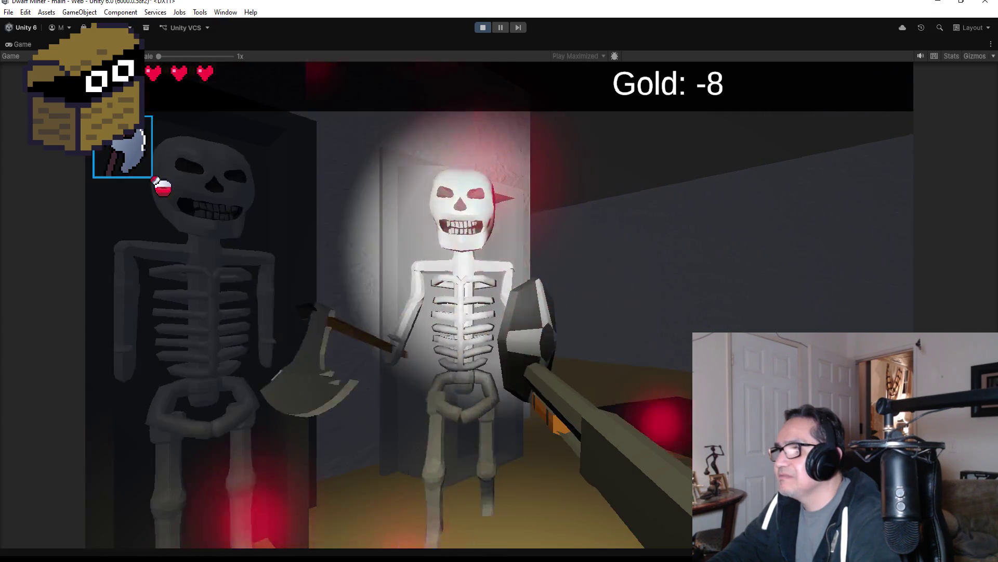
pyautogui.click(499, 281)
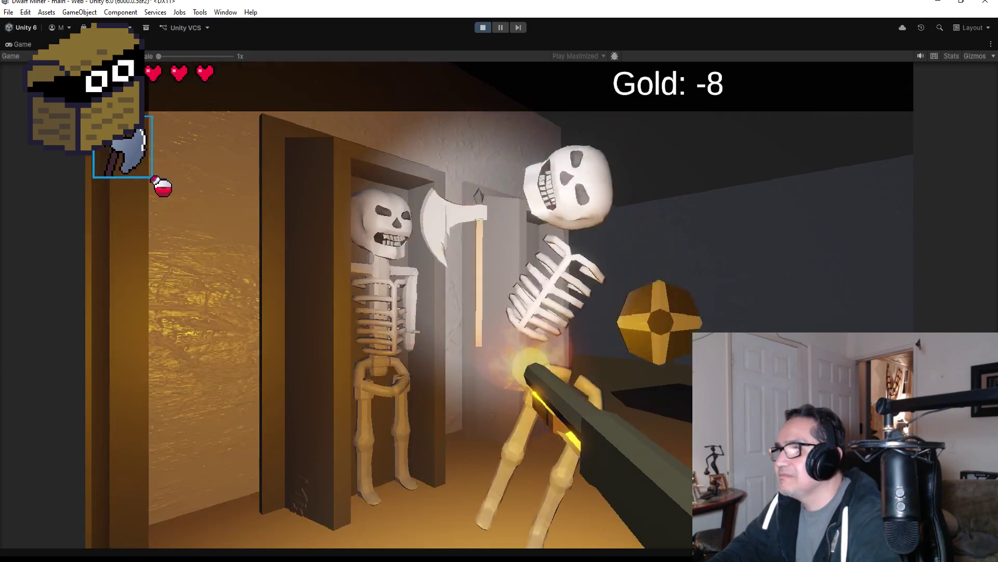
# Step: Walk past the lever and cauldron to the magic circle and kill the charging skeleton
pyautogui.press('w')
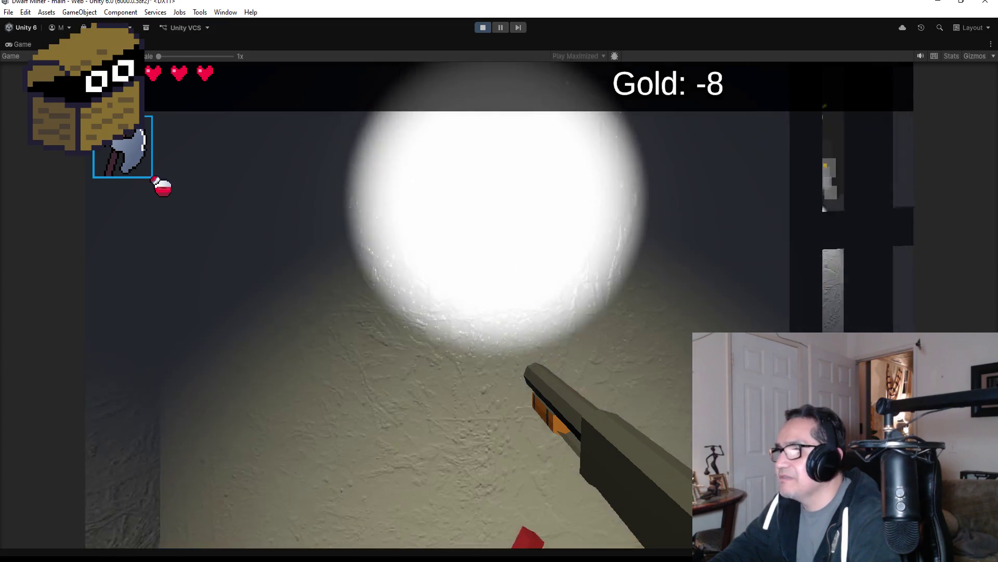
pyautogui.moveTo(499, 280)
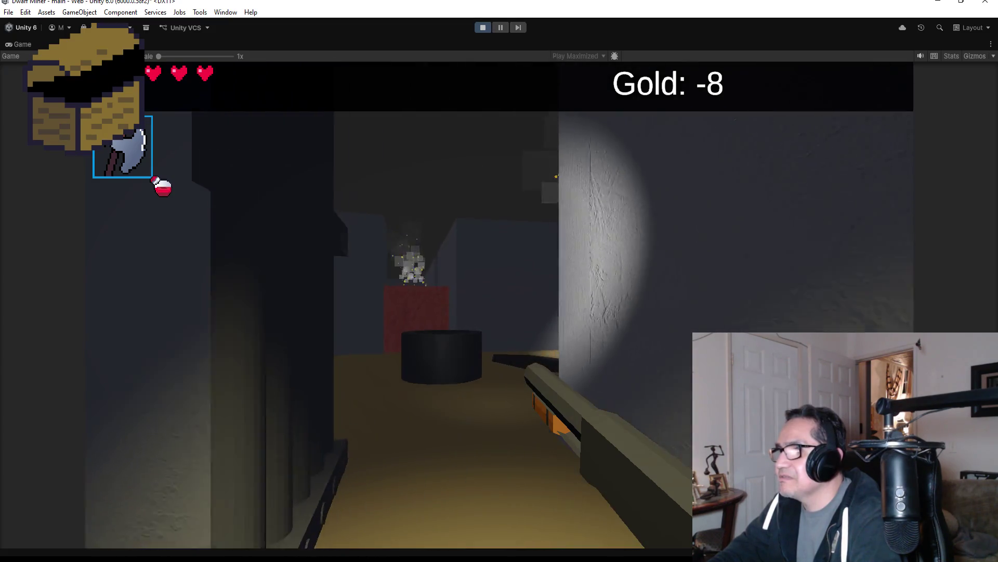
pyautogui.press('w')
pyautogui.scroll(-1, 499, 281)
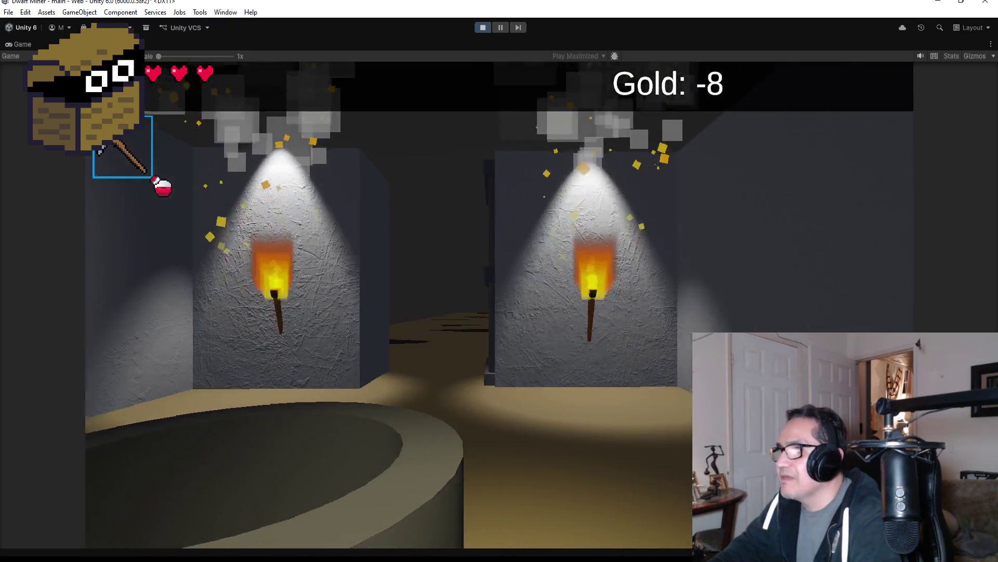
pyautogui.scroll(1, 499, 281)
pyautogui.press('w')
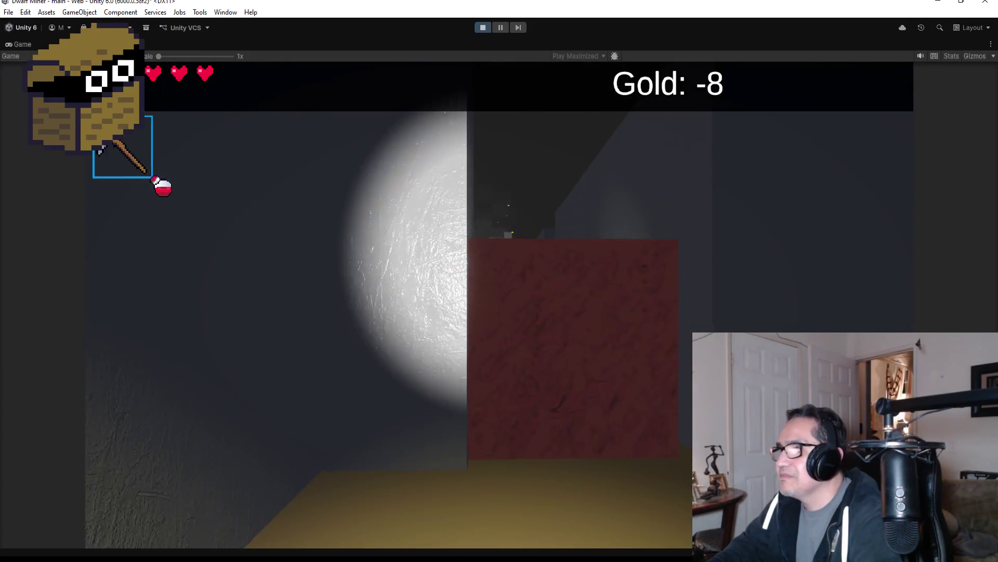
pyautogui.scroll(-1, 499, 280)
pyautogui.press('w')
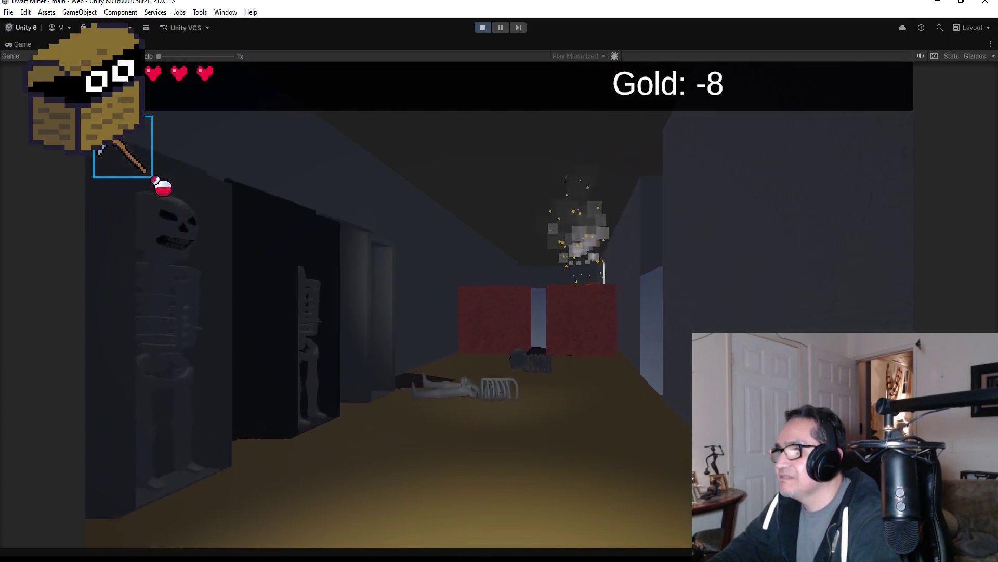
pyautogui.scroll(1, 499, 281)
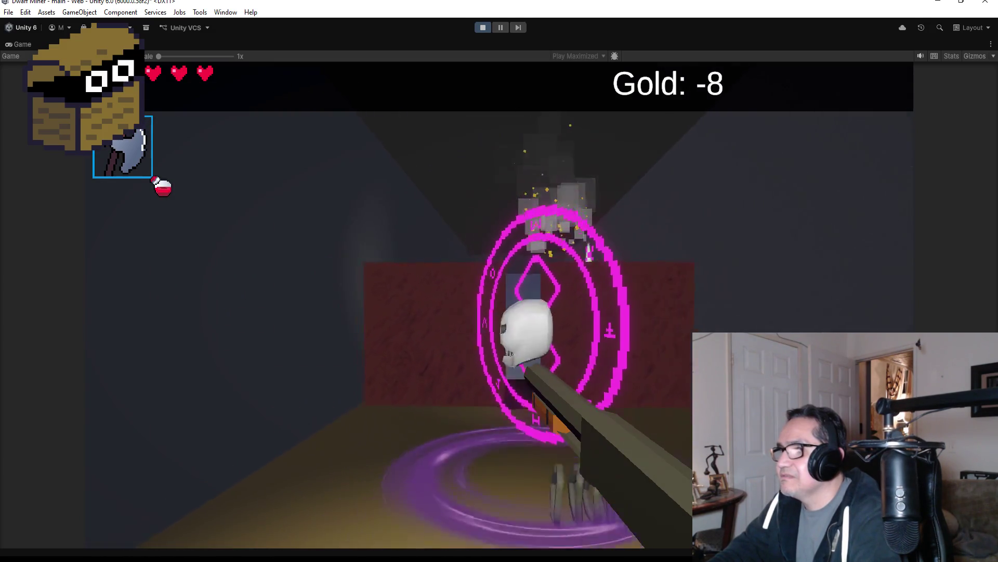
pyautogui.click(500, 281)
pyautogui.click(499, 281)
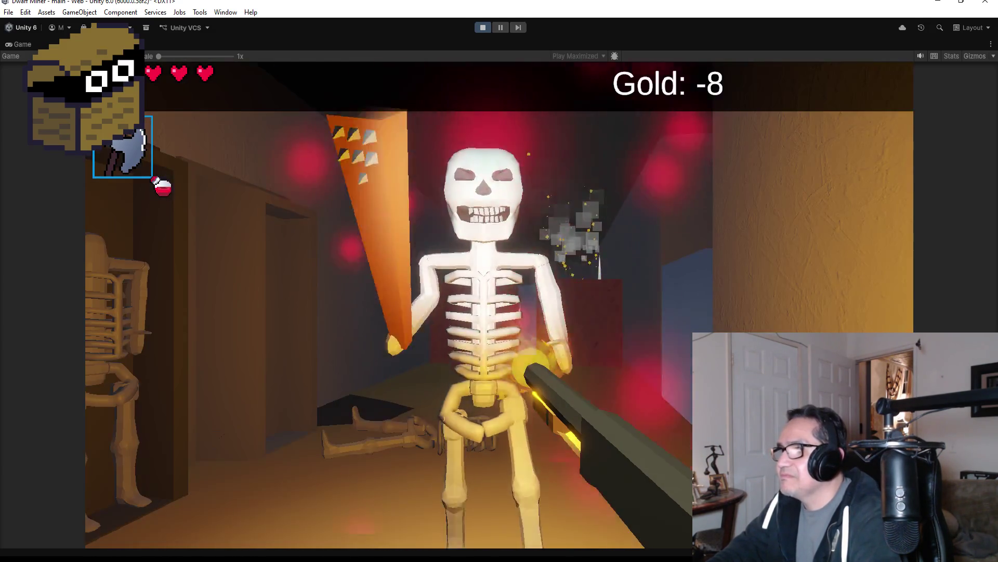
pyautogui.click(500, 281)
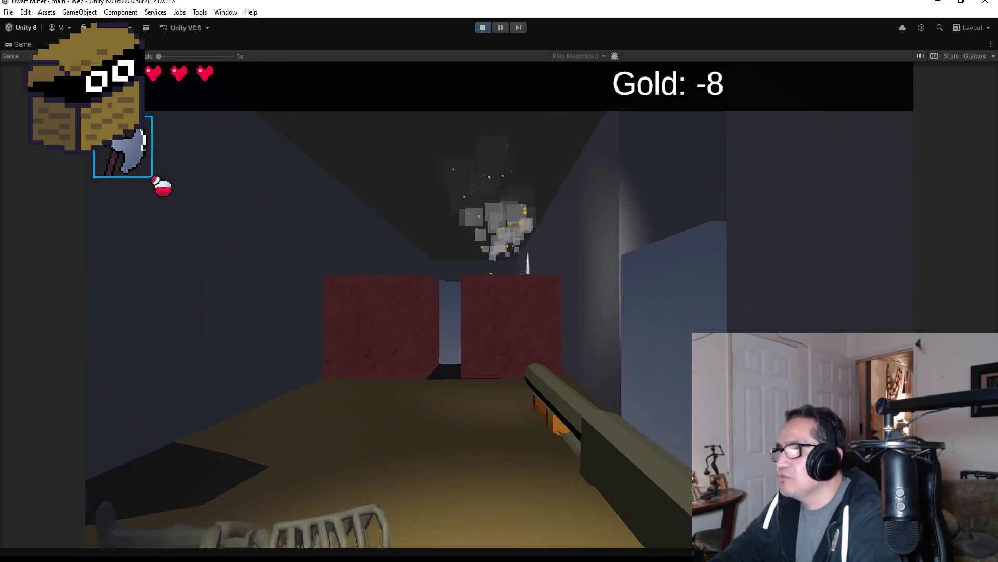
# Step: Strike the red wall, then mine the rock wall beside the minecart with the pickaxe
pyautogui.press('w')
pyautogui.scroll(-1, 499, 281)
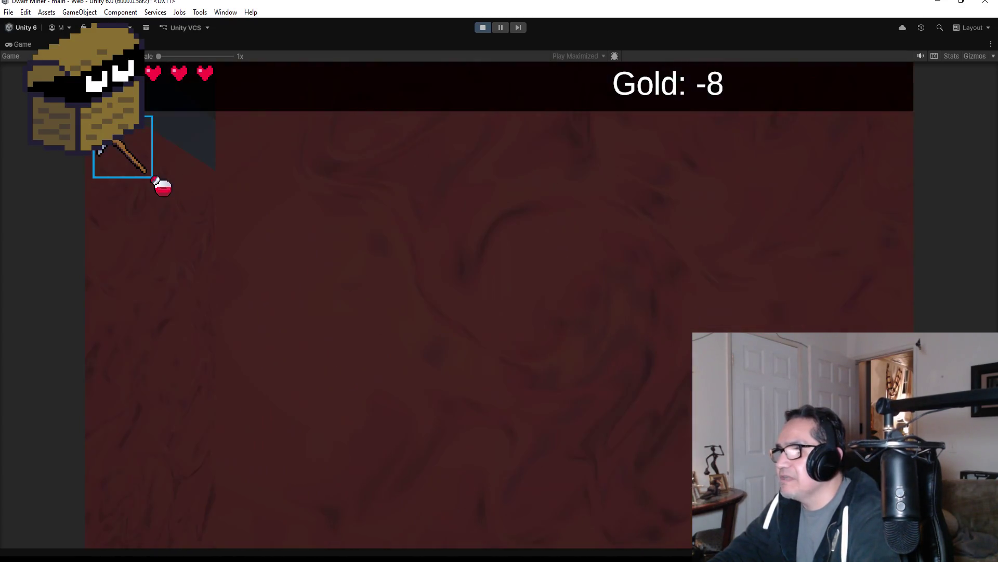
pyautogui.click(499, 280)
pyautogui.scroll(1, 499, 280)
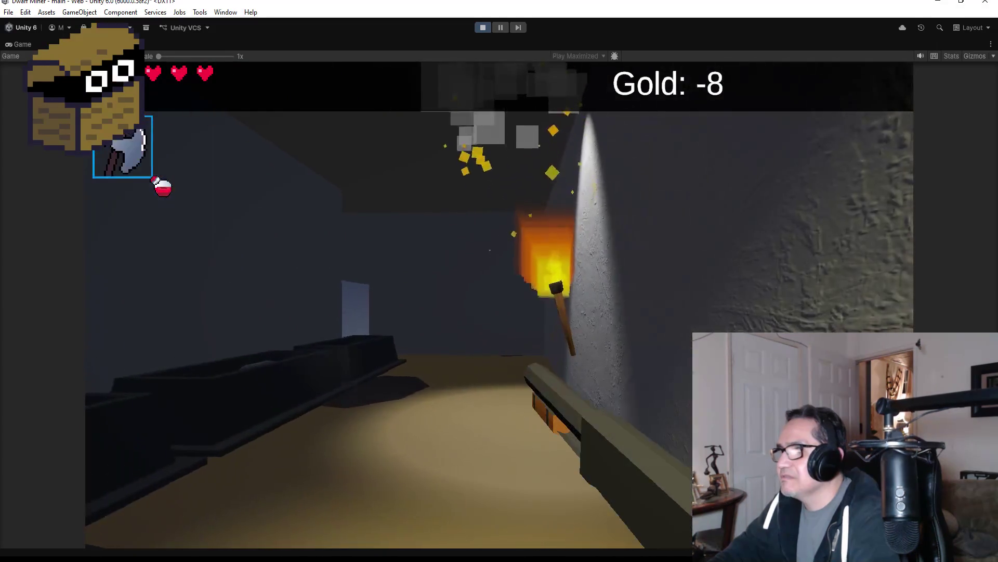
pyautogui.press('w')
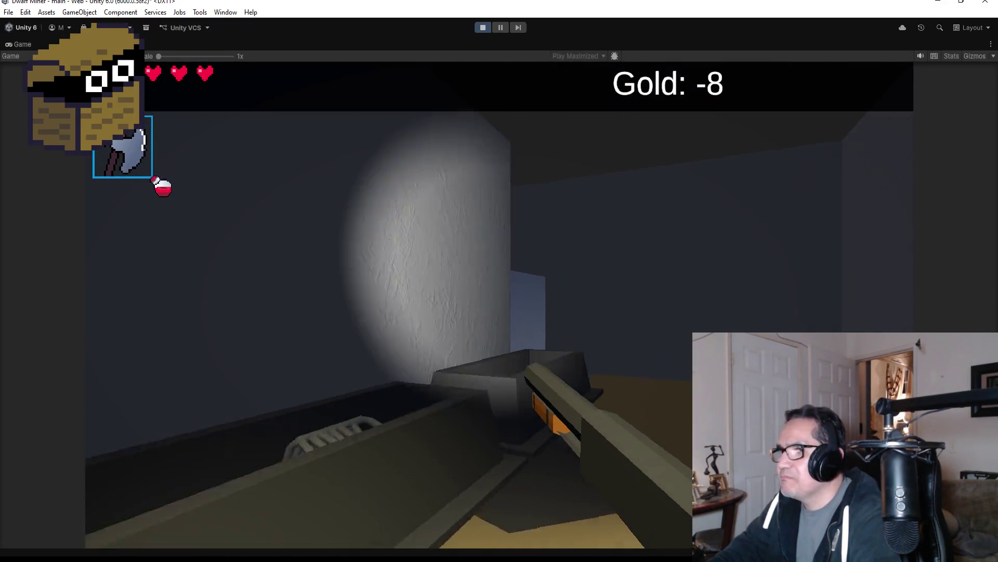
pyautogui.press('w')
pyautogui.scroll(-1, 499, 280)
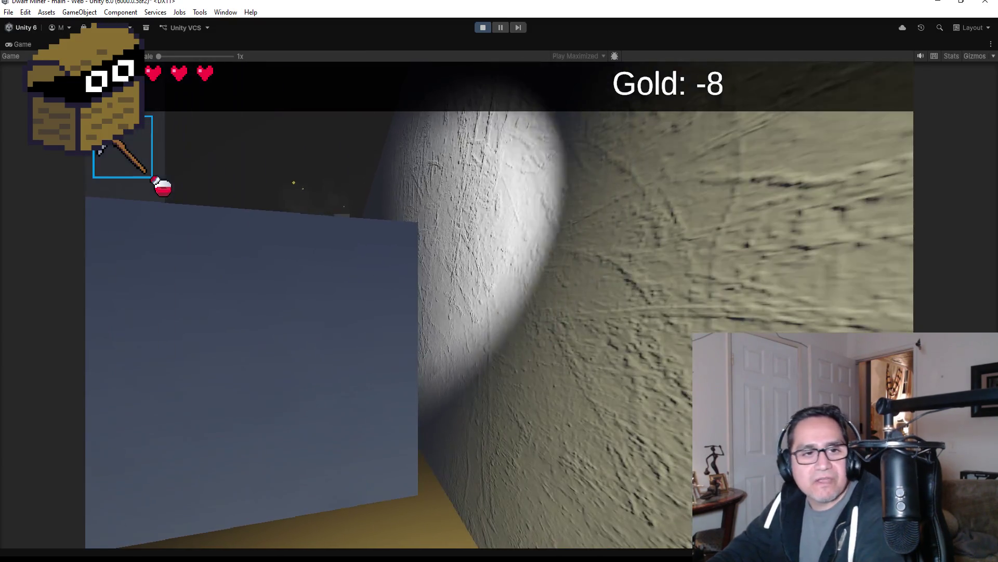
pyautogui.click(500, 281)
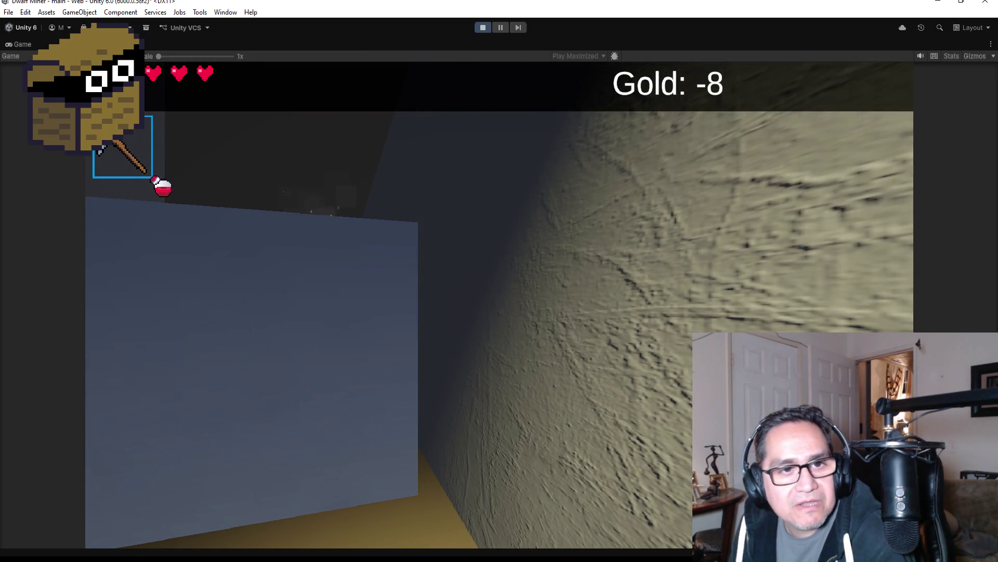
pyautogui.click(500, 280)
pyautogui.click(499, 281)
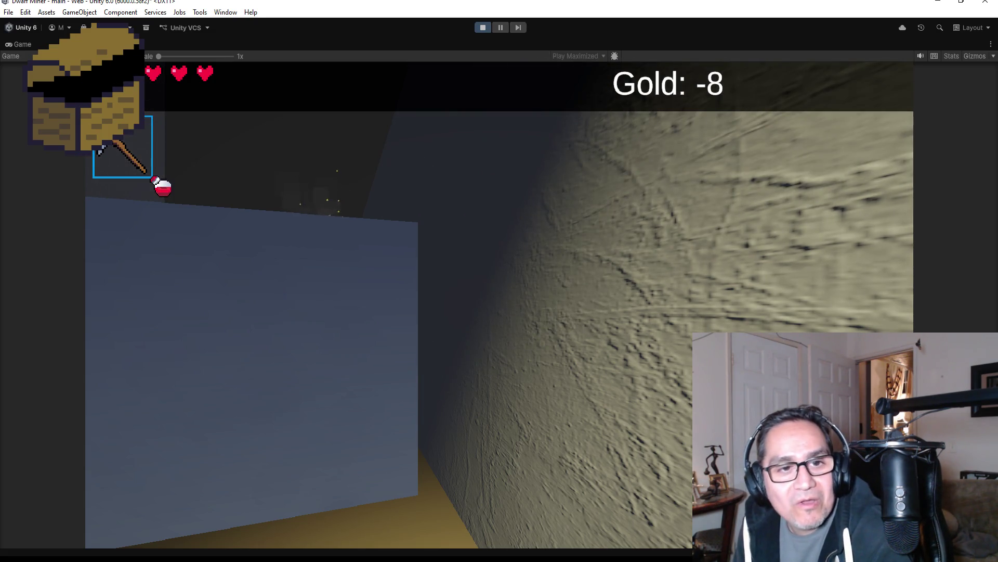
pyautogui.click(499, 281)
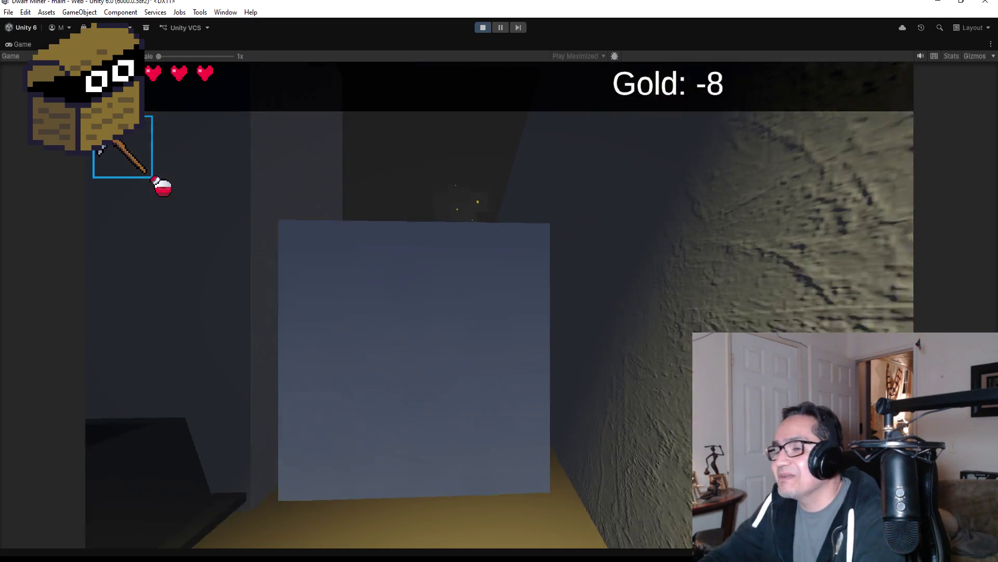
pyautogui.click(499, 281)
# Step: Kill the skeleton near the chest and the coffin skeleton, then open the treasure chest
pyautogui.press('w')
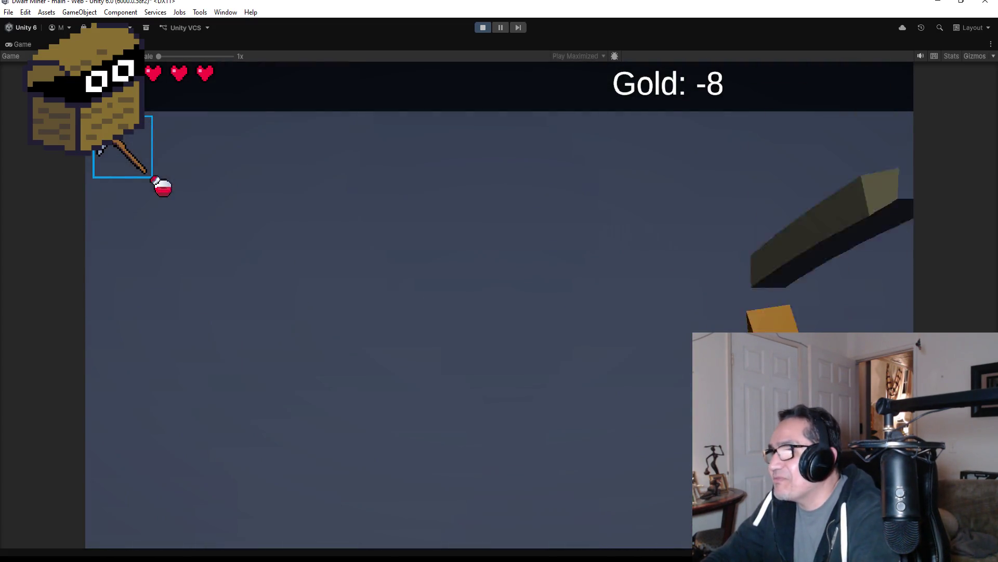
pyautogui.press('s')
pyautogui.scroll(-1, 499, 280)
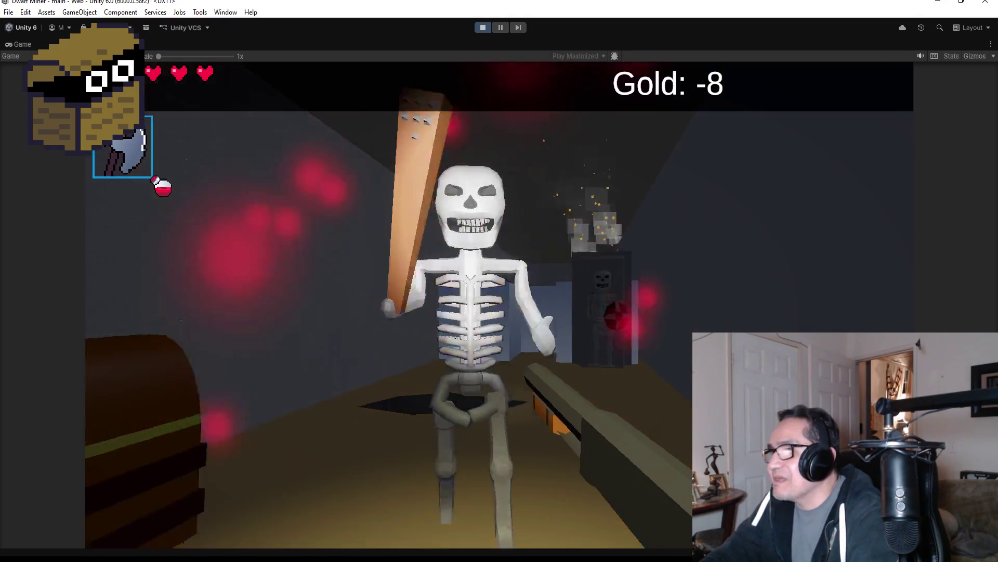
pyautogui.click(499, 280)
pyautogui.click(499, 281)
pyautogui.press('w')
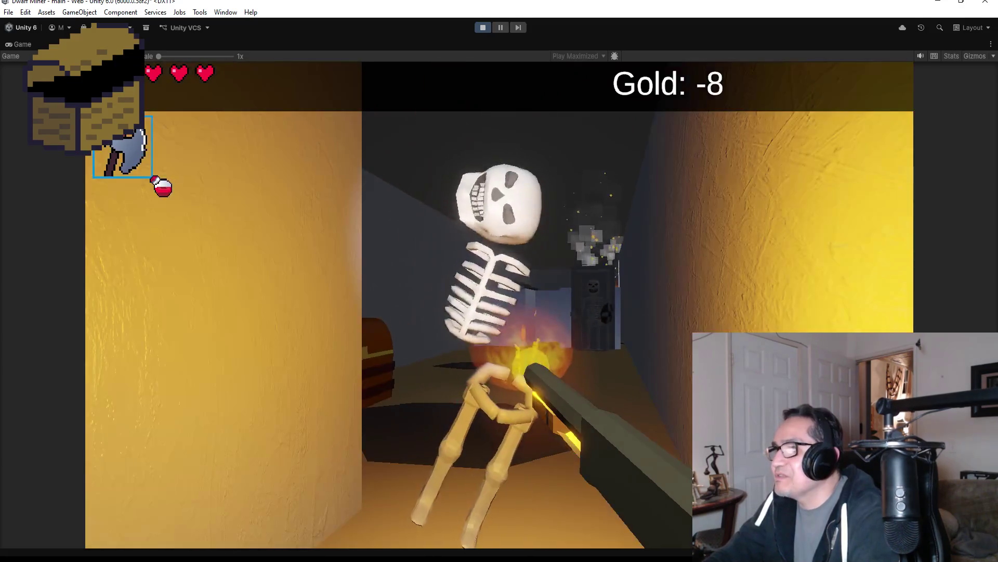
pyautogui.press('s')
pyautogui.click(499, 281)
pyautogui.press('w')
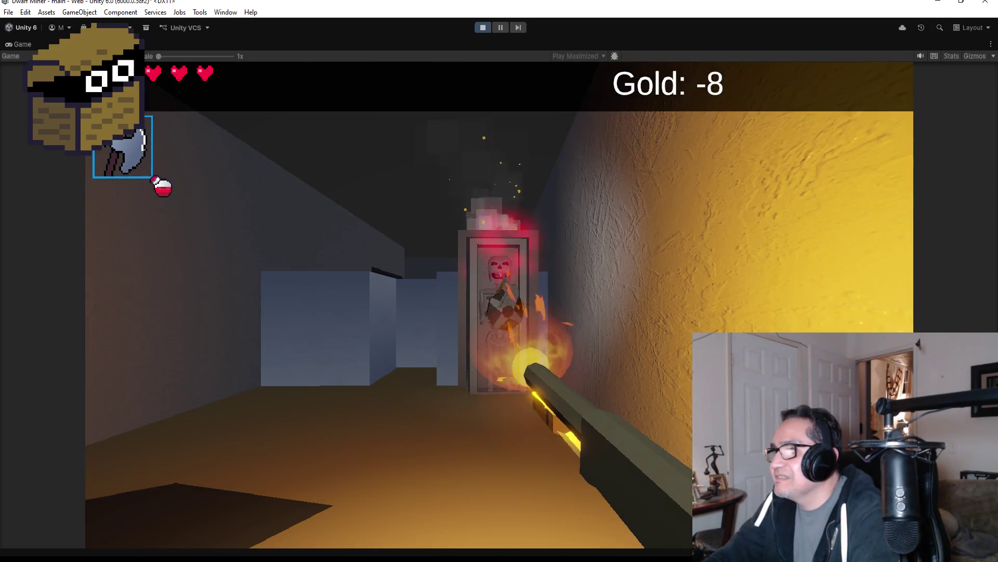
pyautogui.click(499, 281)
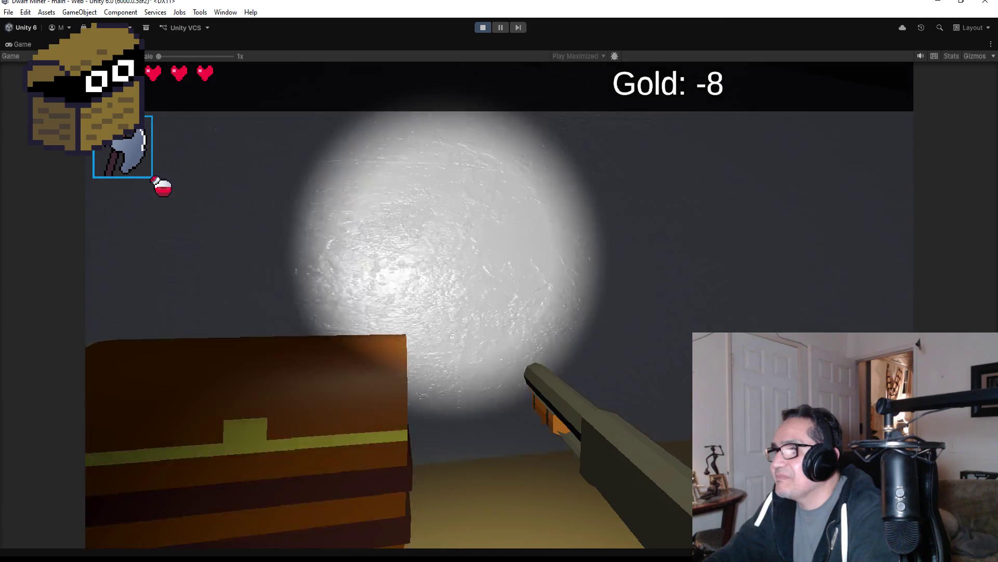
pyautogui.scroll(-1, 499, 281)
pyautogui.press('e')
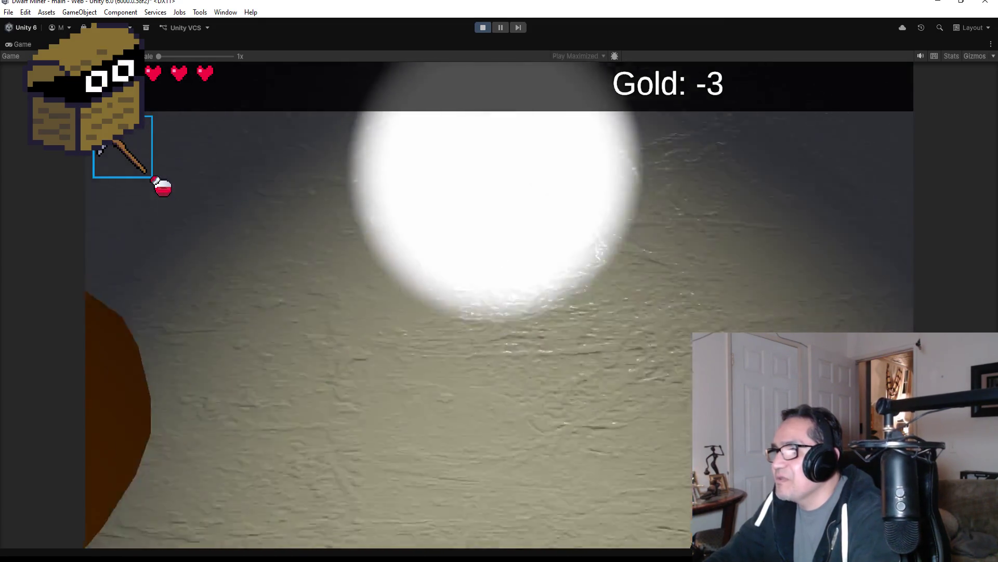
# Step: Collect the gold and walk through the torch-lit room into the next corridor
pyautogui.press('w')
pyautogui.press('s')
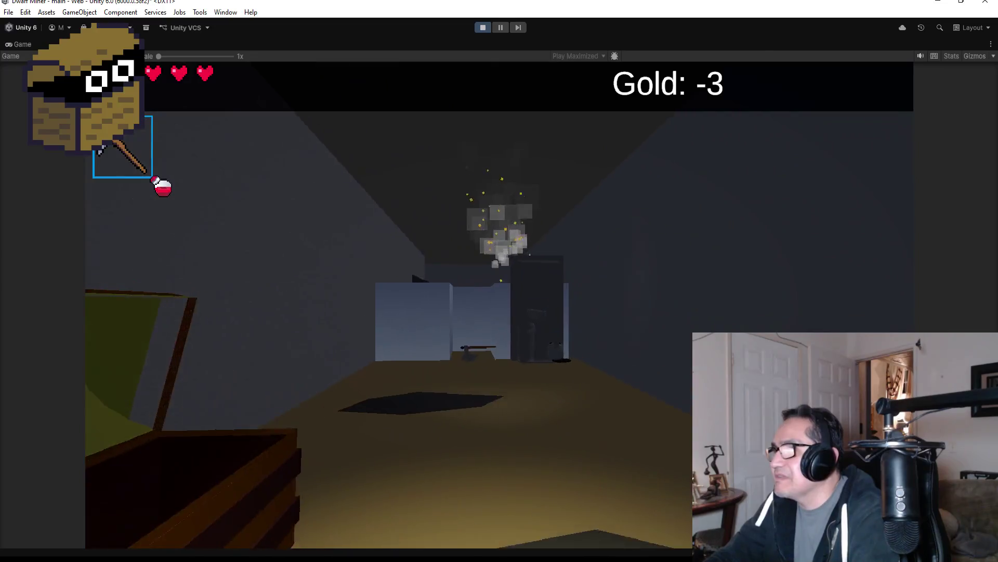
pyautogui.press('a')
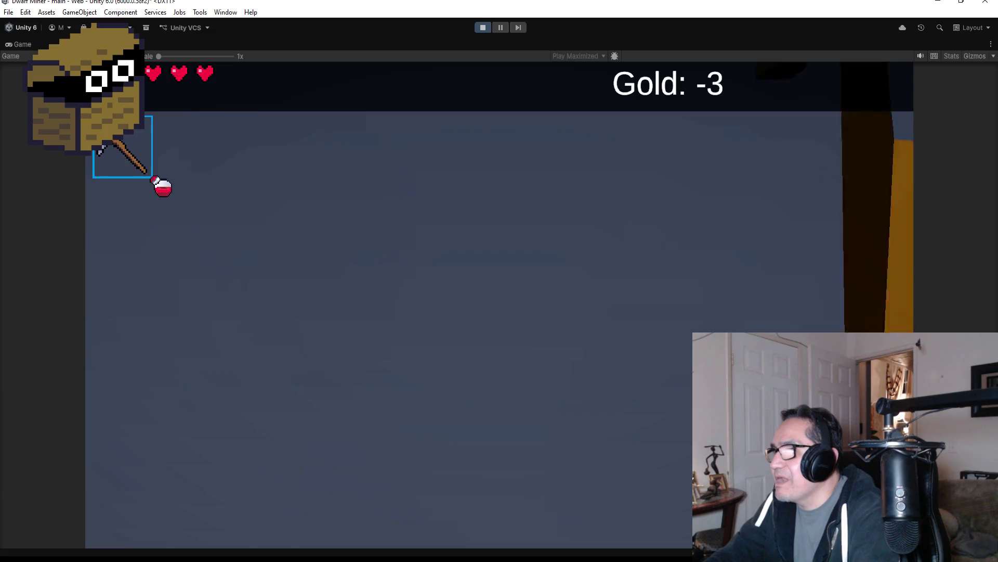
pyautogui.press('d')
pyautogui.press('w')
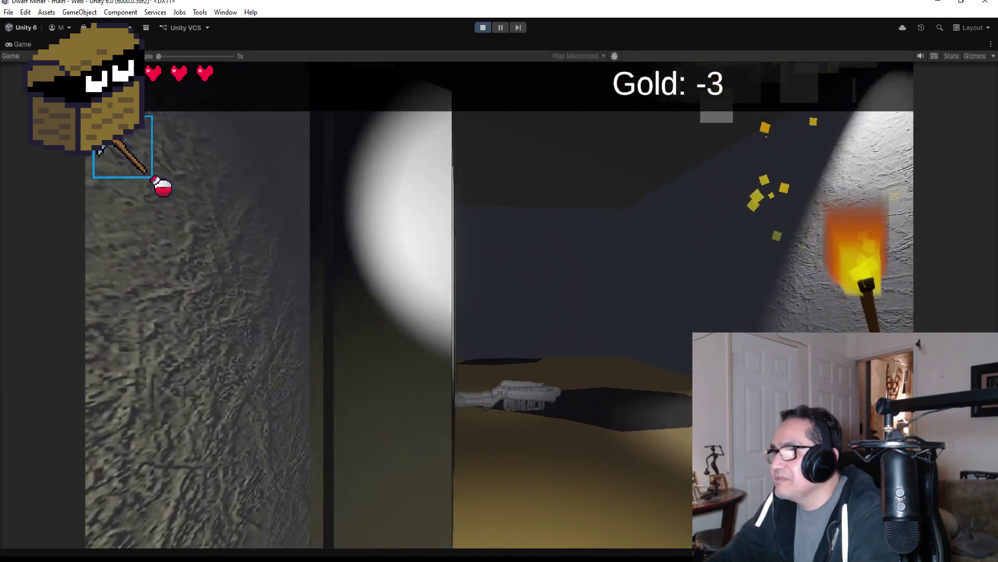
pyautogui.press('w')
pyautogui.press('2')
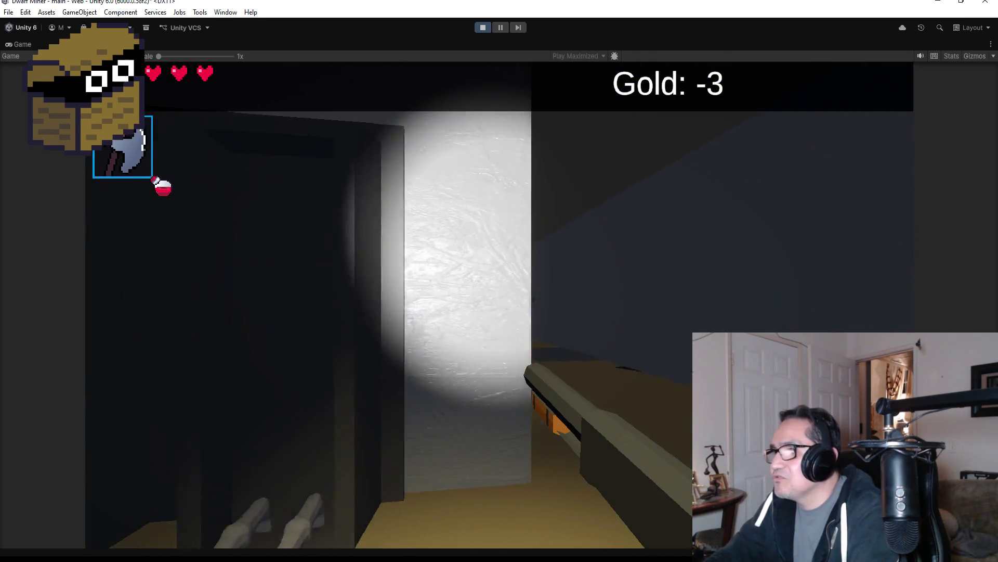
# Step: Advance past the spiked block and skeleton, then mine through the green block
pyautogui.press('w')
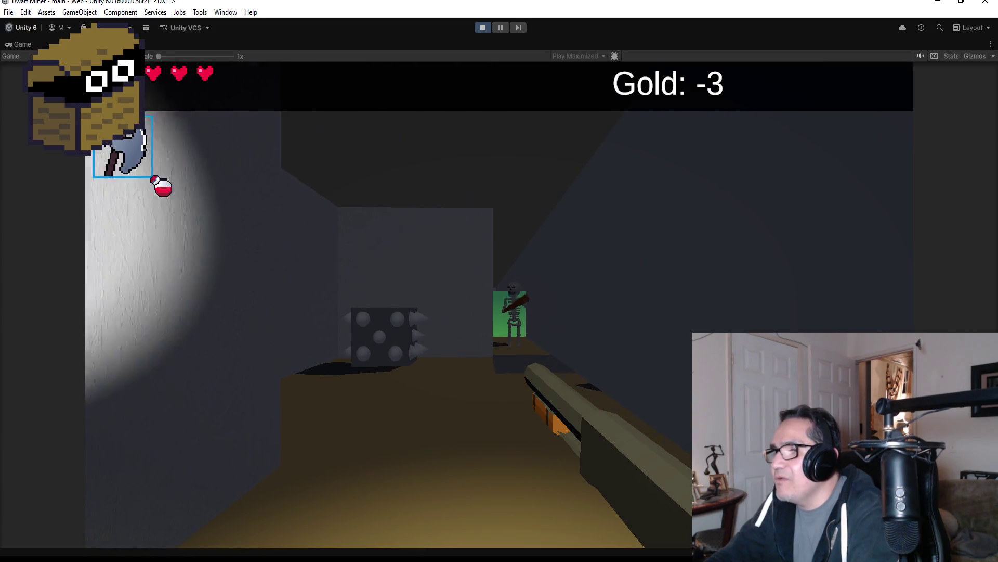
pyautogui.press('a')
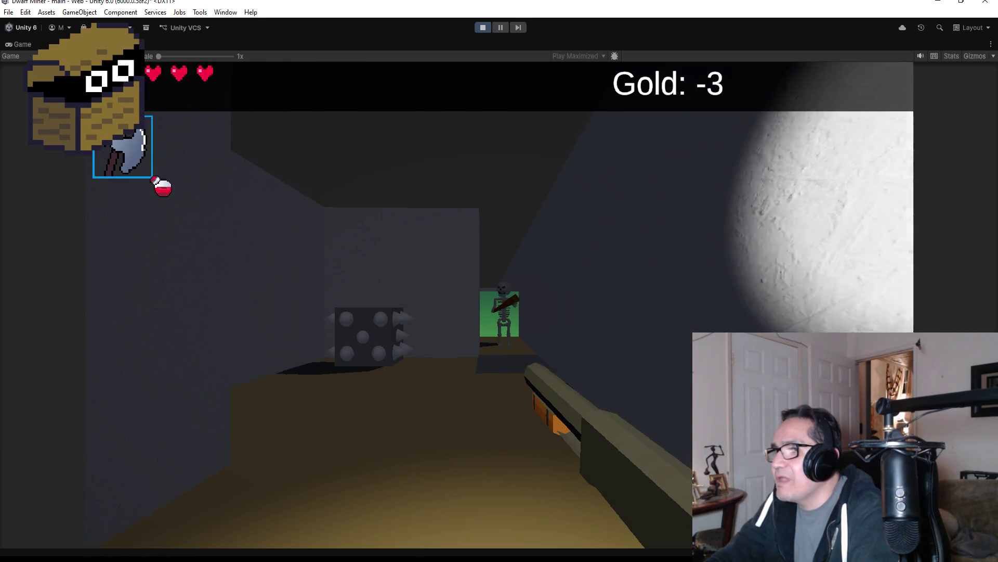
pyautogui.press('d')
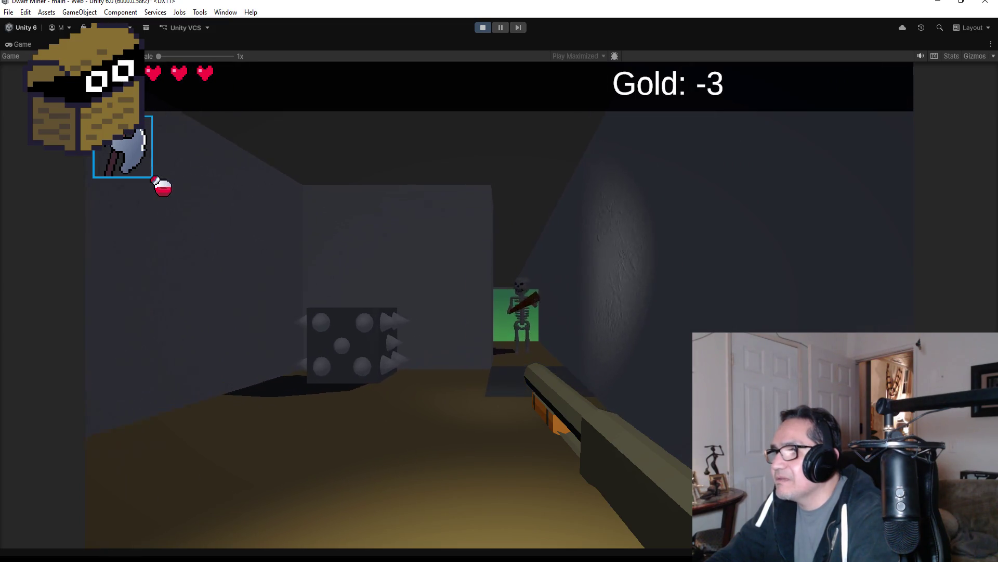
pyautogui.press('w')
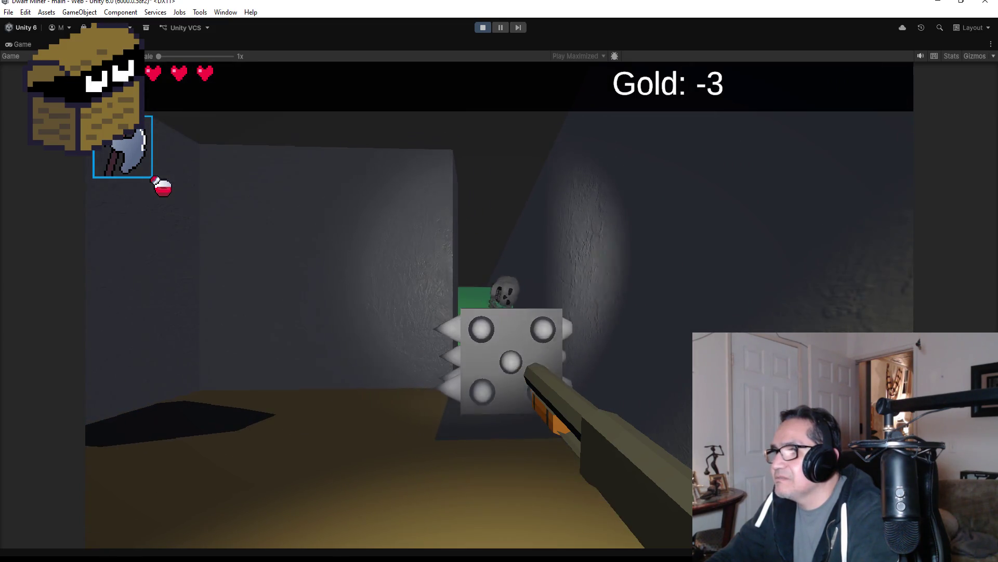
pyautogui.press('w')
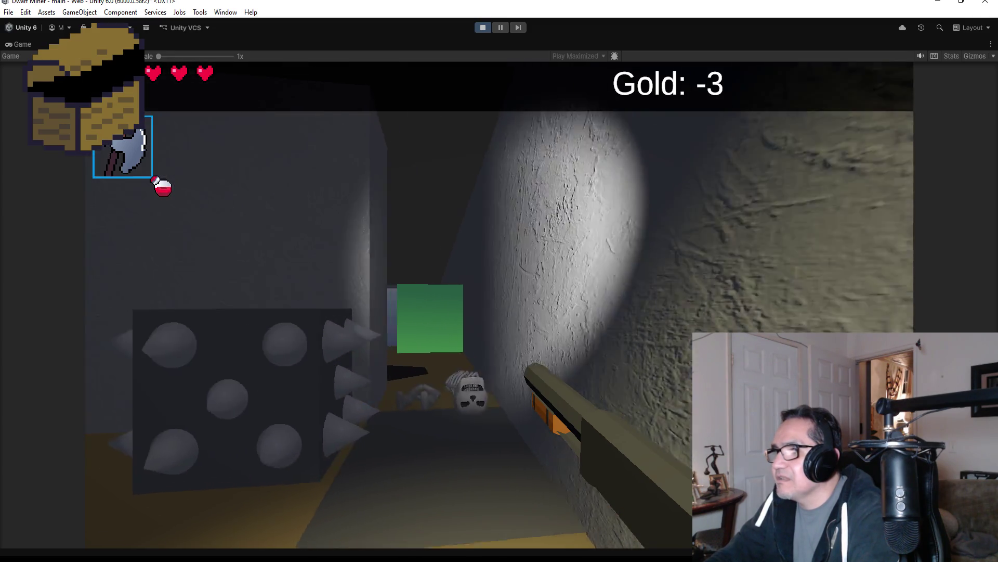
pyautogui.press('w')
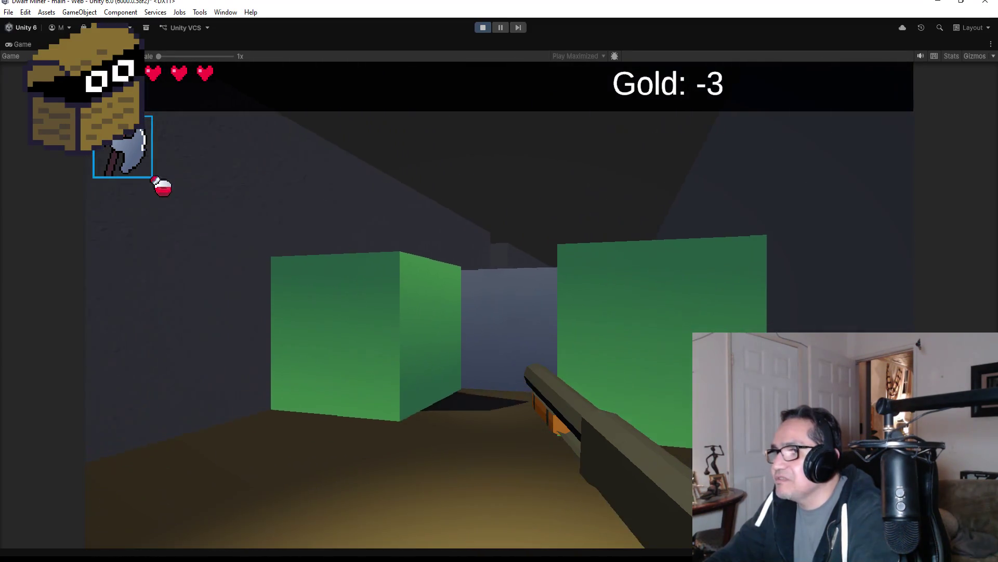
pyautogui.press('w')
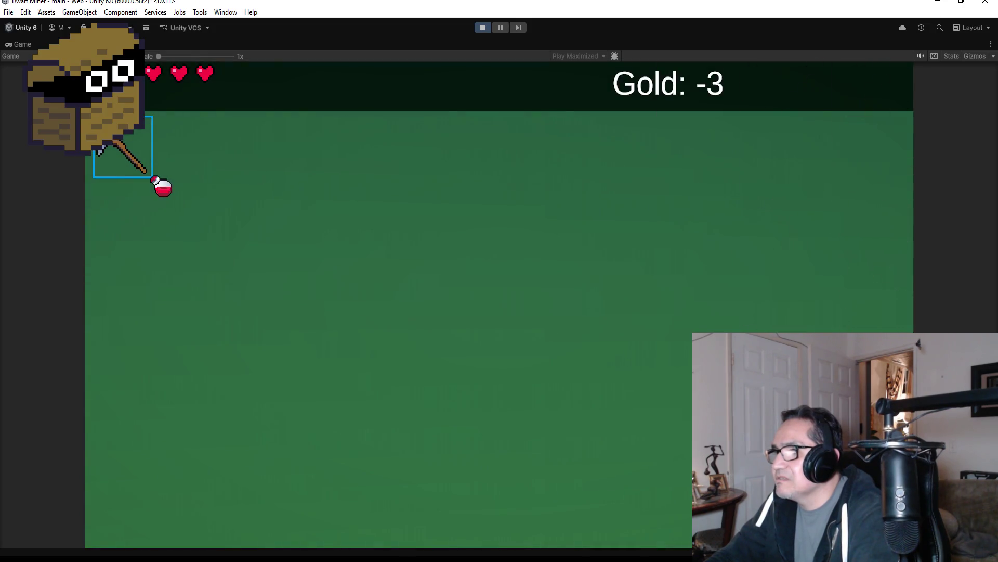
pyautogui.click(499, 304)
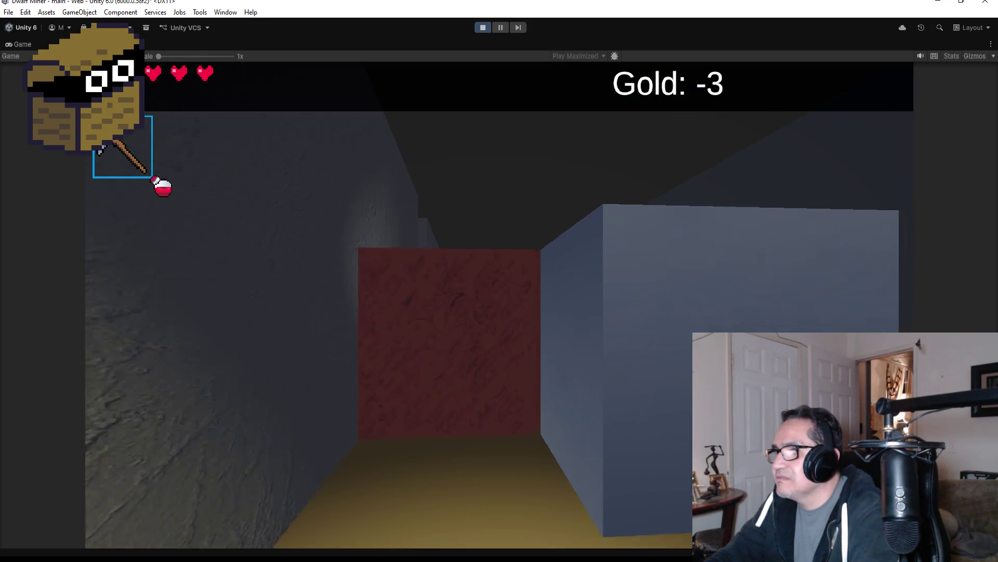
# Step: Walk past the red block and grey wall to the corridor with the treasure chest
pyautogui.press('w')
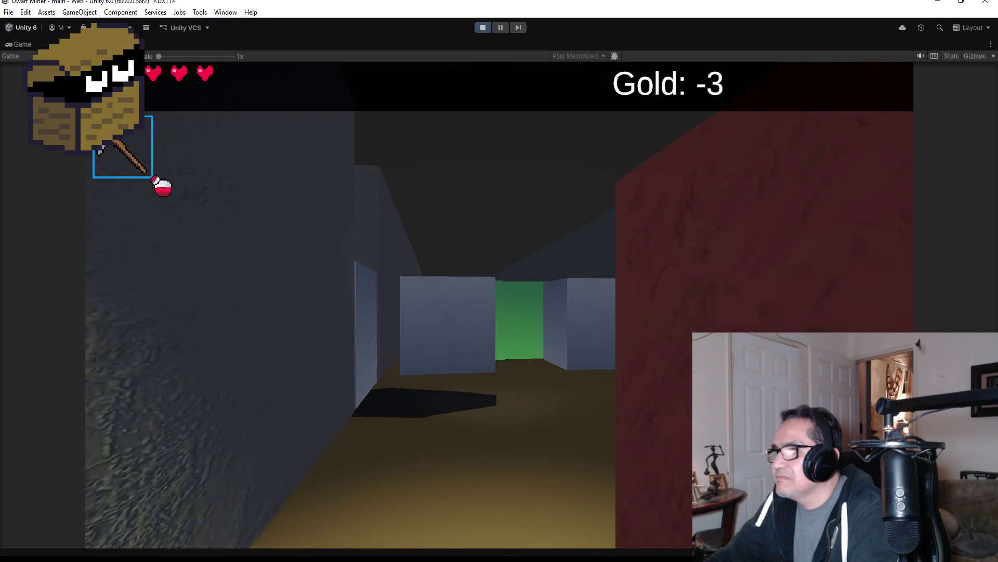
pyautogui.press('w')
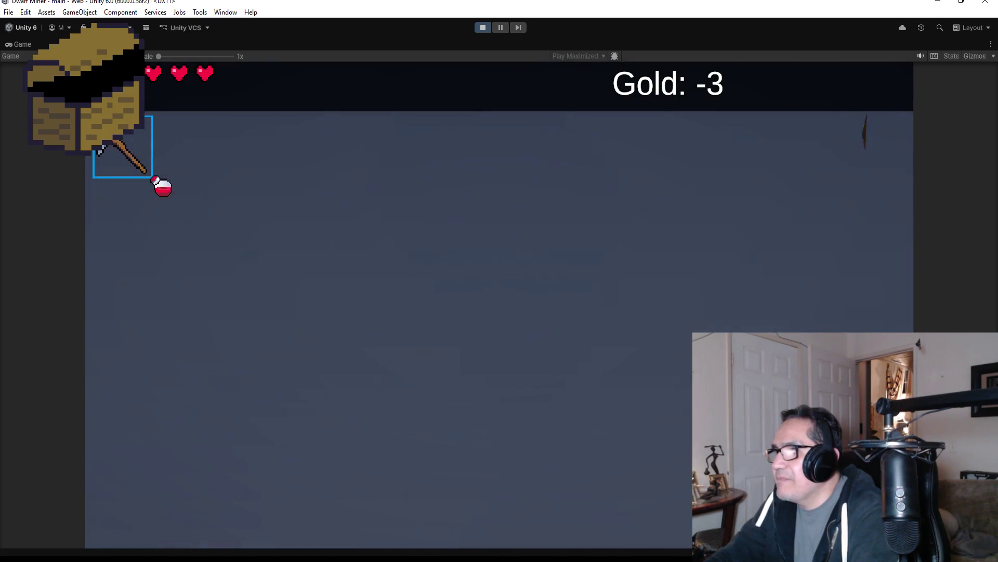
pyautogui.press('d')
pyautogui.press('w')
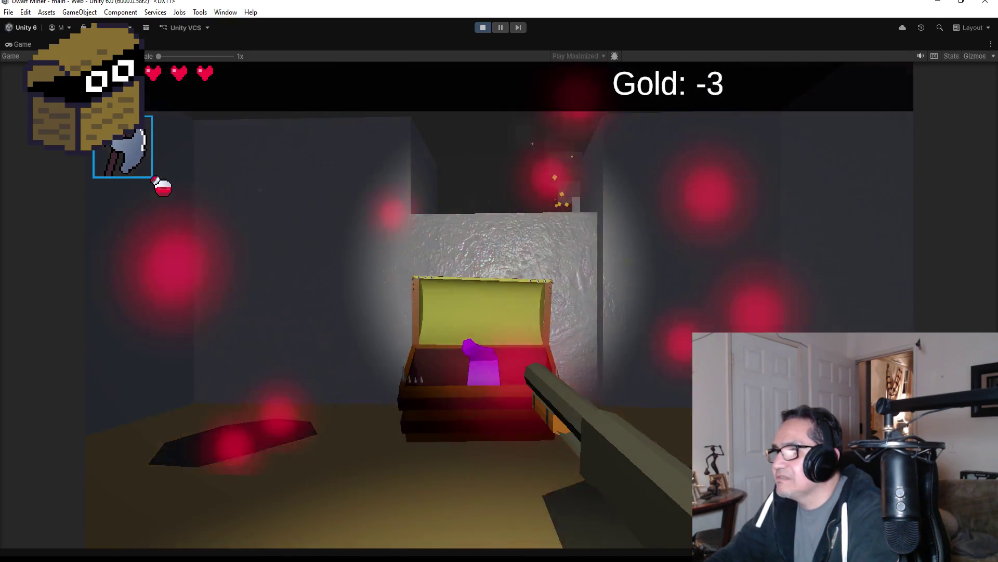
# Step: Collect the treasure chest, then look around the lit walls and green wall toward the grey wall
pyautogui.click(499, 281)
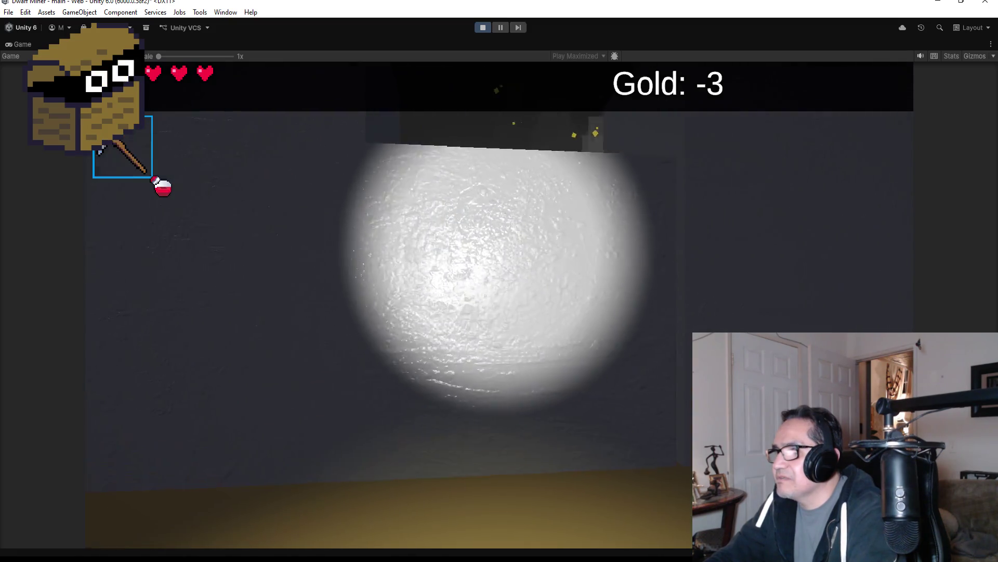
pyautogui.press('d')
pyautogui.press('a')
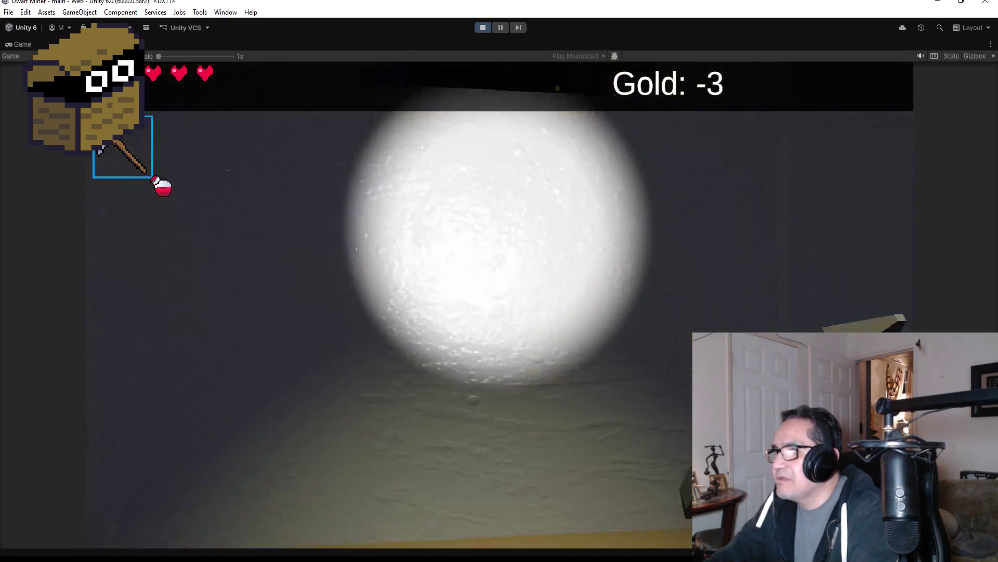
pyautogui.press('w')
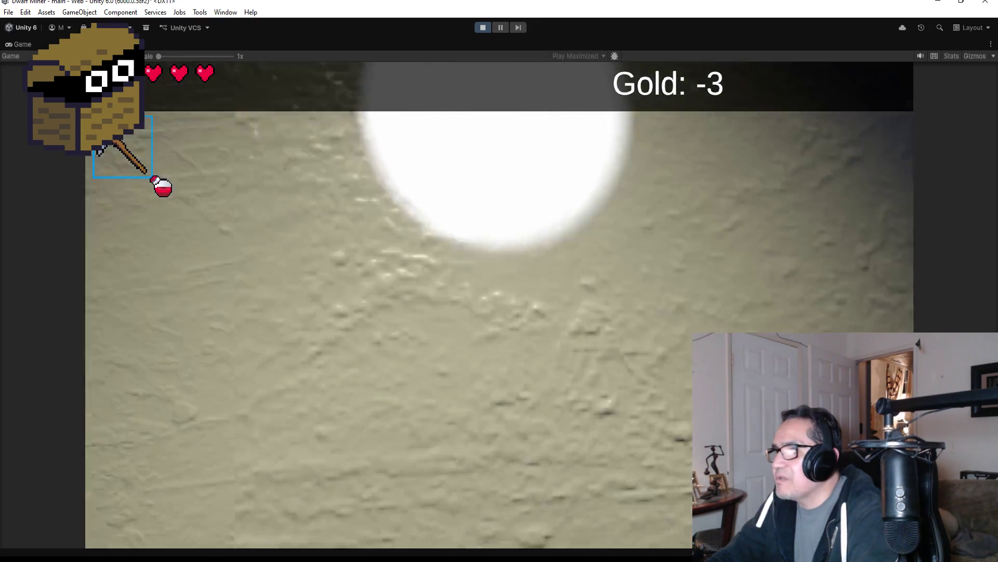
pyautogui.press('s')
pyautogui.press('d')
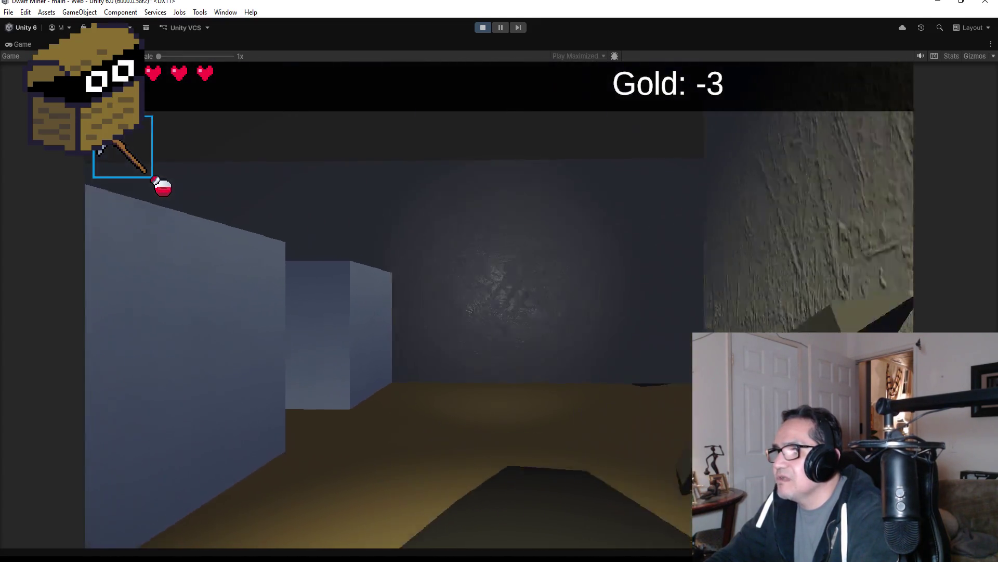
pyautogui.press('a')
pyautogui.press('w')
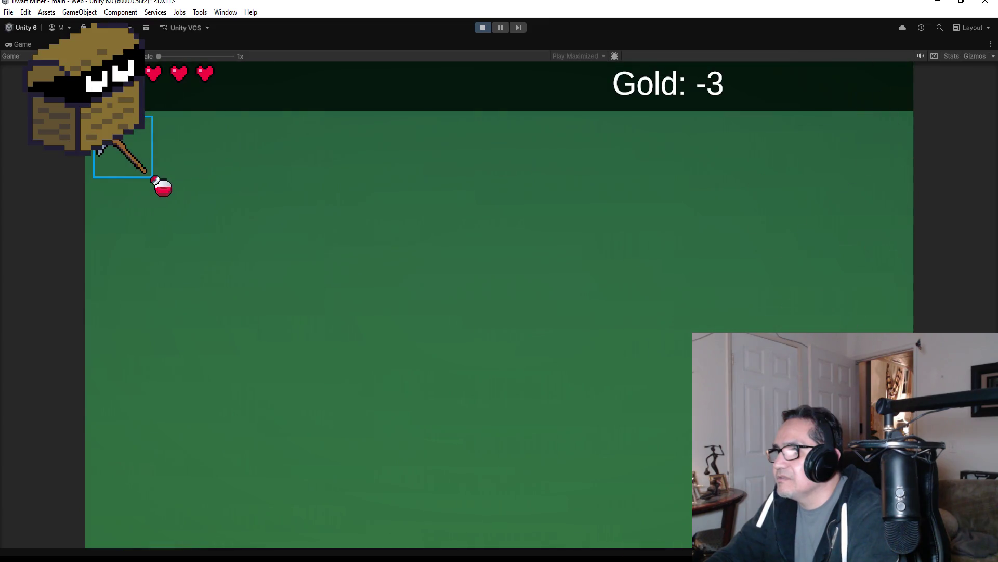
pyautogui.press('s')
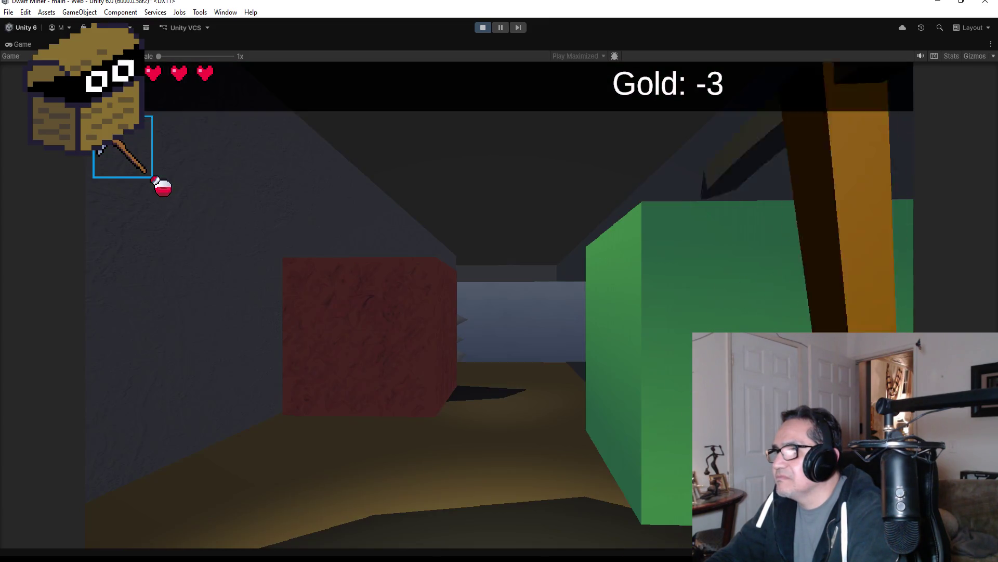
pyautogui.press('a')
pyautogui.press('a')
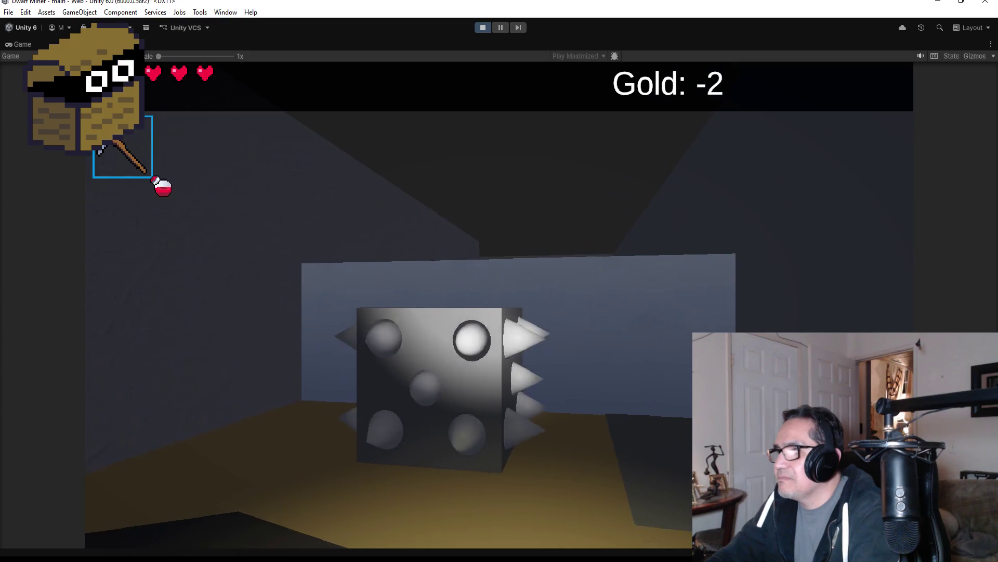
pyautogui.press('w')
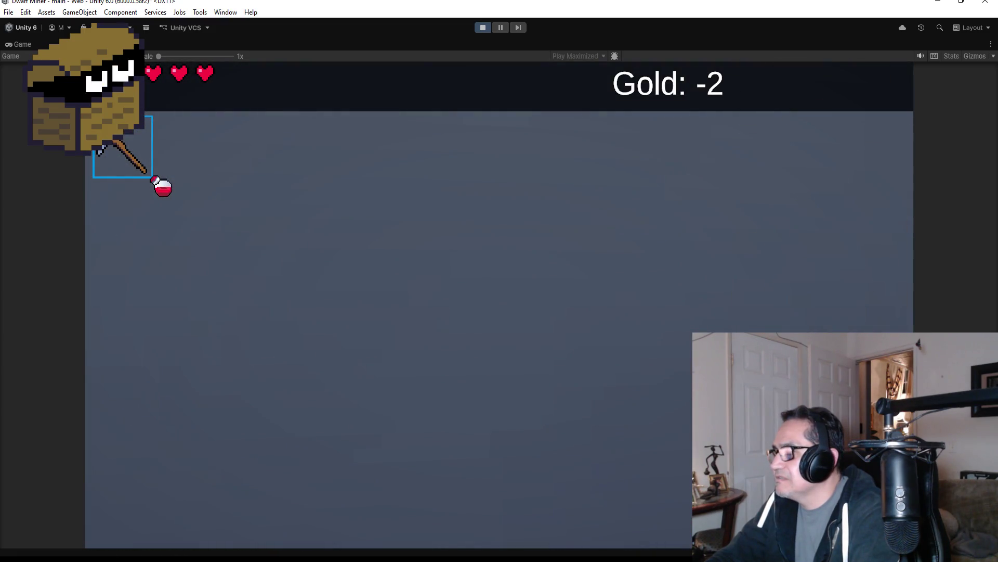
# Step: Head down the corridor to the three skeletons and shoot the central one
pyautogui.press('d')
pyautogui.press('w')
pyautogui.press('2')
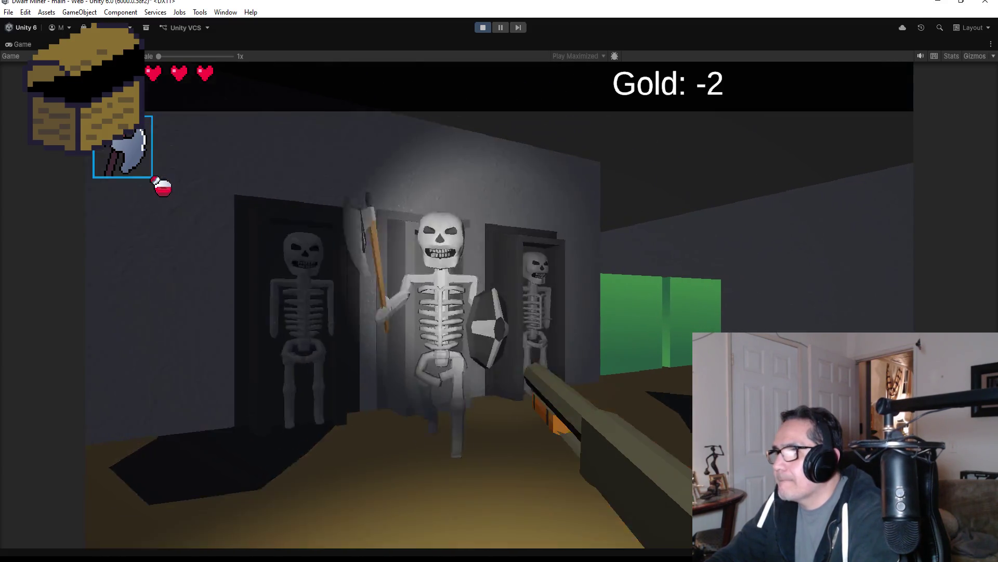
pyautogui.click(500, 305)
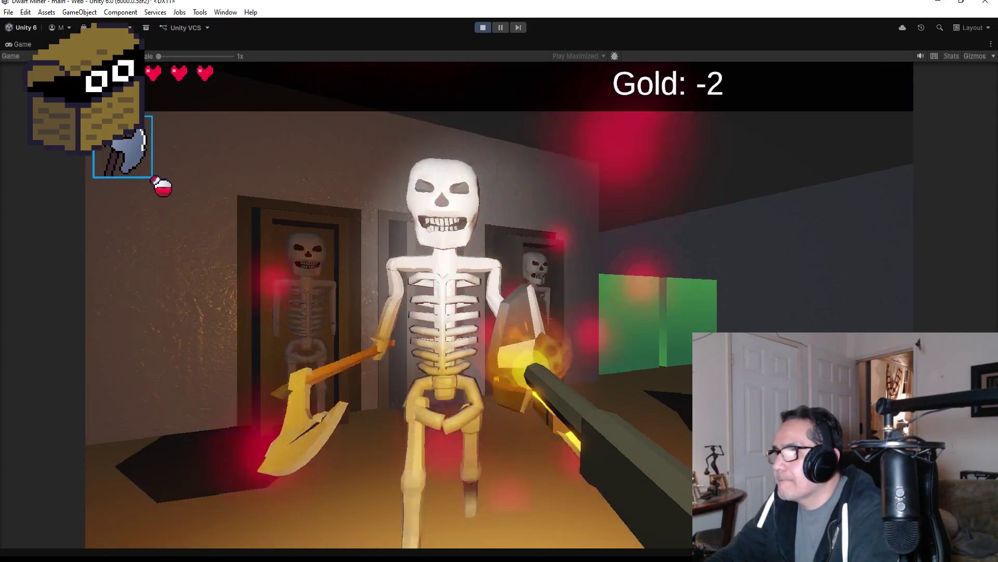
# Step: Break through the first green wall with the pickaxe and walk past the coffin
pyautogui.press('w')
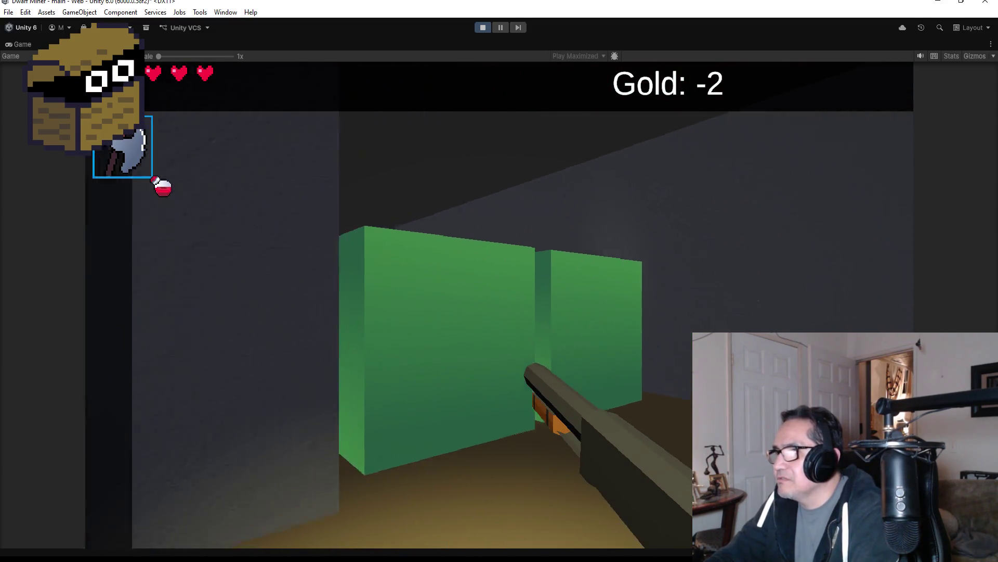
pyautogui.press('2')
pyautogui.click(499, 305)
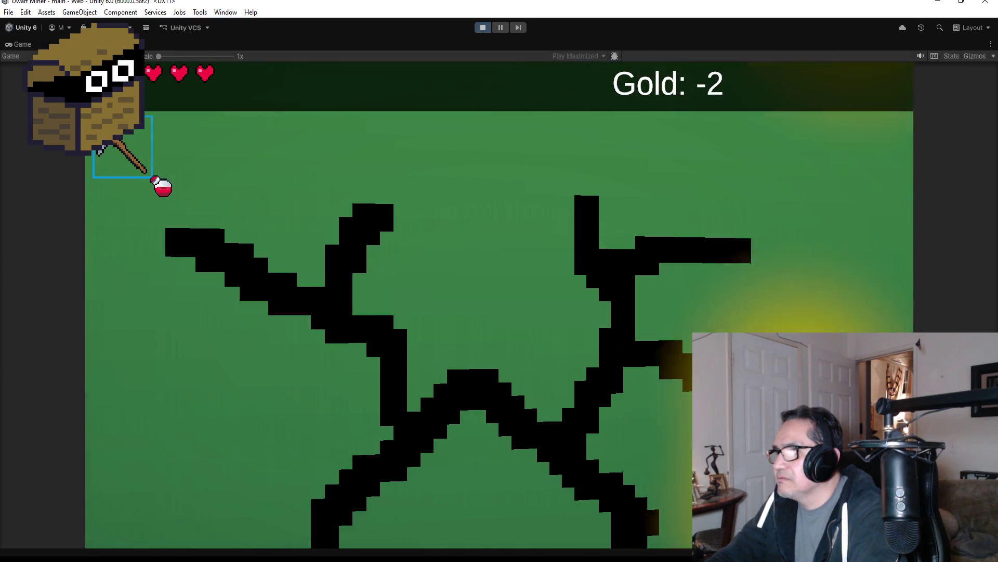
pyautogui.press('1')
pyautogui.press('w')
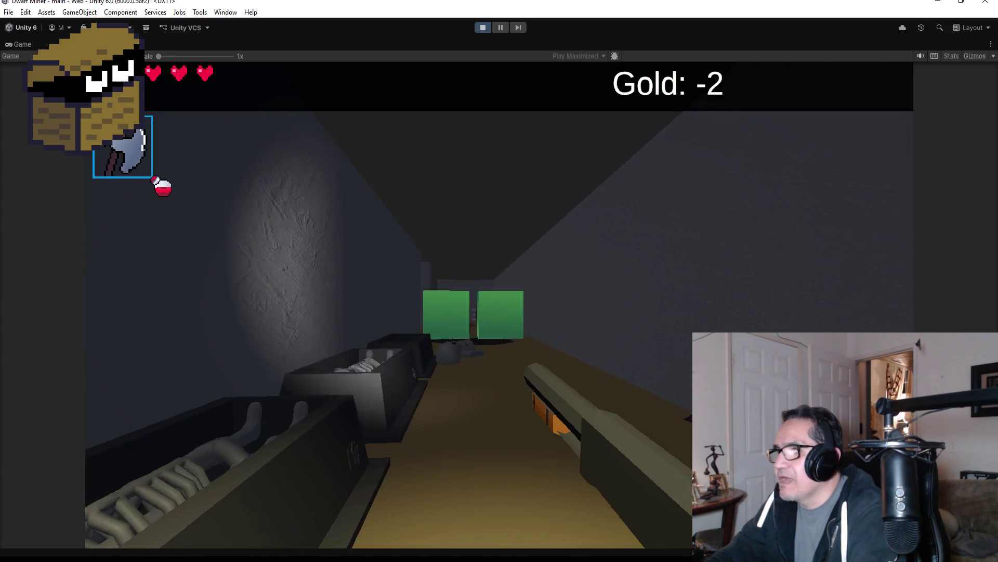
# Step: Mine through the green block, walk toward the spike blocks, and bring up the Settings overlay
pyautogui.press('w')
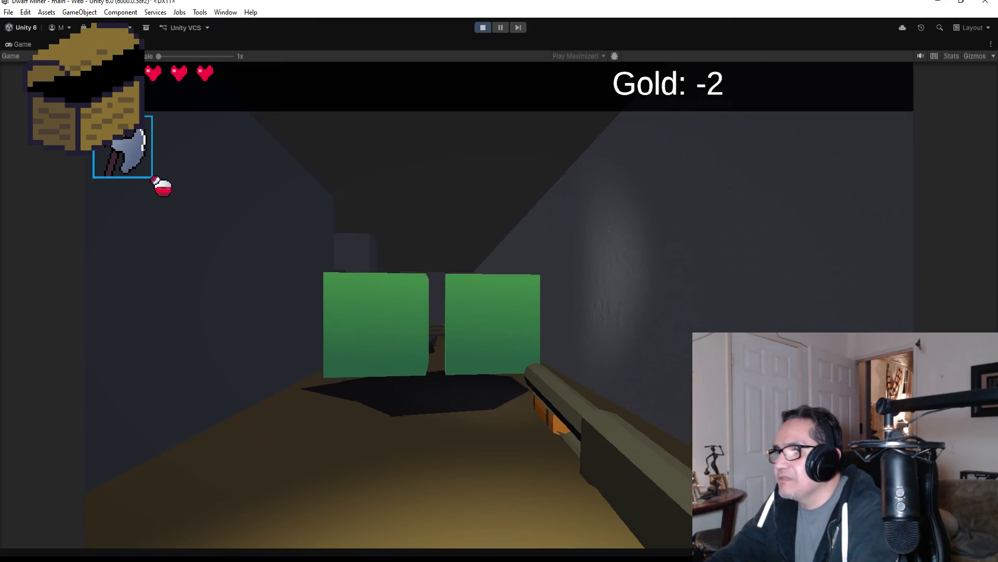
pyautogui.press('2')
pyautogui.press('w')
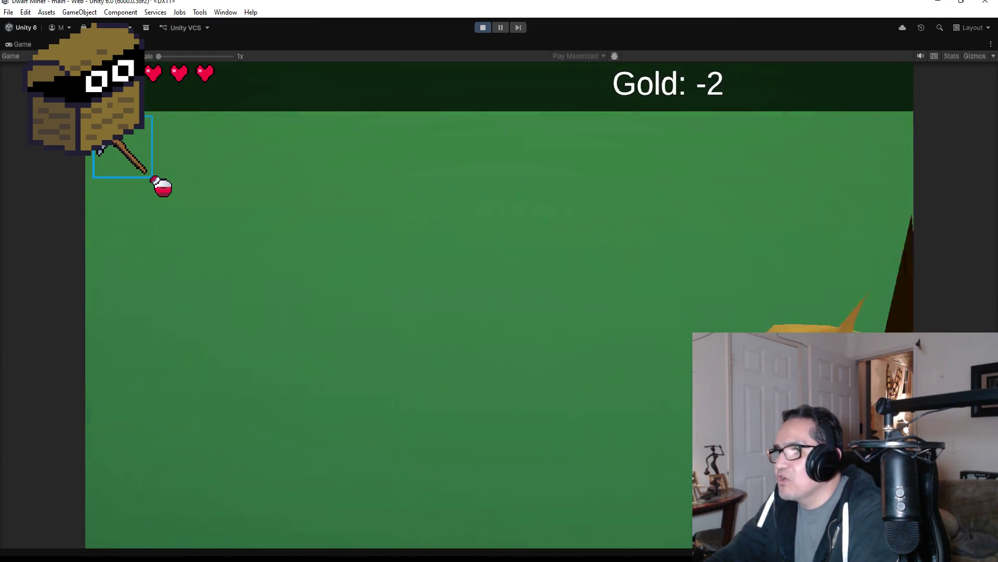
pyautogui.click(499, 305)
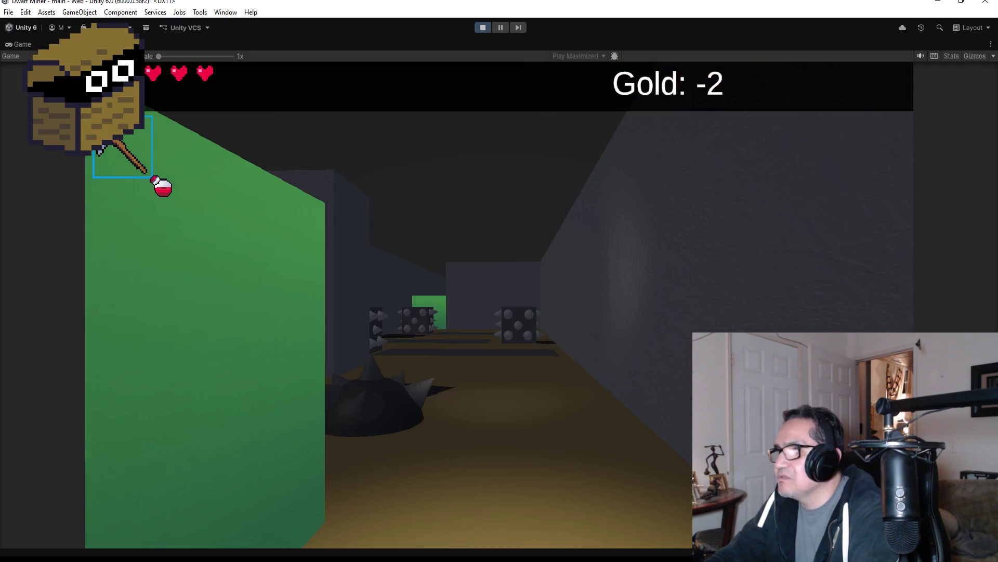
pyautogui.press('w')
pyautogui.press('1')
pyautogui.press('w')
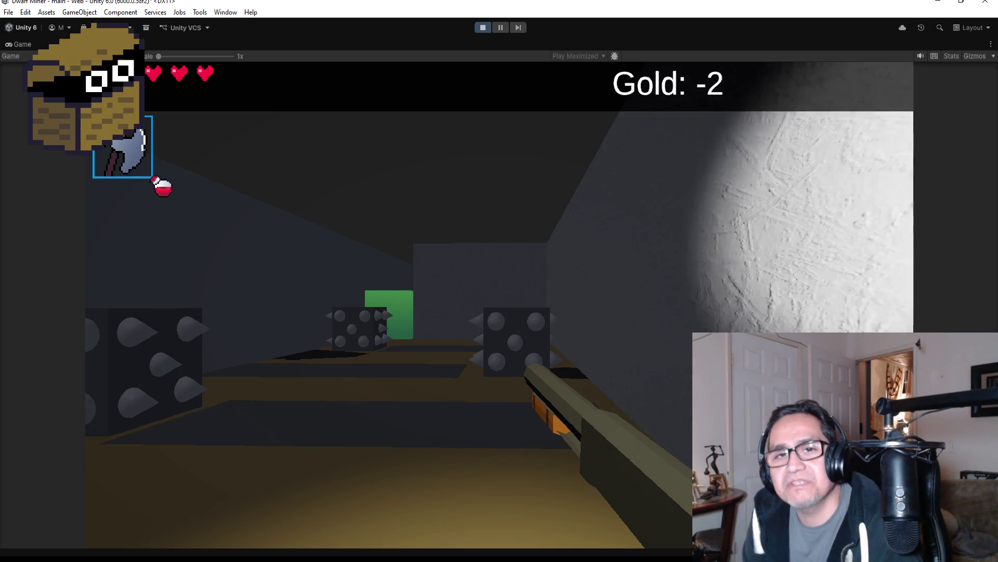
pyautogui.press('Escape')
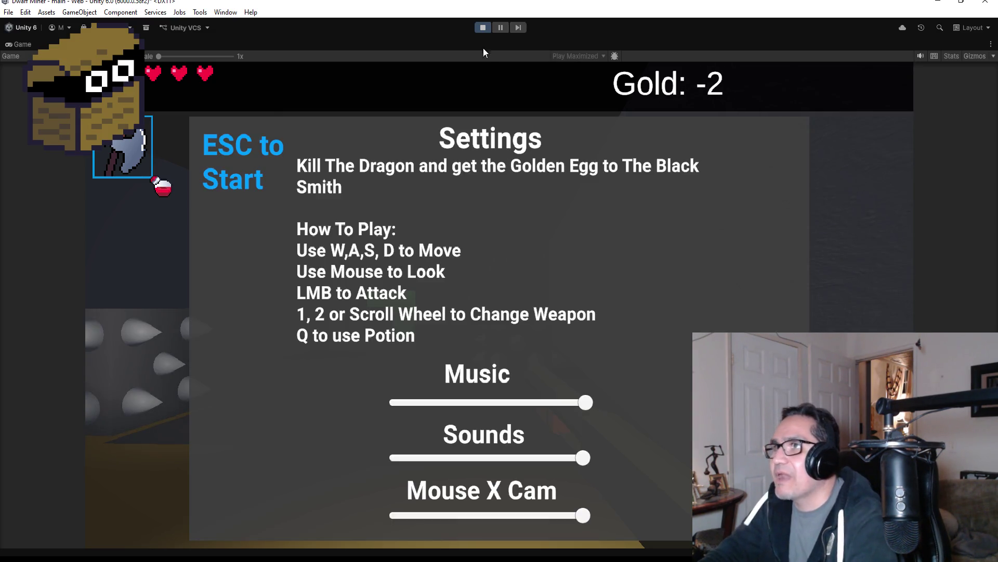
# Step: Exit Play mode and zoom out the Scene view over the Level Three rooms and torches
pyautogui.click(483, 27)
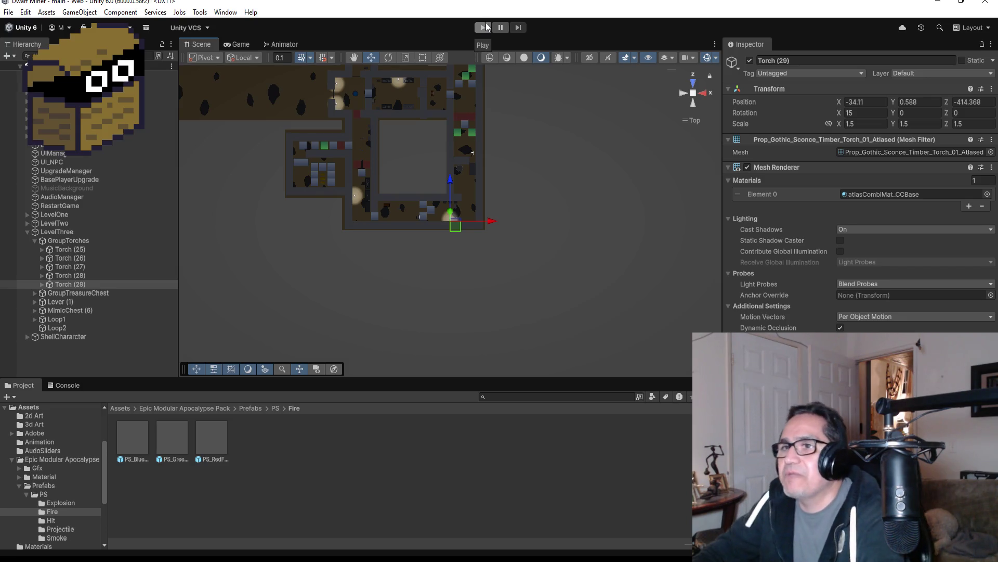
pyautogui.scroll(-8, 470, 177)
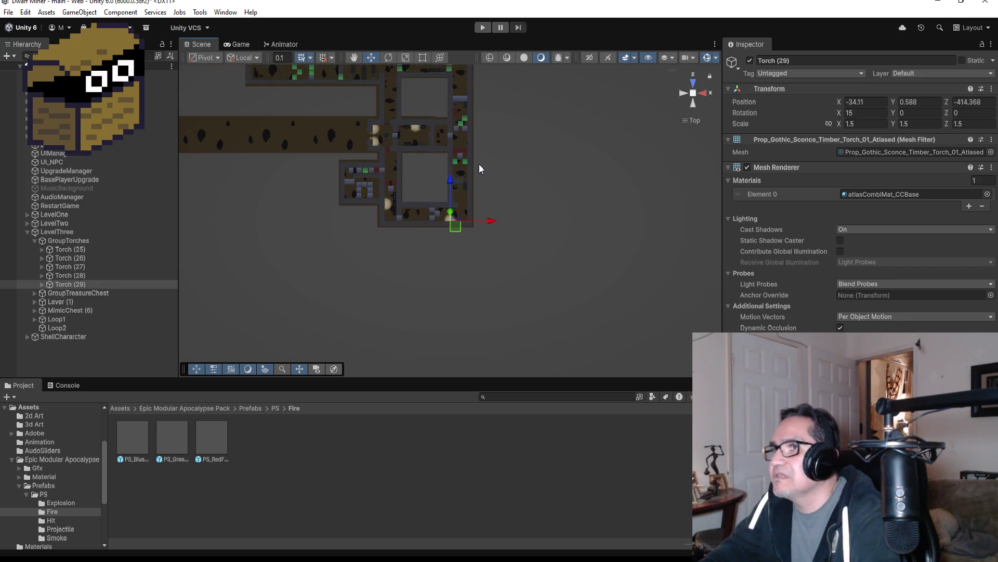
pyautogui.scroll(-4, 489, 187)
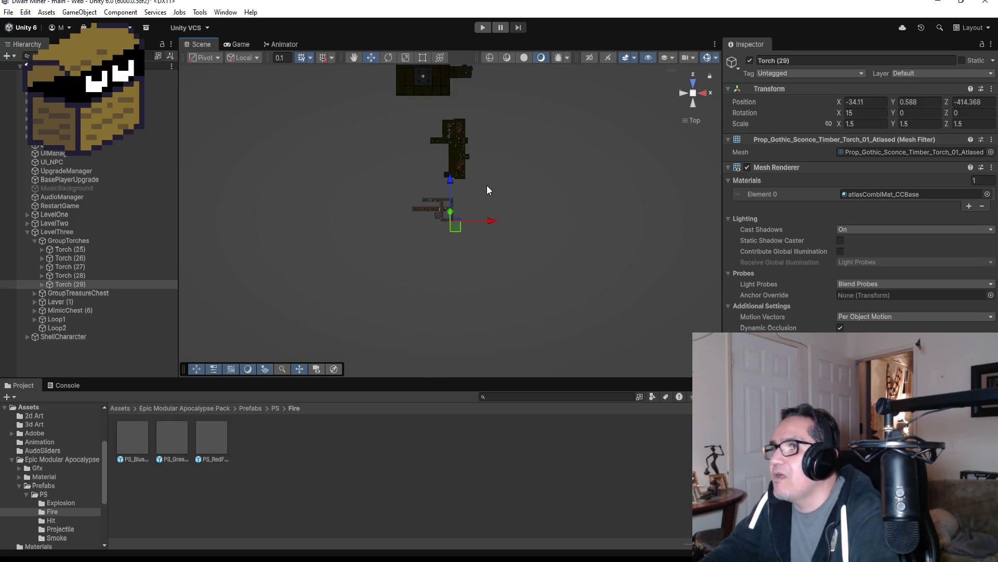
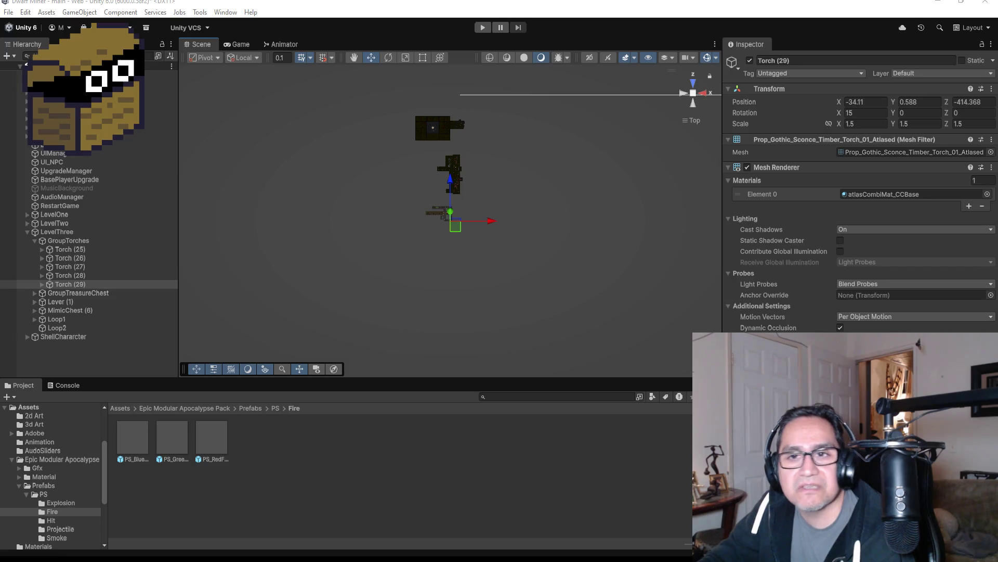
# Step: Switch from the Unity editor to the browser showing The Town of Poe's itch.io page
pyautogui.hotkey('alt', 'Tab')
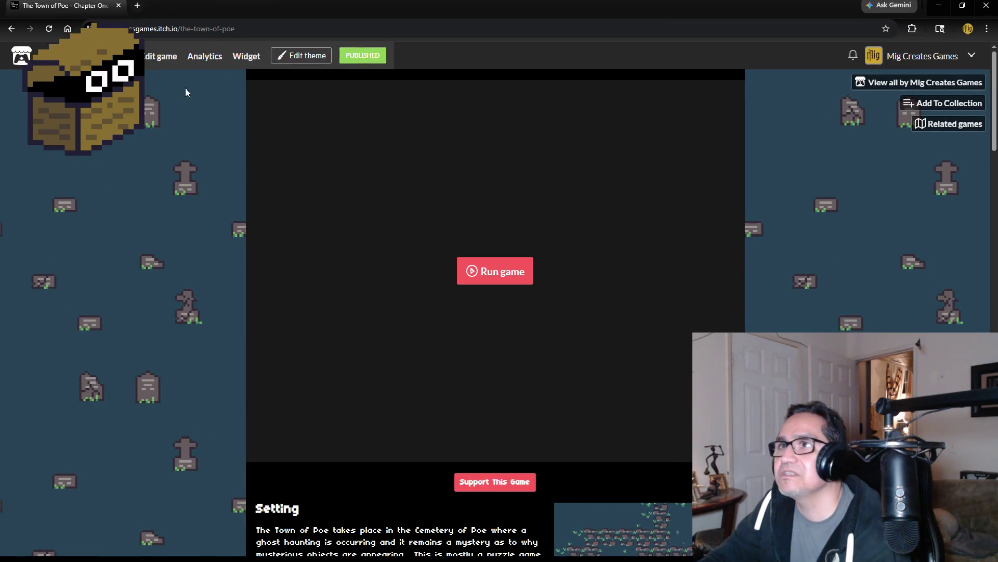
# Step: Copy the itch.io game page's web address
pyautogui.click(208, 29)
pyautogui.rightClick(271, 31)
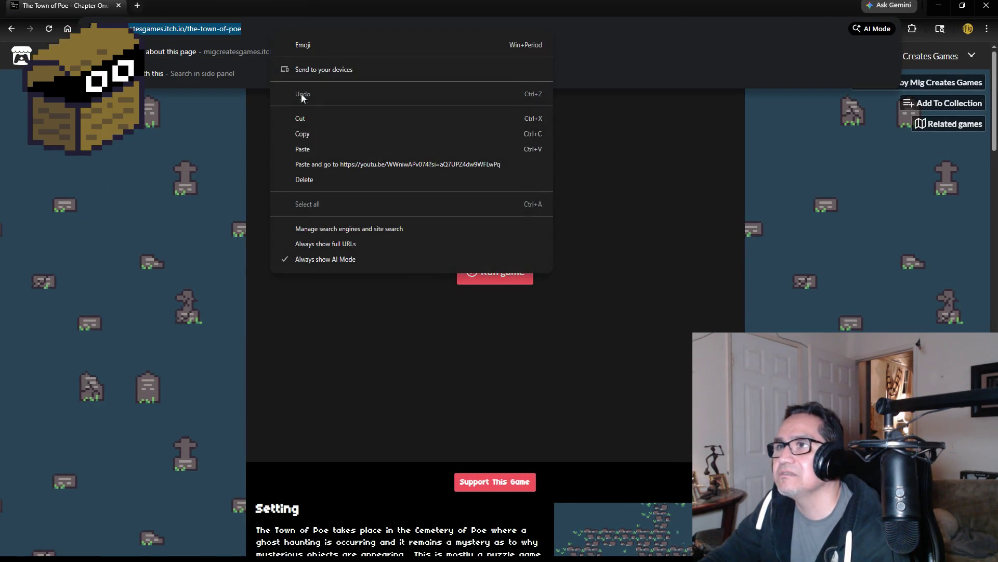
pyautogui.click(302, 138)
pyautogui.hotkey('alt', 'Tab')
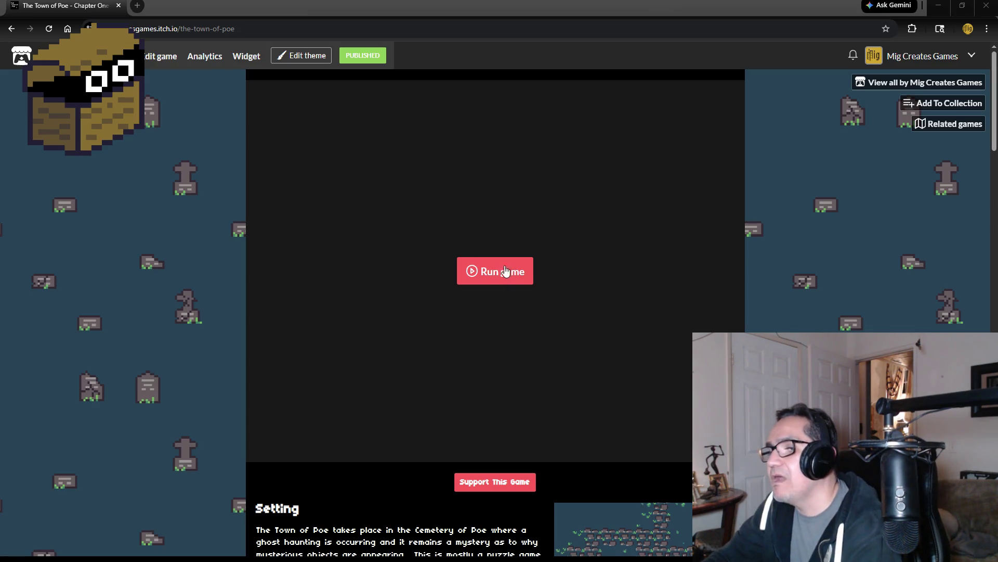
# Step: Scroll through the game page, then start The Town of Poe with Run game
pyautogui.scroll(-4, 219, 362)
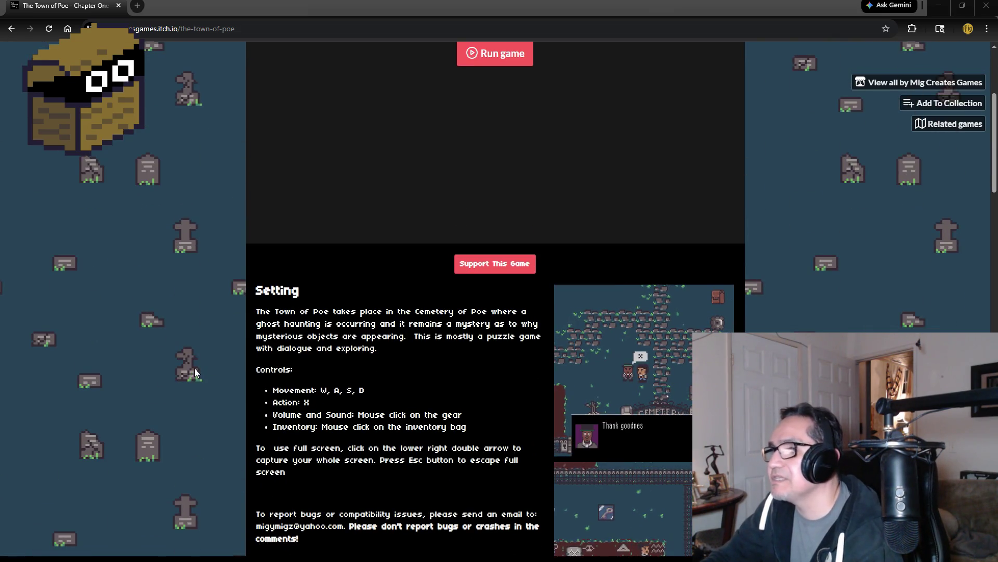
pyautogui.scroll(-2, 176, 385)
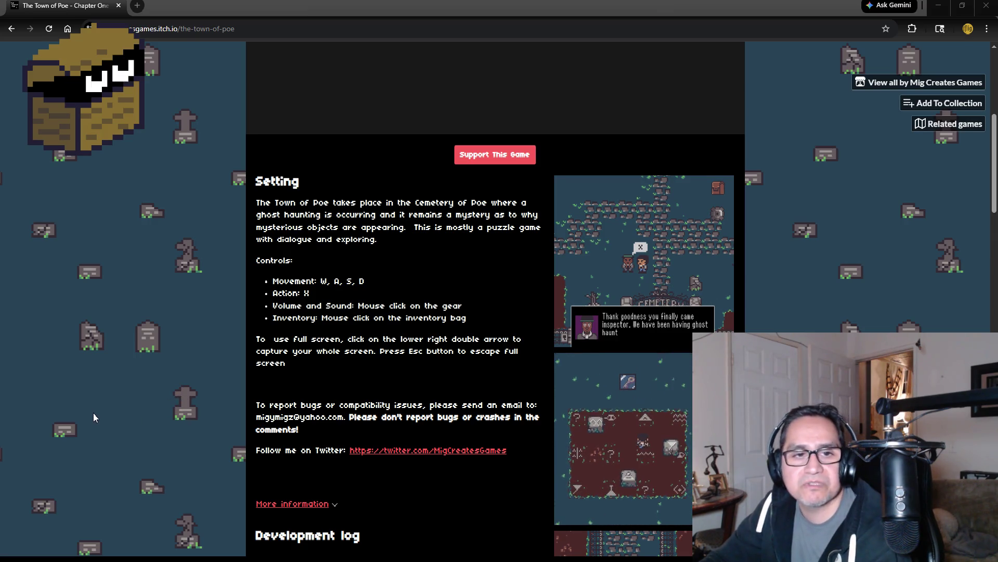
pyautogui.scroll(6, 157, 350)
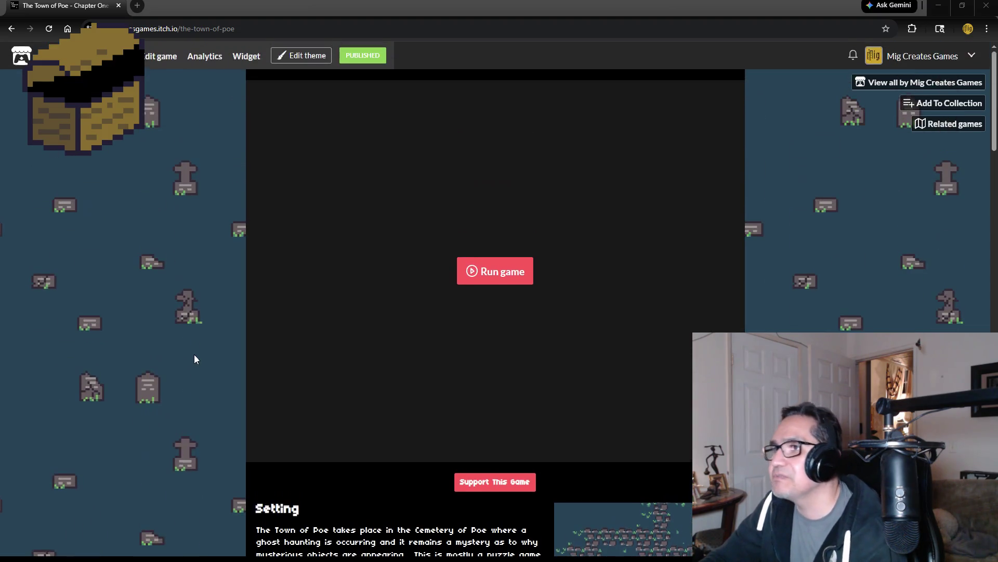
pyautogui.click(503, 271)
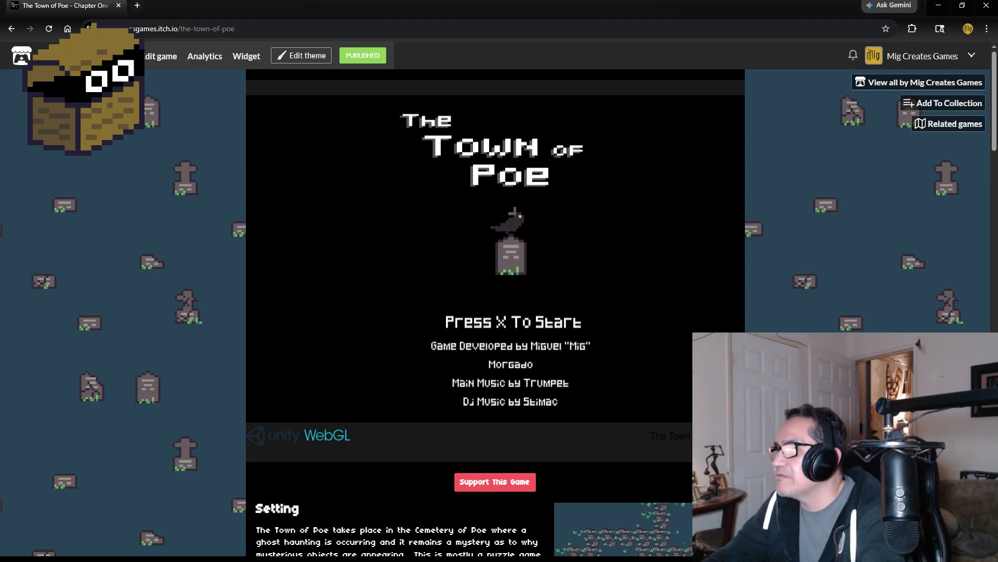
# Step: Start the game in fullscreen, read the raven's message, and walk to the undertaker
pyautogui.click(733, 435)
pyautogui.press('x')
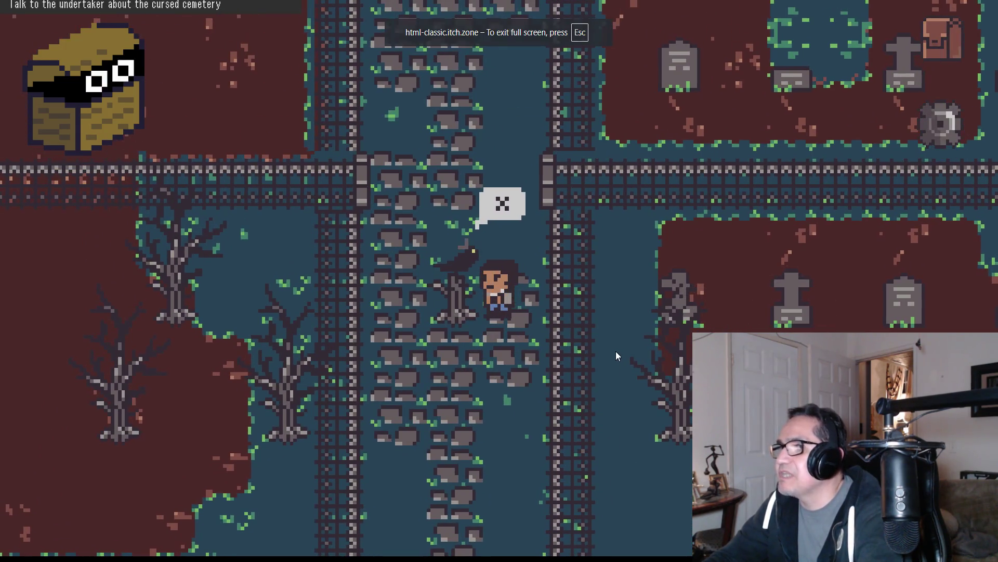
pyautogui.press('x')
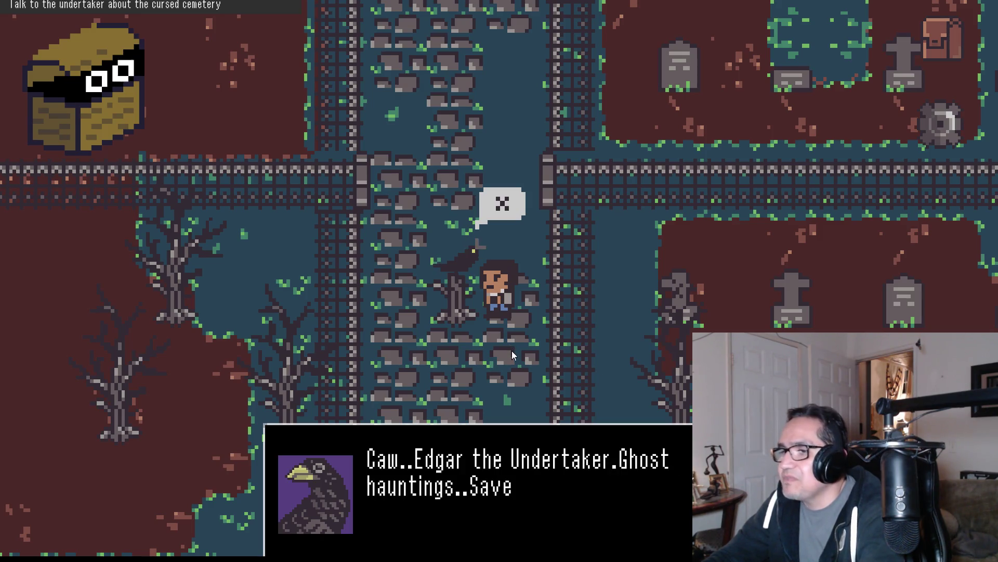
pyautogui.press('x')
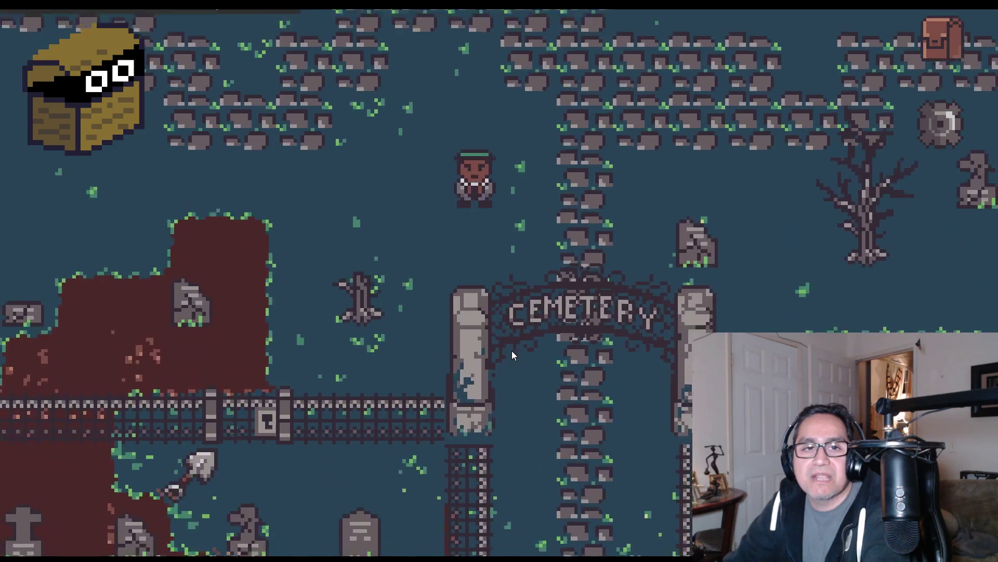
pyautogui.press('Up')
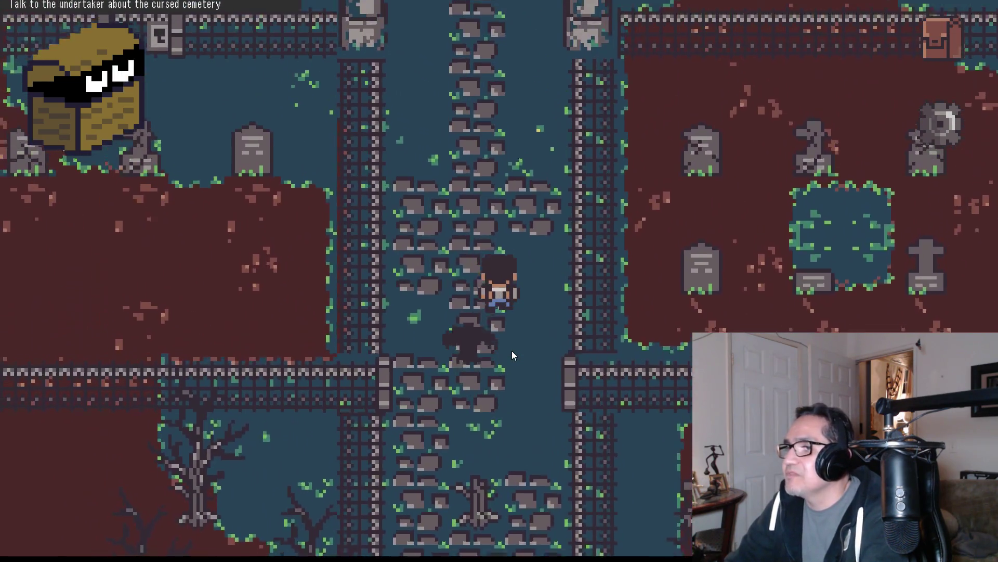
pyautogui.press('Up')
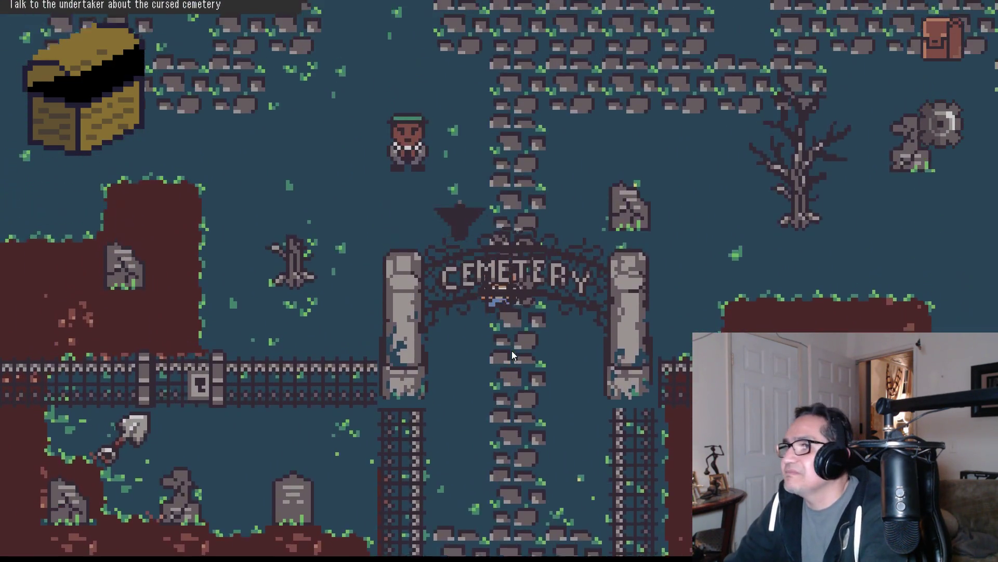
pyautogui.press('Up')
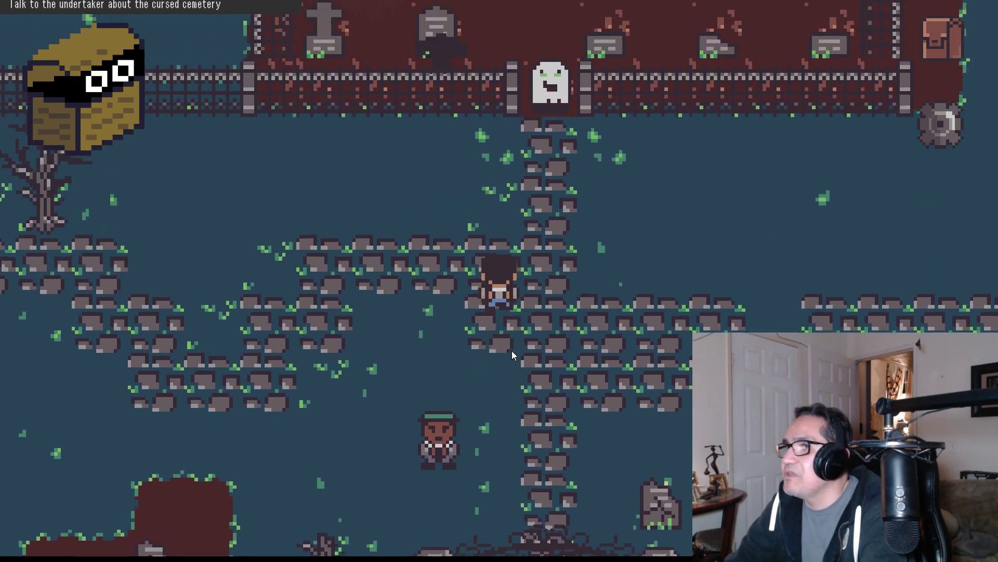
pyautogui.press('Down')
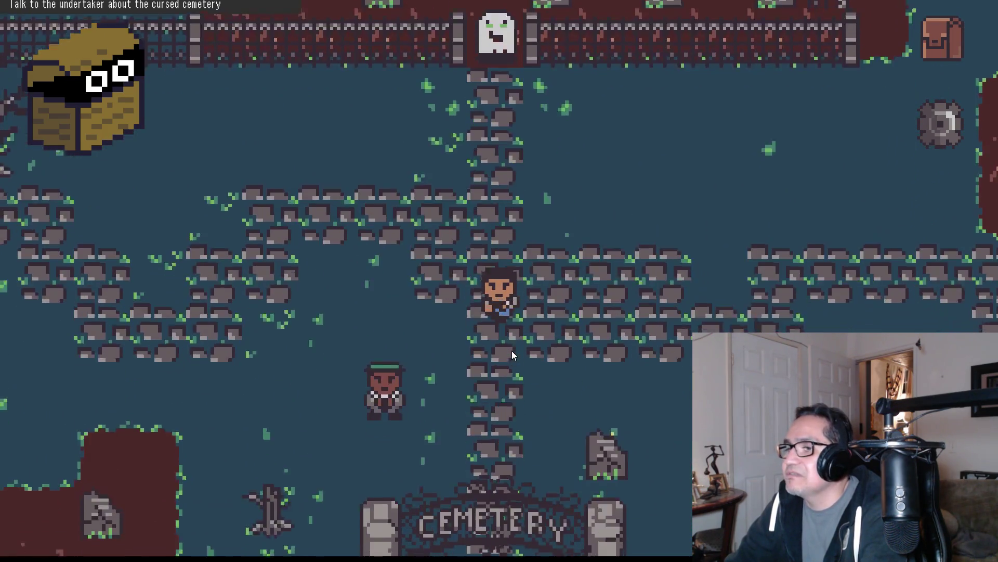
# Step: Talk through the undertaker's dialogue to receive the raven quest
pyautogui.press('x')
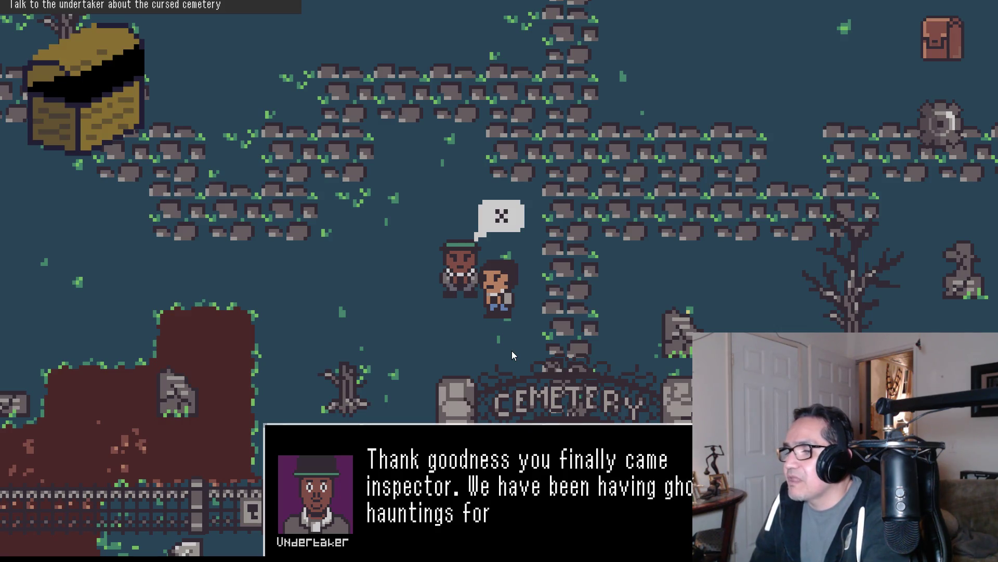
pyautogui.press('x')
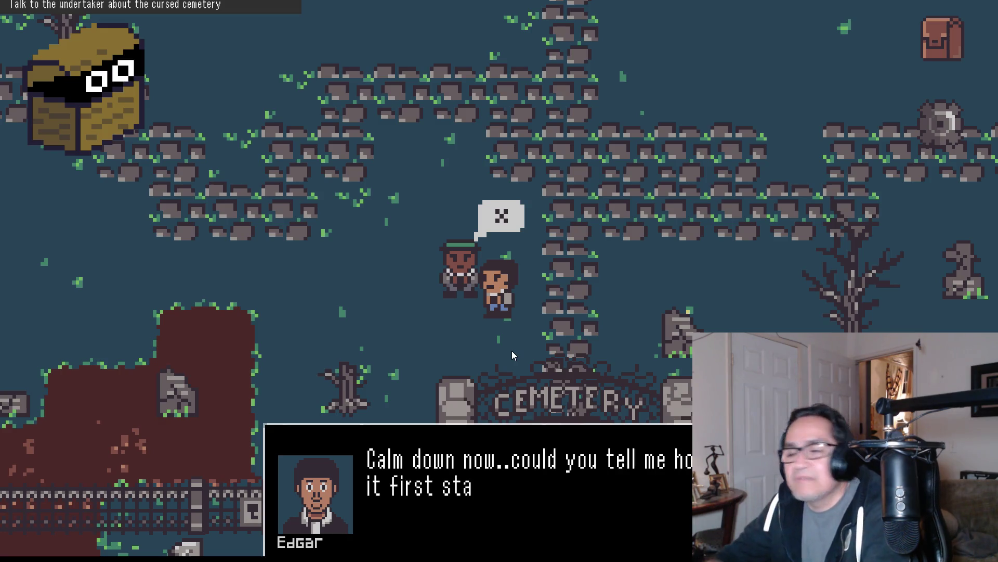
pyautogui.press('x')
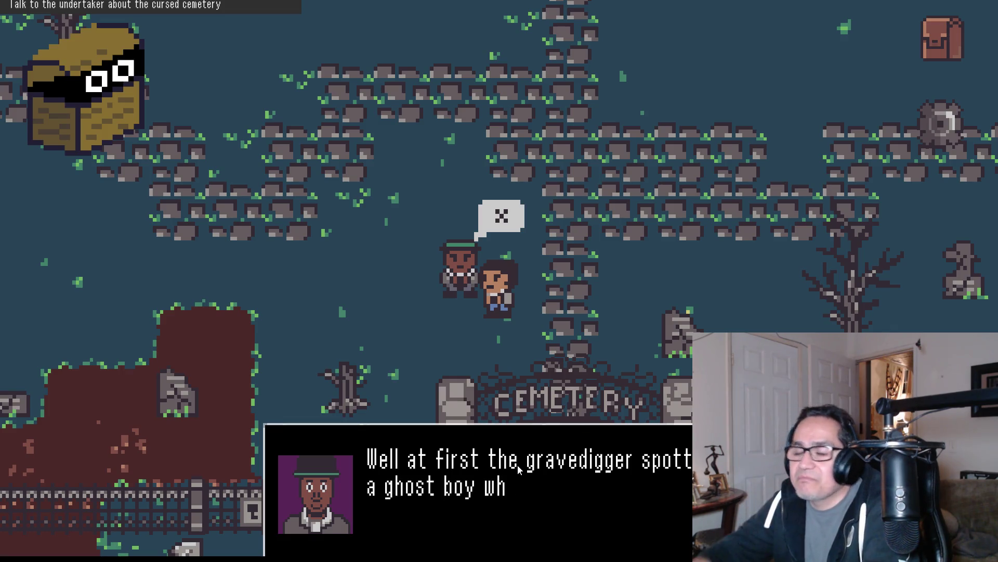
pyautogui.press('x')
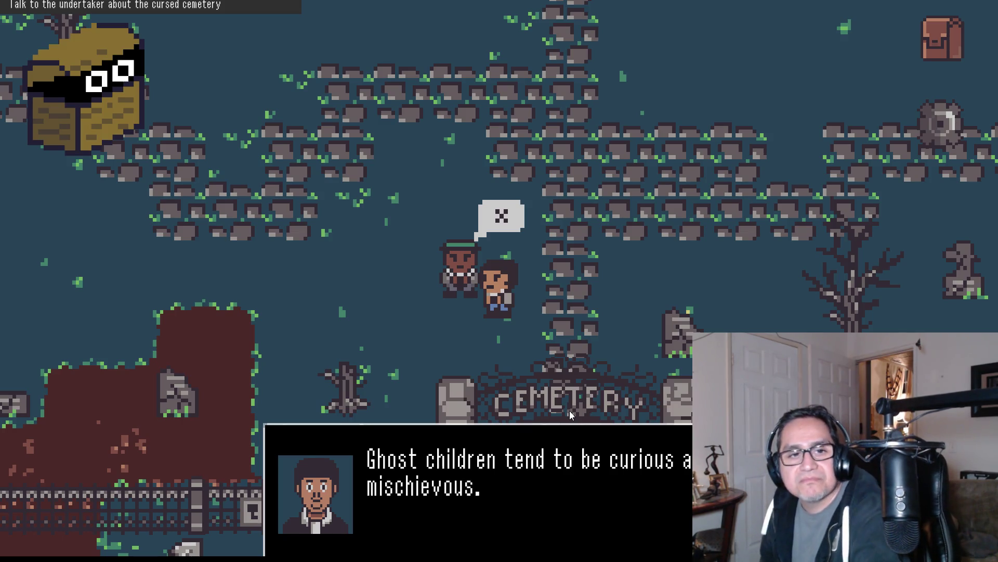
pyautogui.press('x')
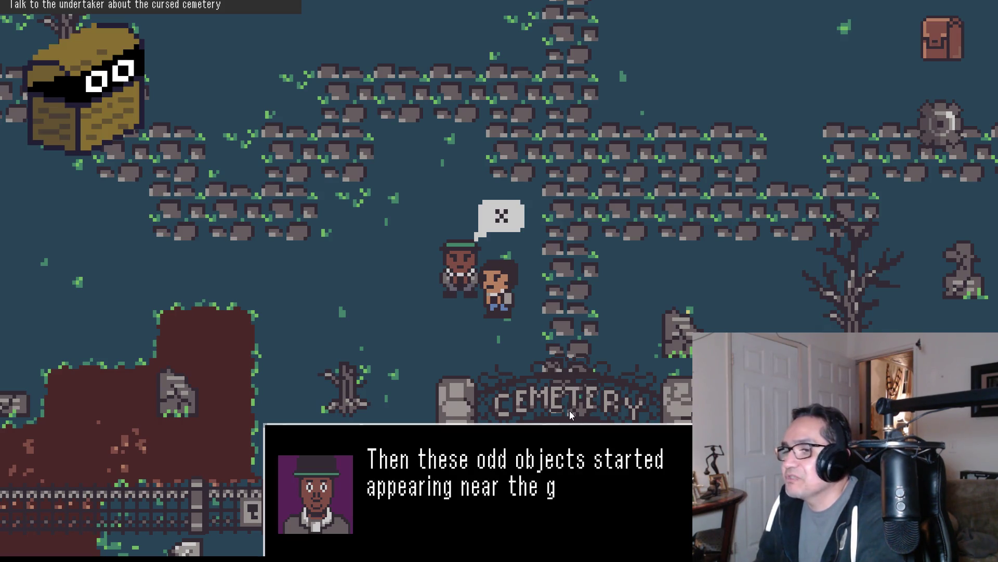
pyautogui.press('x')
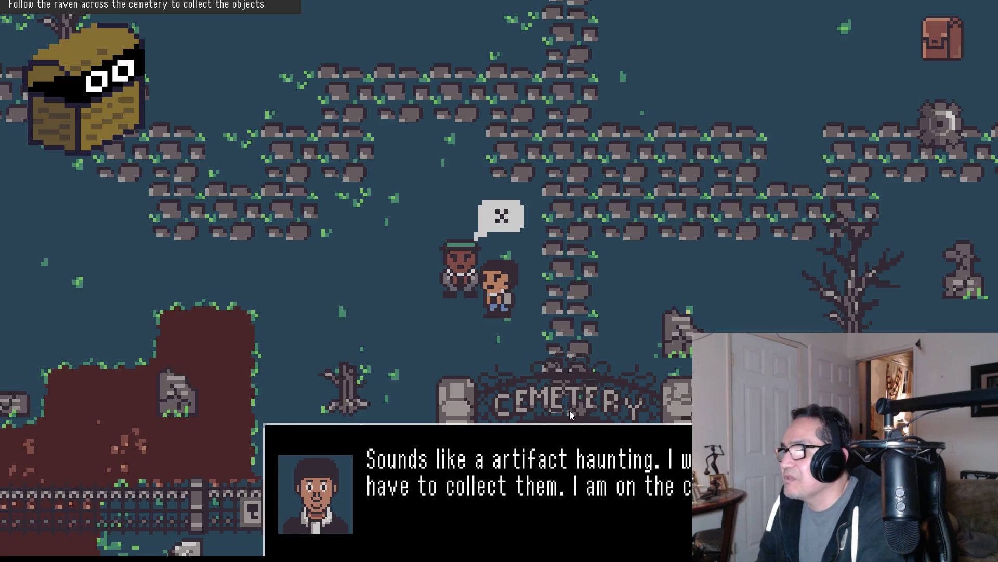
pyautogui.press('x')
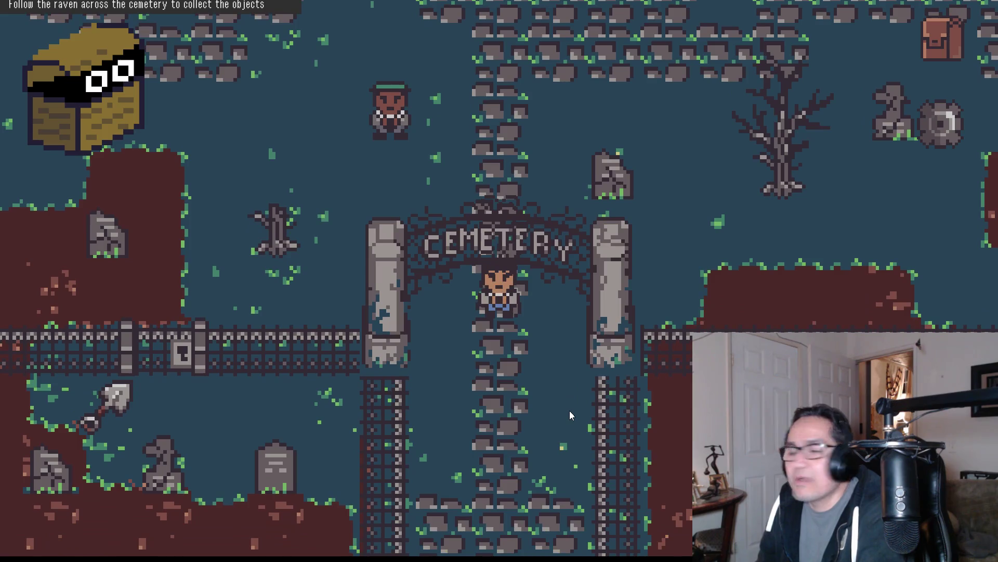
# Step: Follow the raven north through the gate into the cemetery
pyautogui.press('Up')
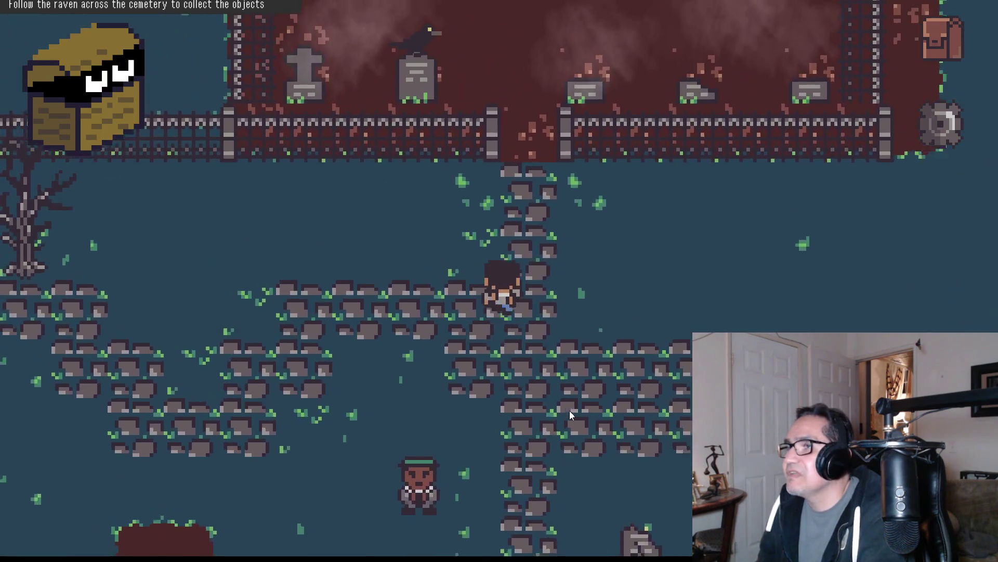
pyautogui.press('Up')
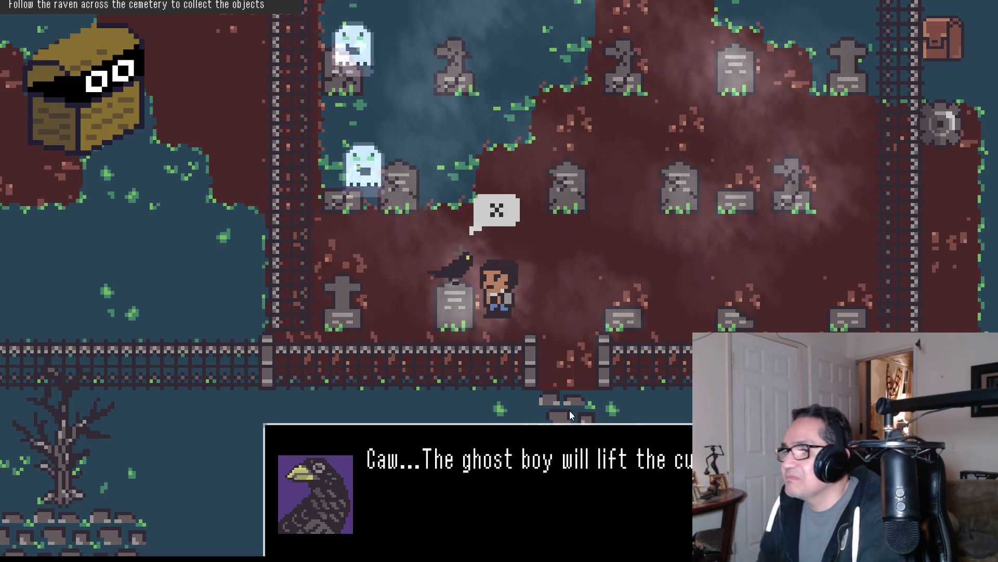
pyautogui.press('Return')
pyautogui.press('Up')
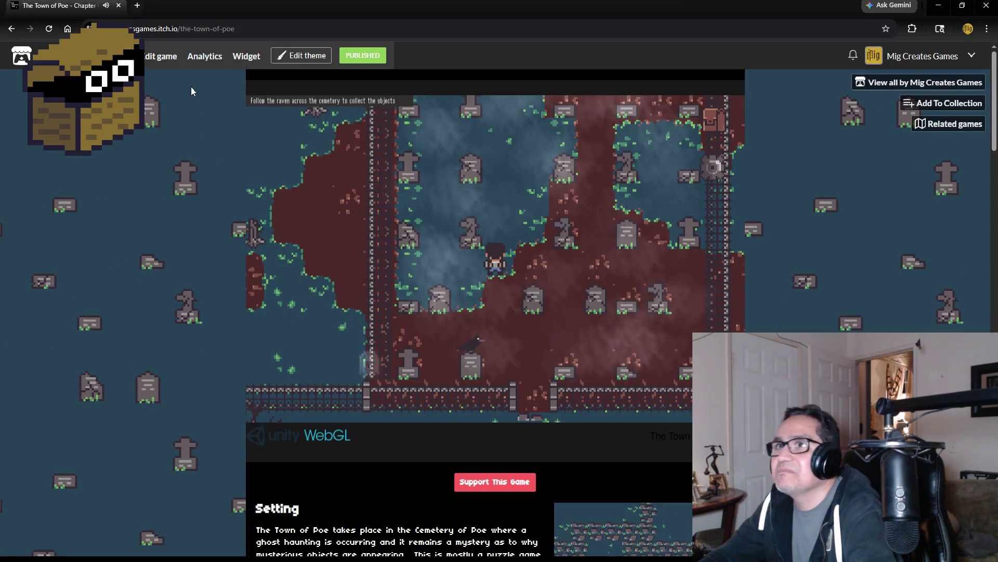
# Step: Copy the game page's web address again and return to the Unity editor
pyautogui.click(276, 29)
pyautogui.rightClick(272, 30)
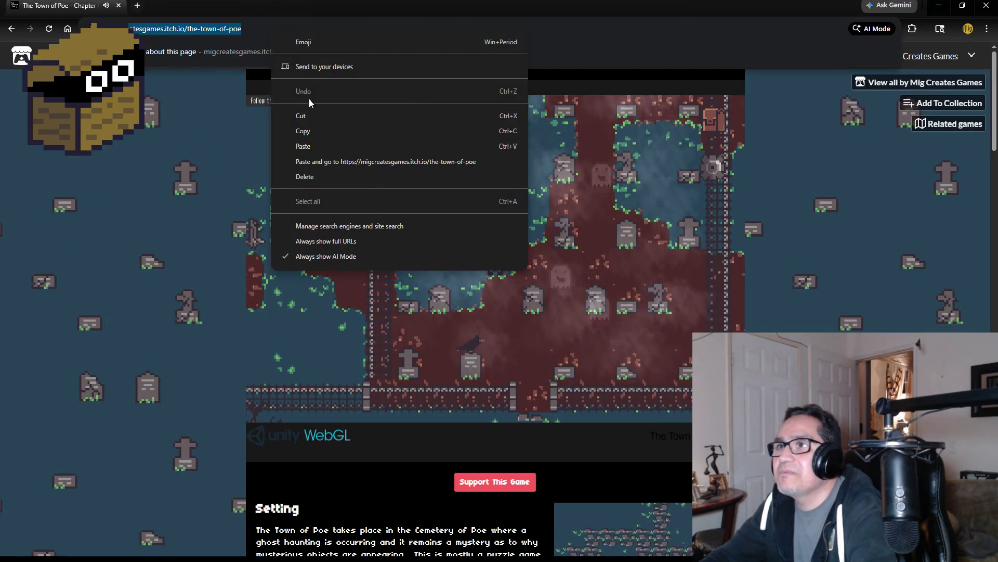
pyautogui.click(317, 136)
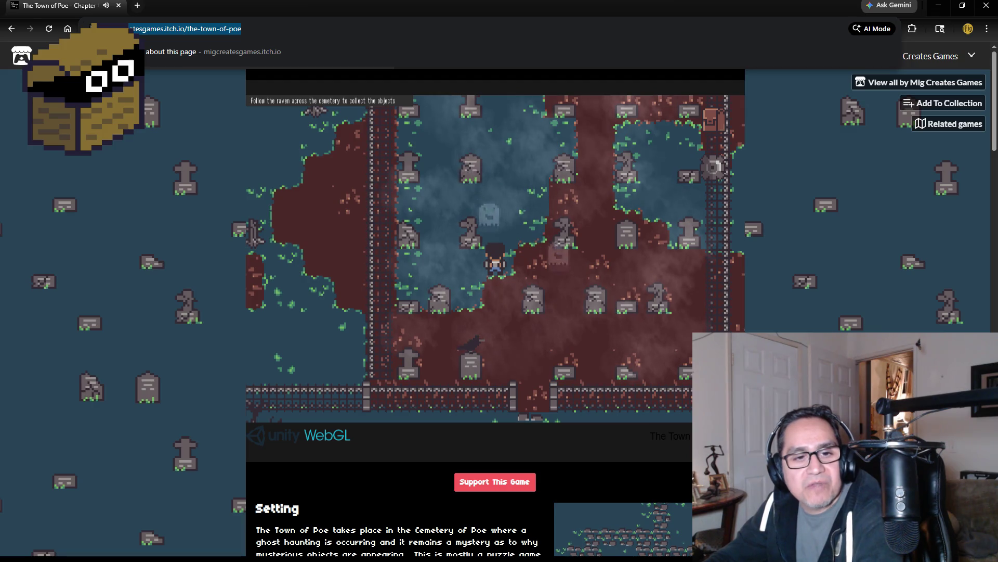
pyautogui.hotkey('alt', 'Tab')
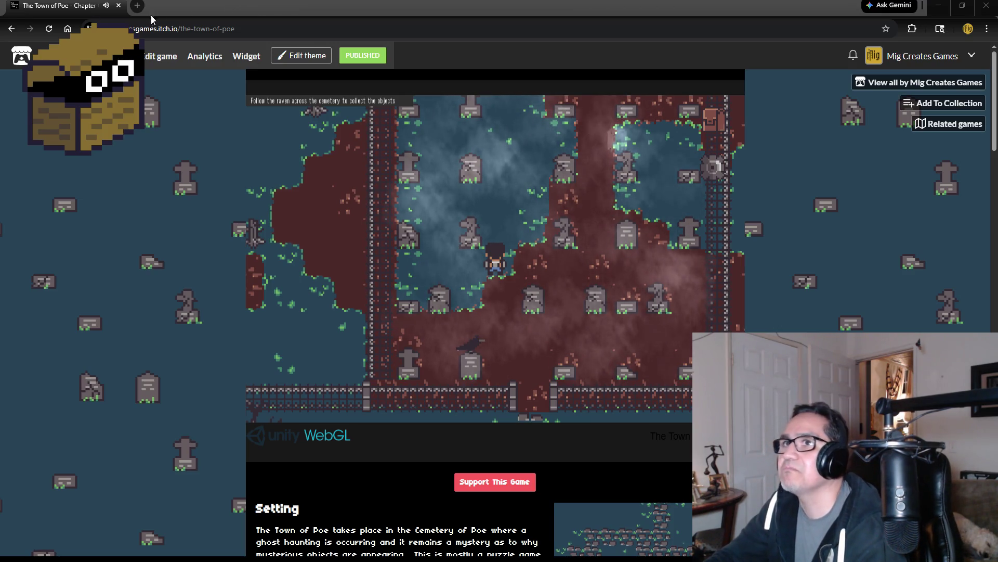
pyautogui.hotkey('alt', 'Tab')
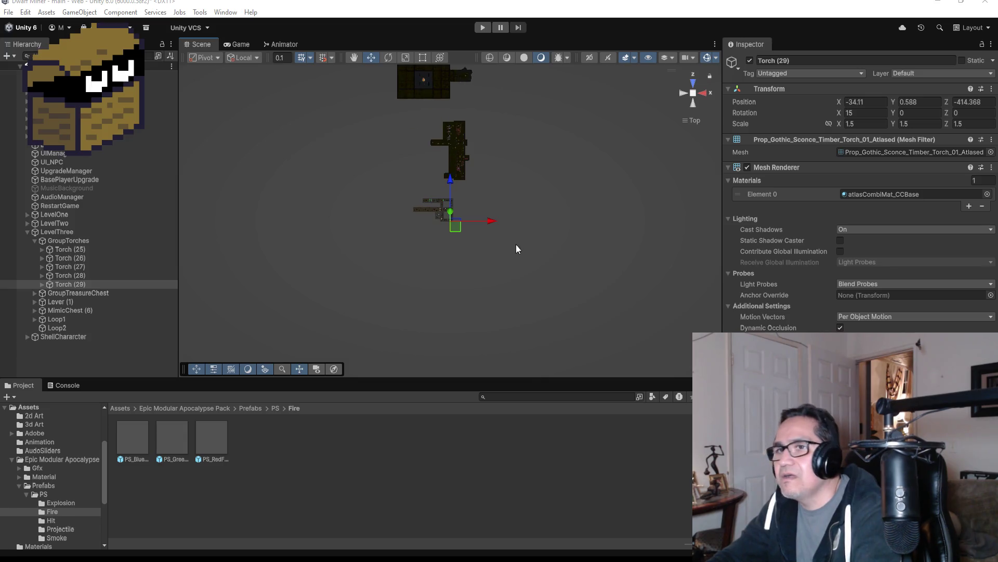
pyautogui.click(78, 285)
pyautogui.click(78, 289)
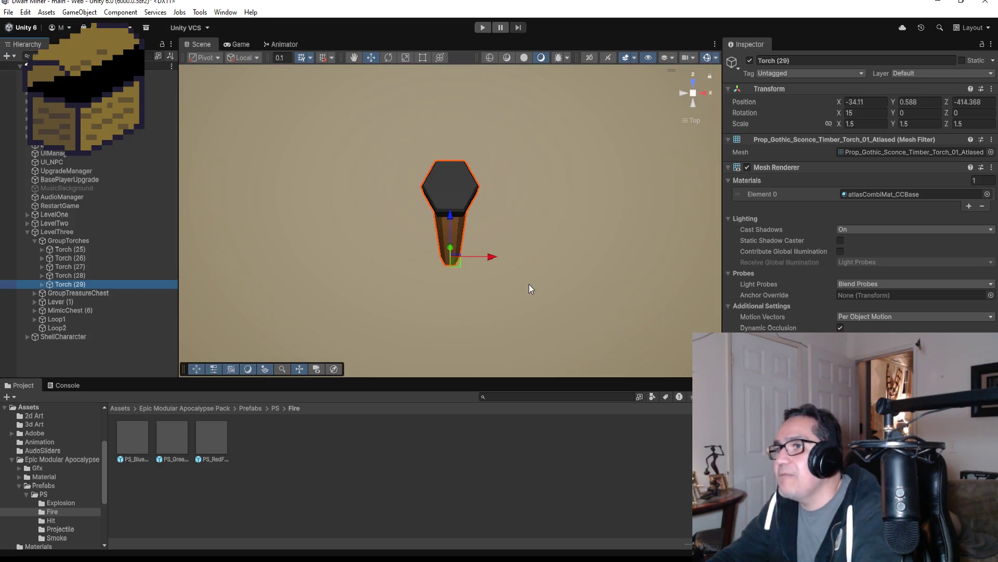
pyautogui.scroll(-3, 540, 282)
pyautogui.scroll(-6, 538, 264)
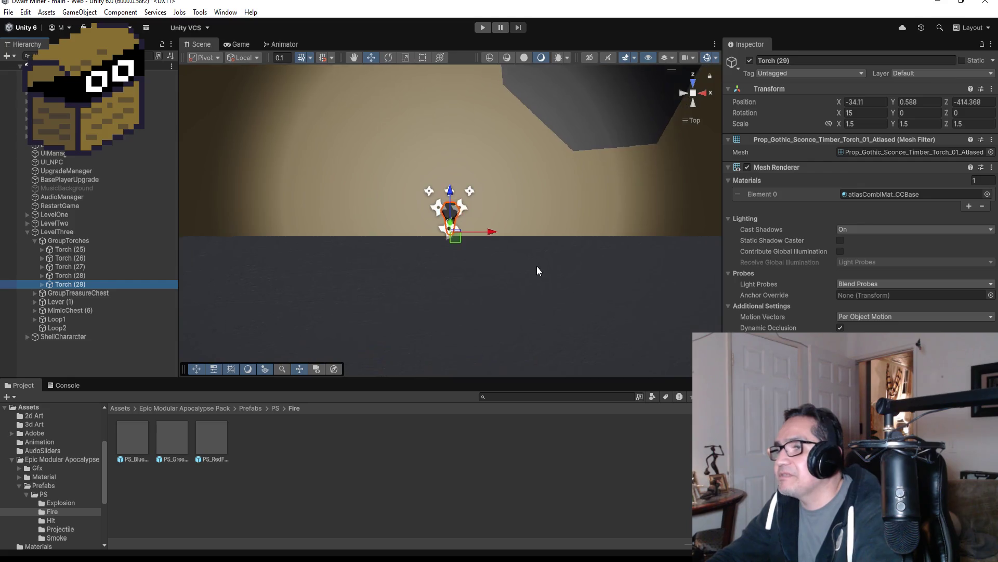
pyautogui.scroll(-2, 536, 239)
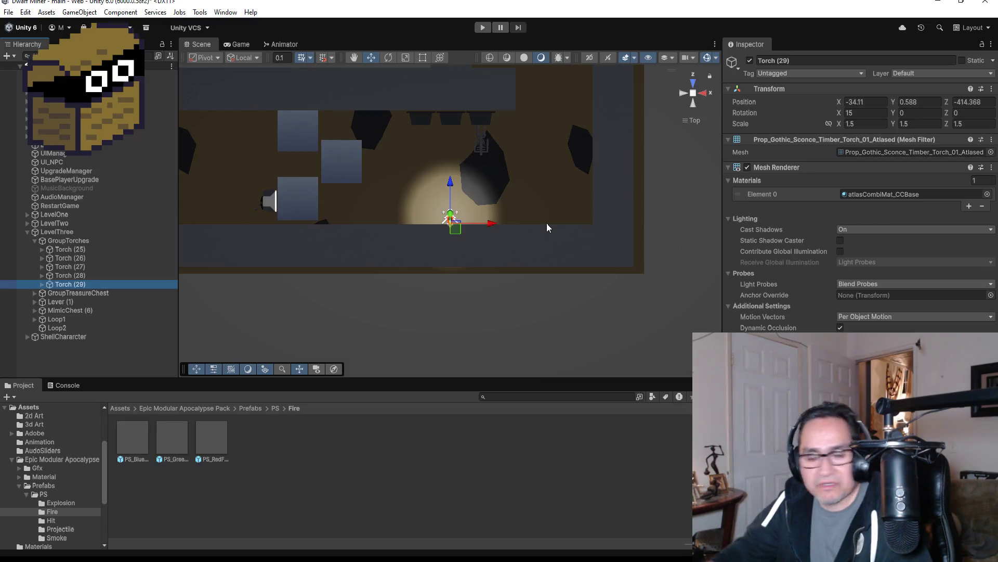
pyautogui.scroll(-6, 487, 149)
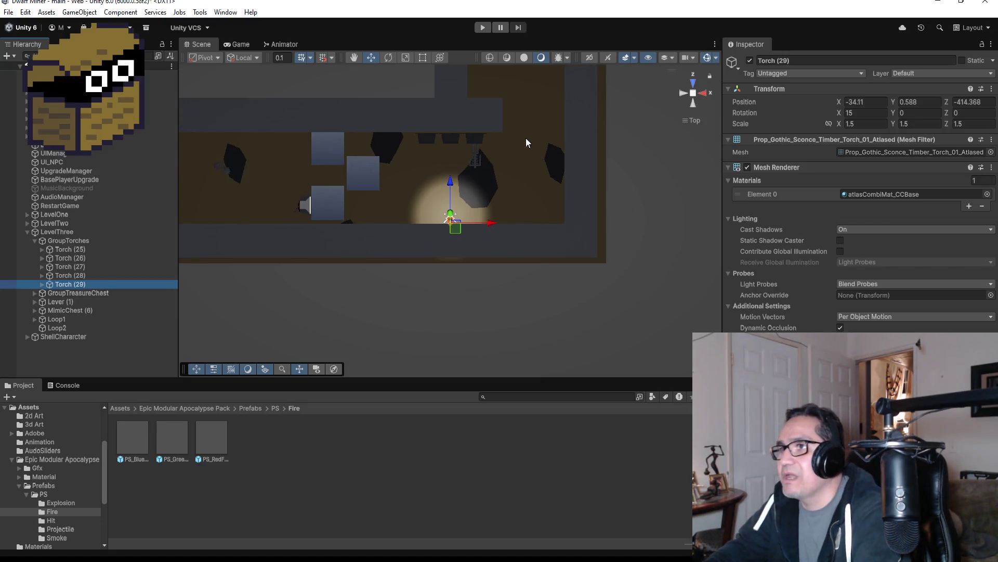
pyautogui.scroll(-2, 492, 156)
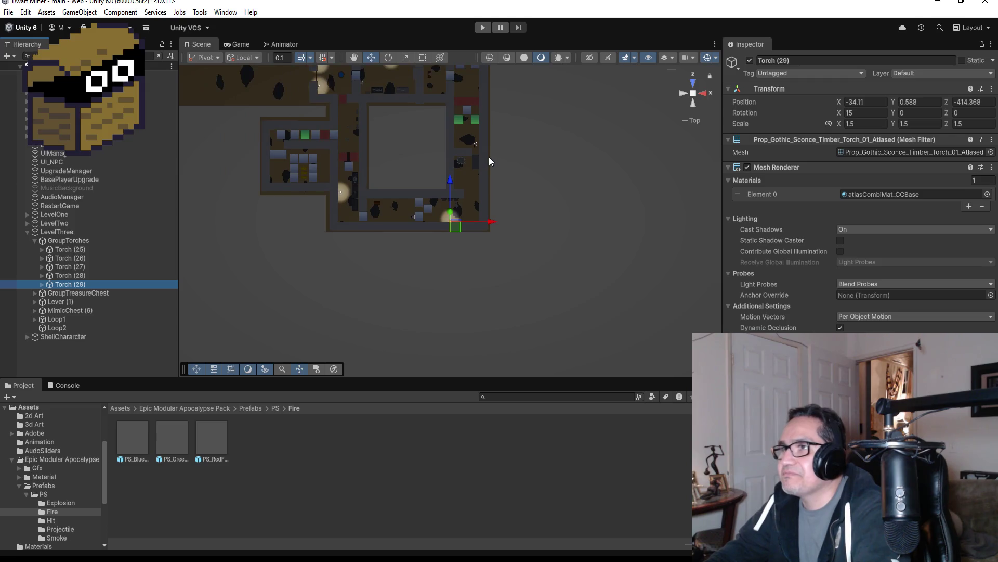
pyautogui.scroll(-4, 489, 157)
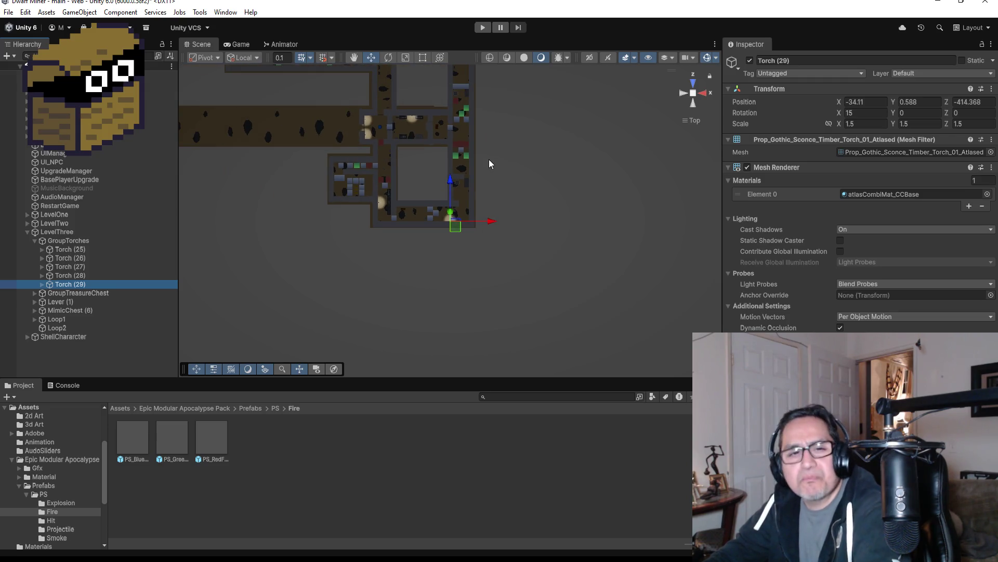
pyautogui.click(81, 285)
pyautogui.click(73, 311)
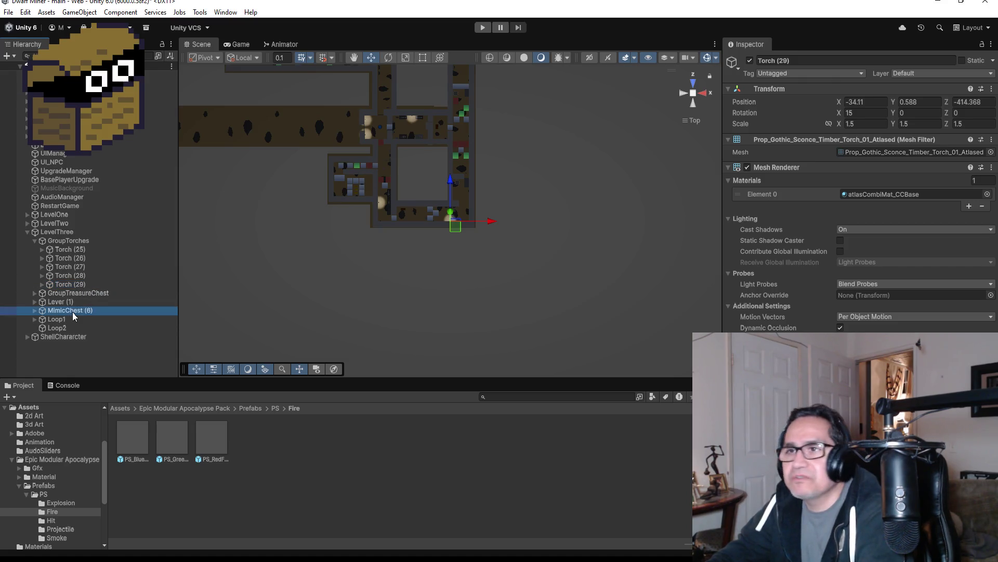
pyautogui.click(92, 284)
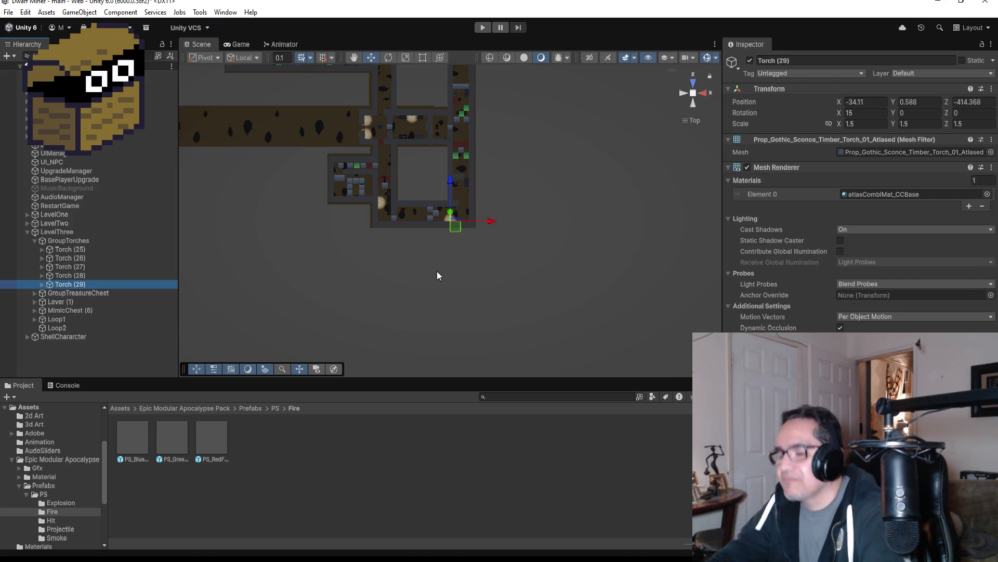
pyautogui.hotkey('ctrl', 'd')
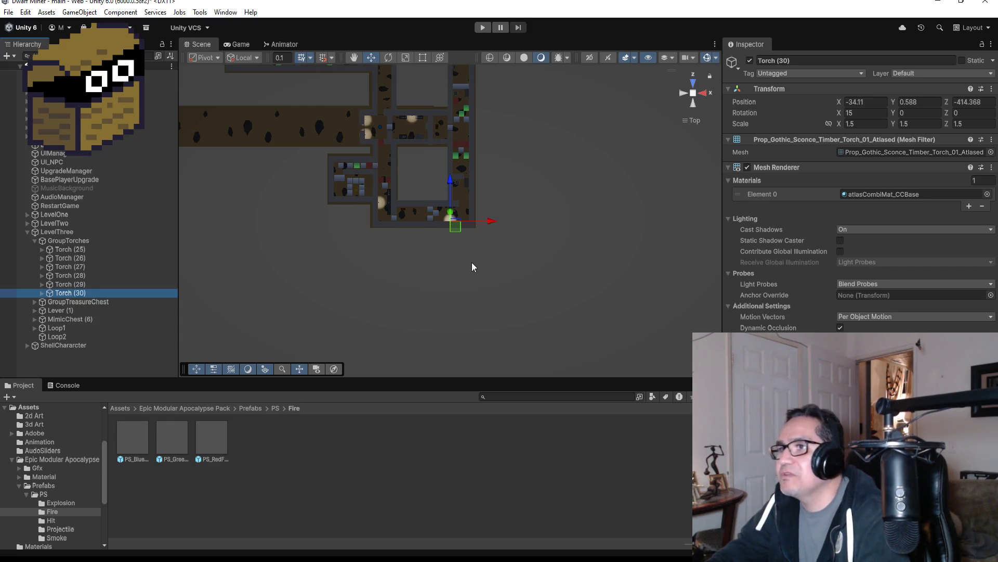
# Step: Zero the new torch's X rotation and move it north up the corridor against the wall
pyautogui.click(870, 115)
pyautogui.write('0')
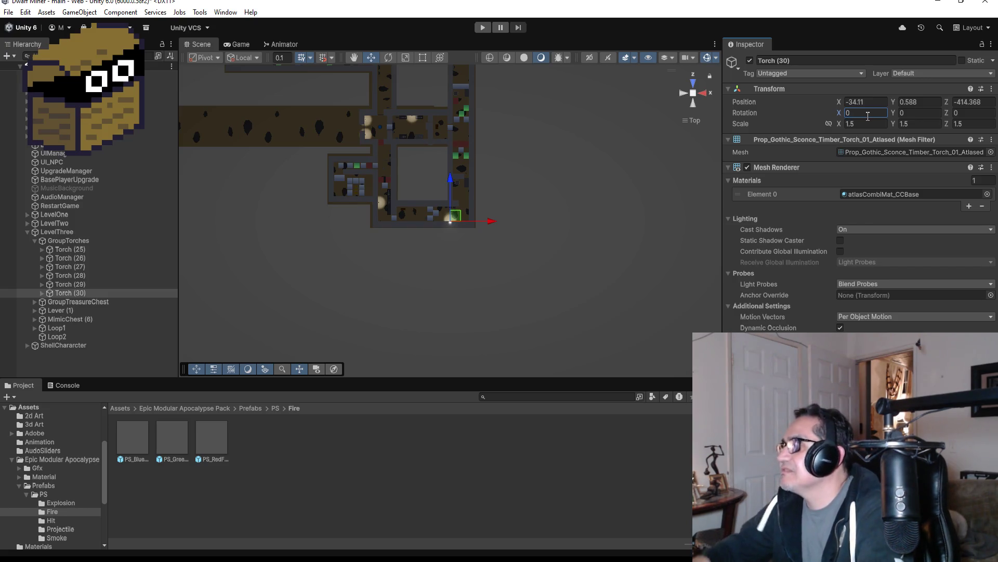
pyautogui.moveTo(450, 185); pyautogui.dragTo(451, 93)
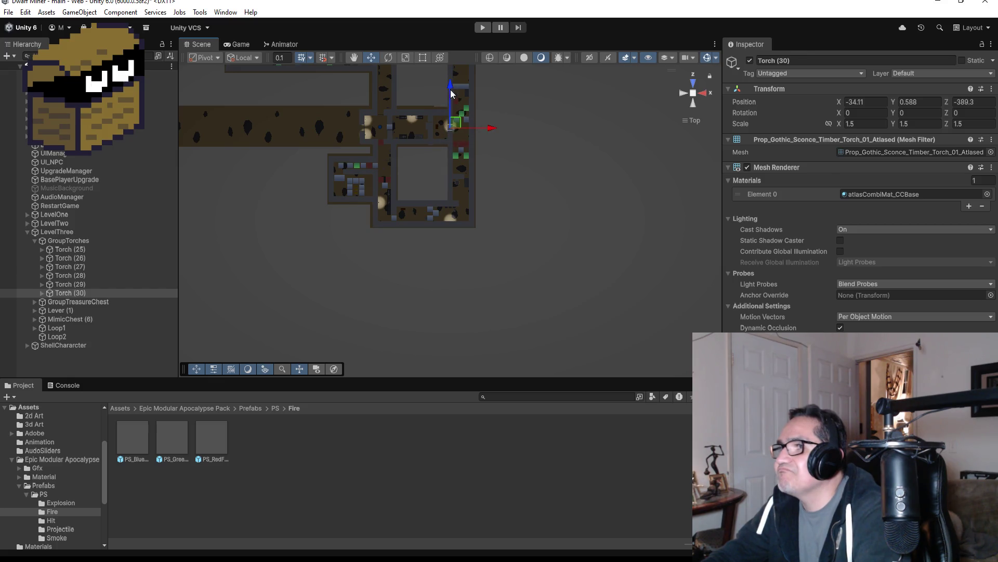
pyautogui.moveTo(495, 129); pyautogui.dragTo(510, 131)
pyautogui.press('f')
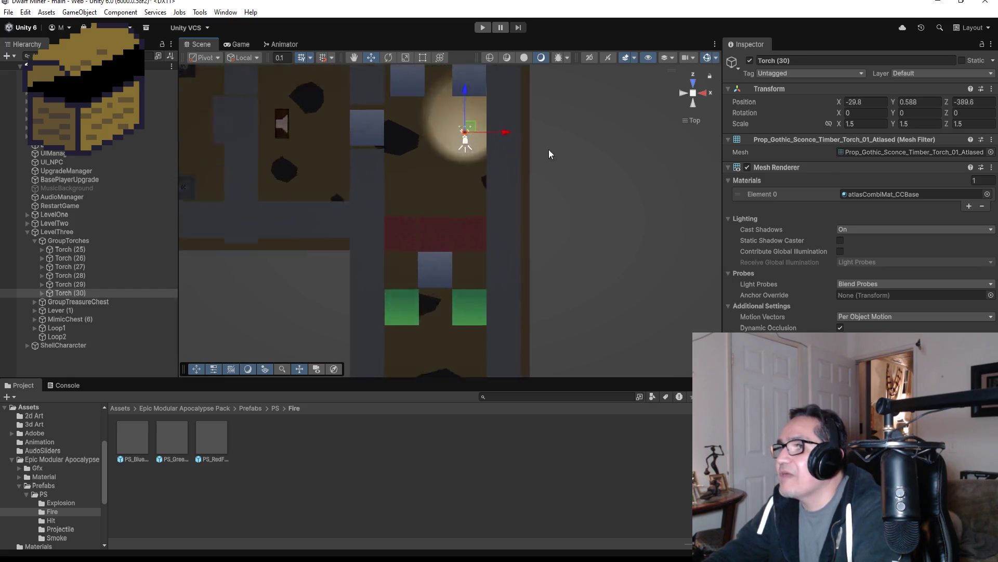
pyautogui.scroll(-8, 613, 185)
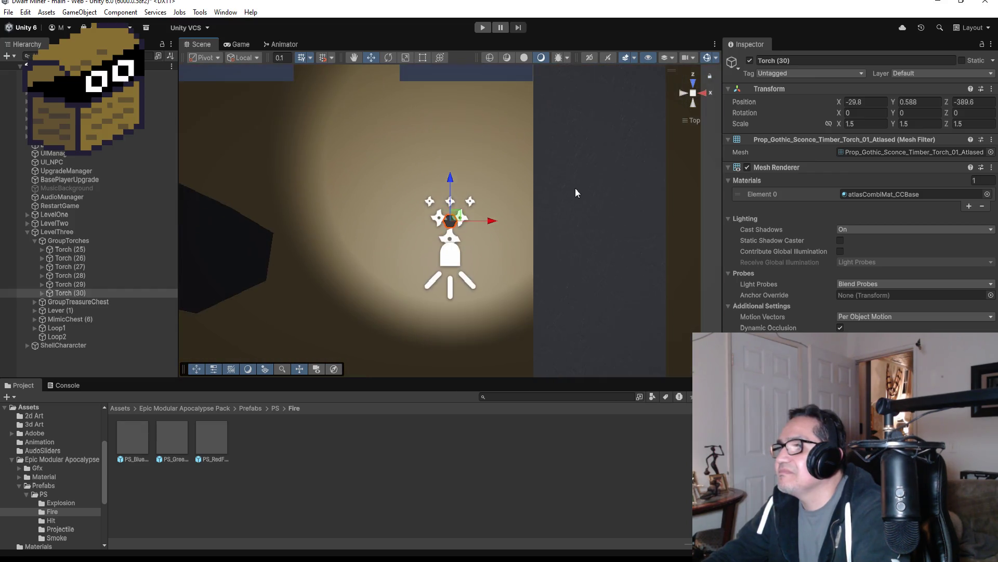
pyautogui.moveTo(492, 222)
pyautogui.mouseDown()
pyautogui.moveTo(523, 224)
pyautogui.moveTo(514, 224)
pyautogui.mouseUp()
pyautogui.scroll(-3, 522, 226)
pyautogui.scroll(6, 547, 224)
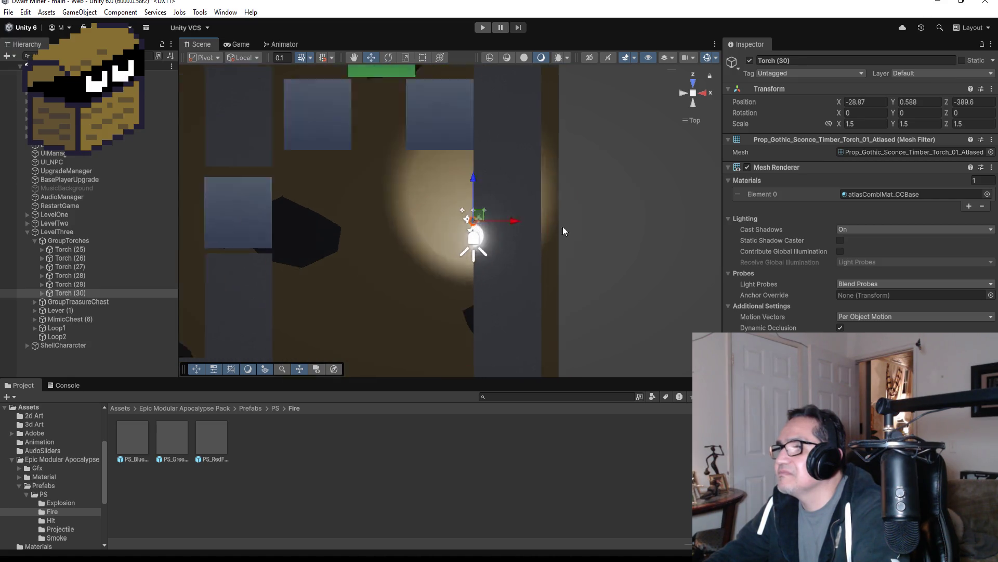
pyautogui.moveTo(541, 240)
pyautogui.mouseDown()
pyautogui.moveTo(582, 236)
pyautogui.moveTo(694, 190)
pyautogui.moveTo(622, 189)
pyautogui.moveTo(489, 229)
pyautogui.moveTo(533, 223)
pyautogui.moveTo(555, 186)
pyautogui.moveTo(519, 226)
pyautogui.mouseUp()
pyautogui.write('-')
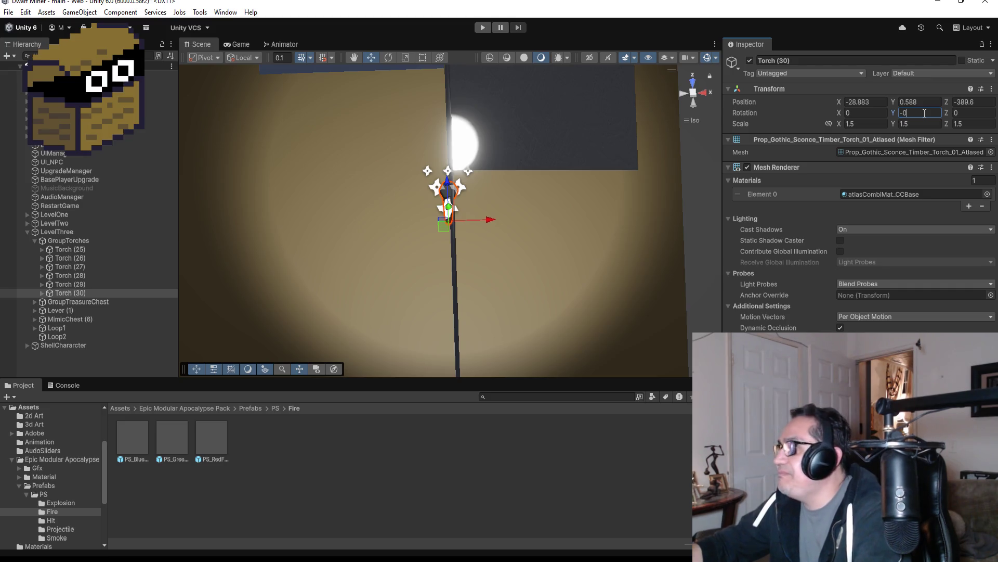
# Step: Rotate the torch to 15, -90, 0 so it faces out from the wall
pyautogui.write('90')
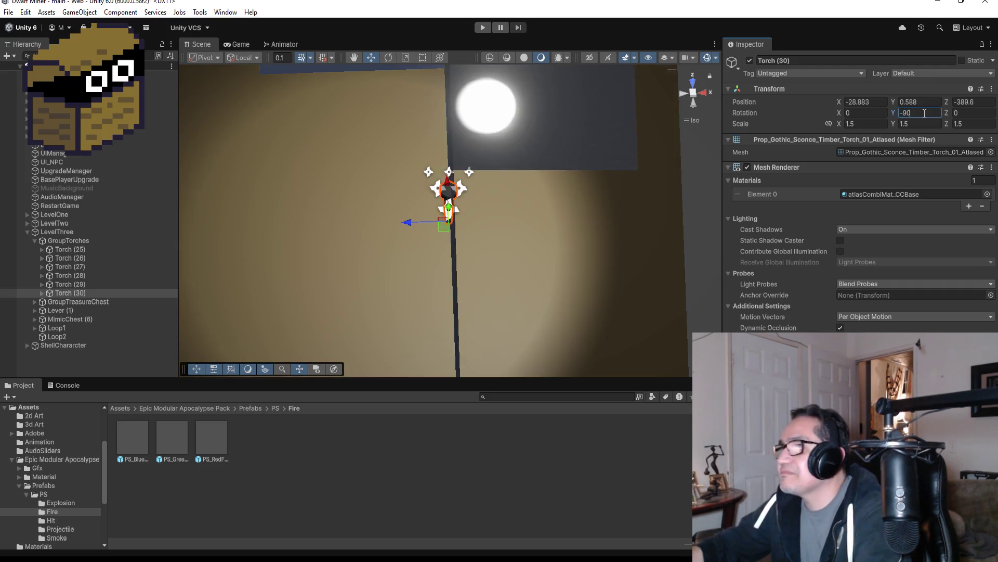
pyautogui.scroll(-5, 504, 200)
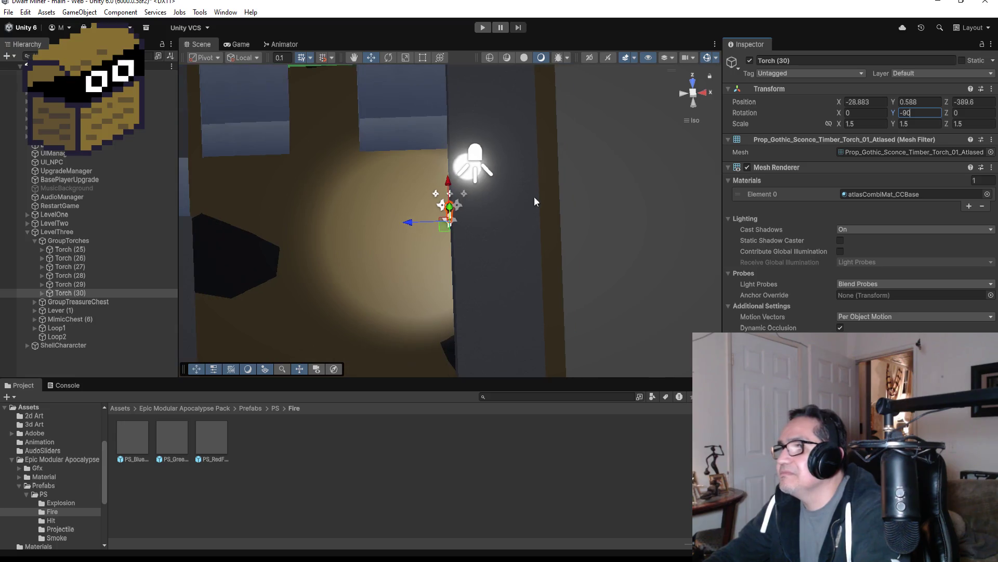
pyautogui.click(873, 111)
pyautogui.write('1')
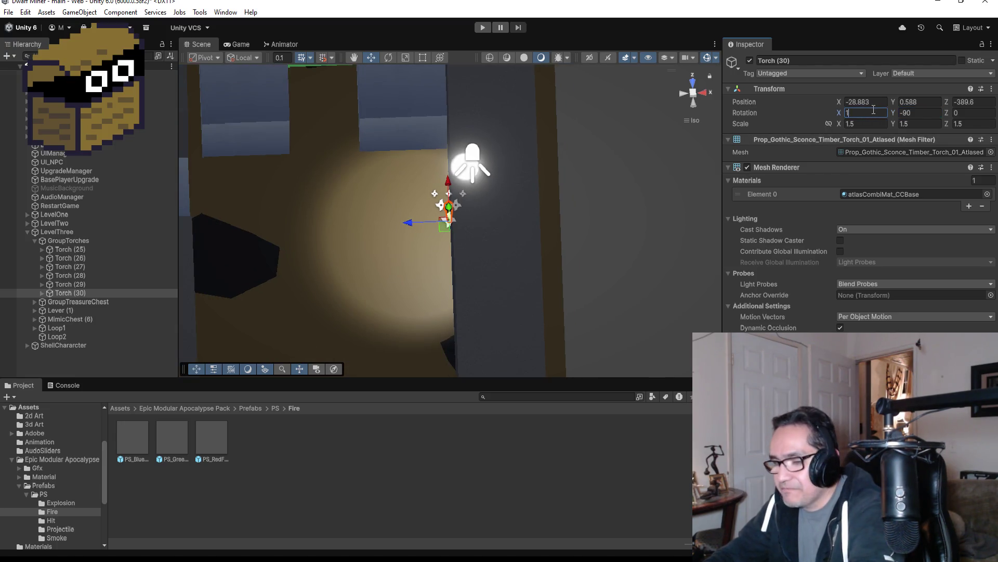
pyautogui.write('5')
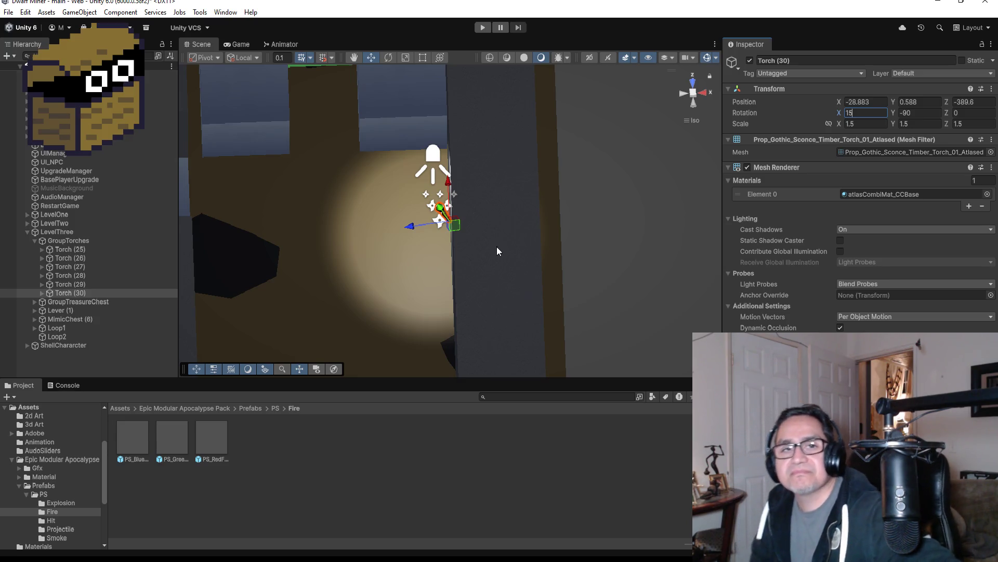
pyautogui.scroll(-3, 488, 197)
pyautogui.scroll(-3, 488, 198)
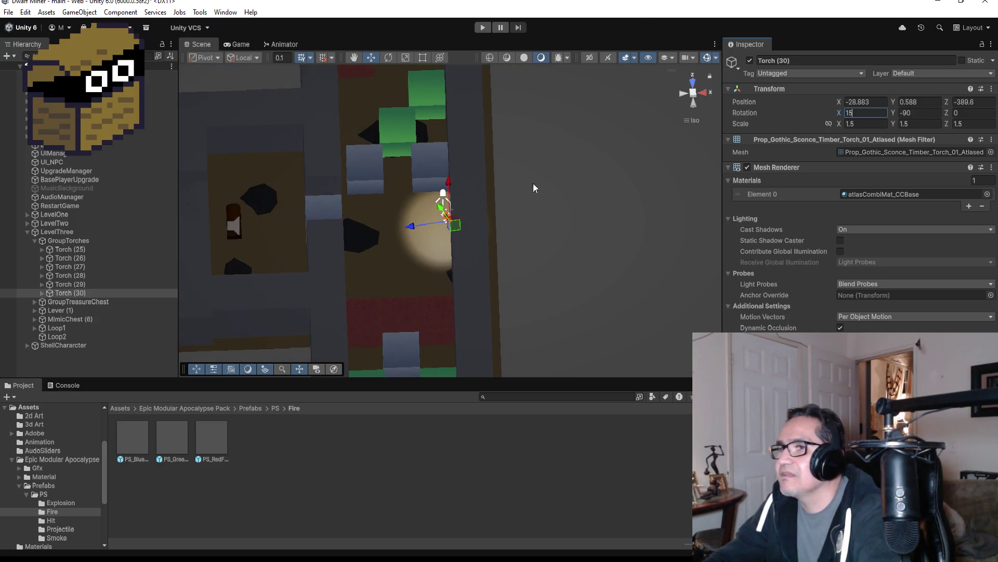
pyautogui.click(694, 82)
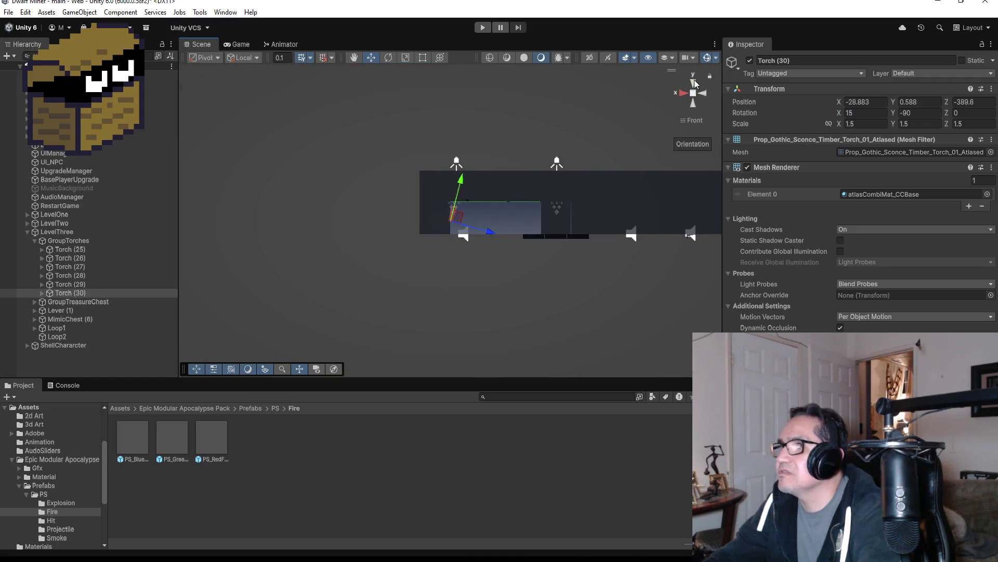
pyautogui.scroll(-5, 580, 164)
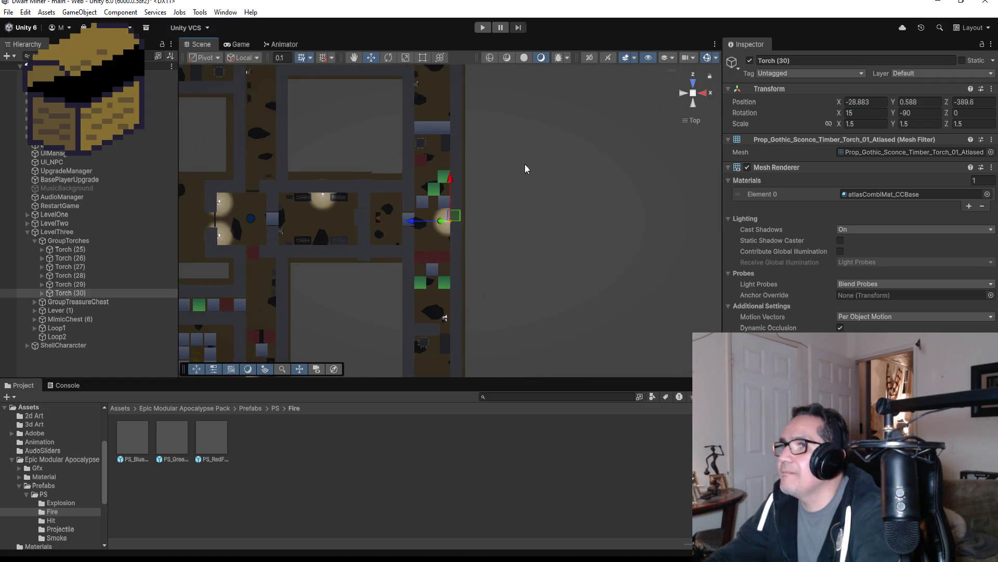
# Step: Duplicate it as Torch (31), move it further north to Z -372.7, then frame the TriggerSpikeBlock
pyautogui.hotkey('ctrl', 'd')
pyautogui.moveTo(451, 182)
pyautogui.mouseDown()
pyautogui.moveTo(451, 63)
pyautogui.moveTo(451, 82)
pyautogui.mouseUp()
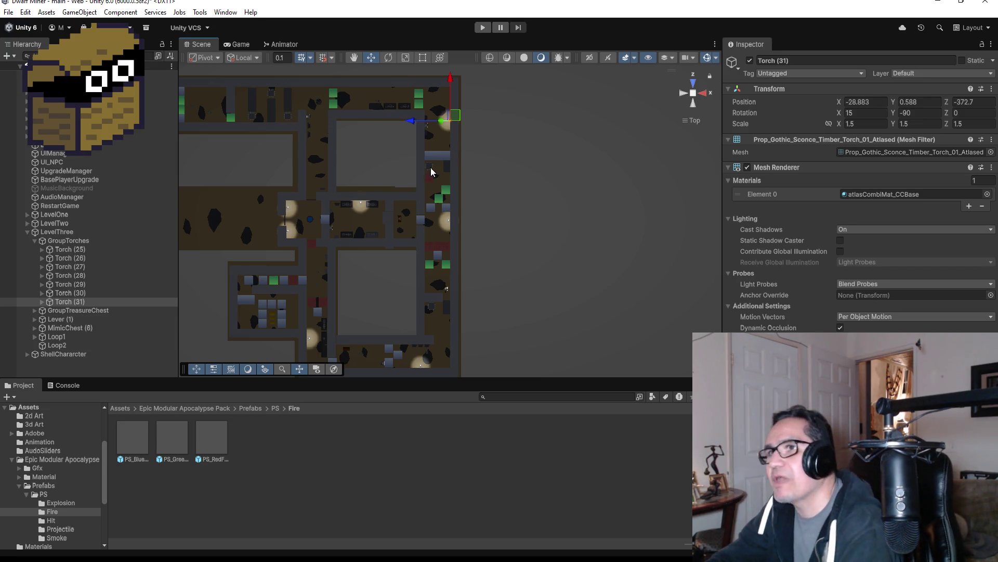
pyautogui.click(75, 302)
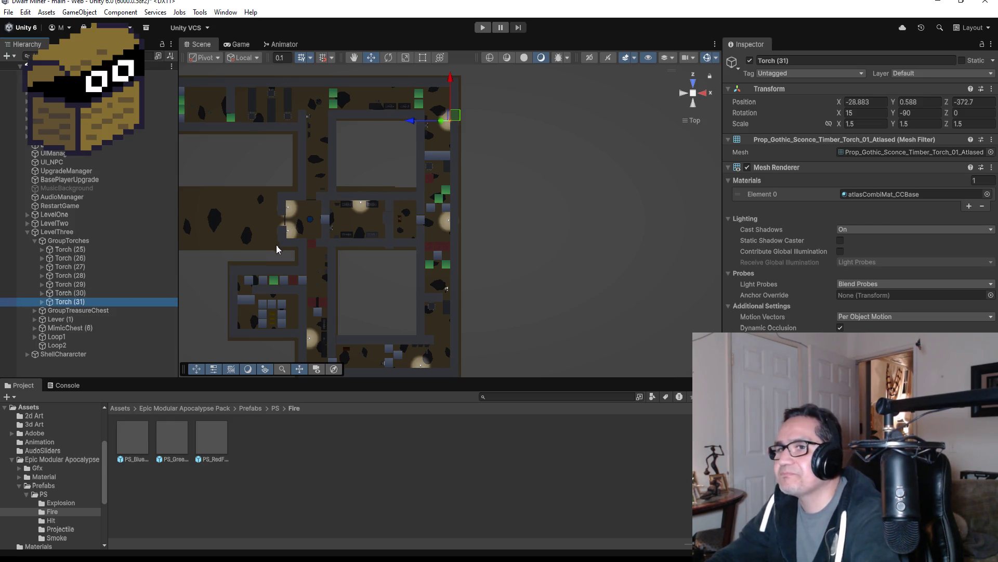
pyautogui.scroll(-2, 371, 181)
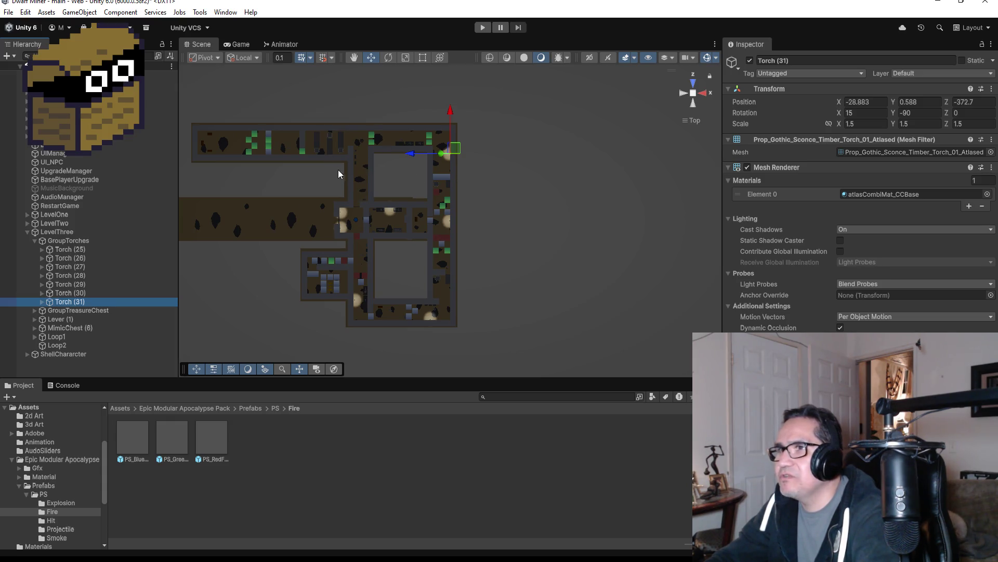
pyautogui.click(341, 148)
pyautogui.press('f')
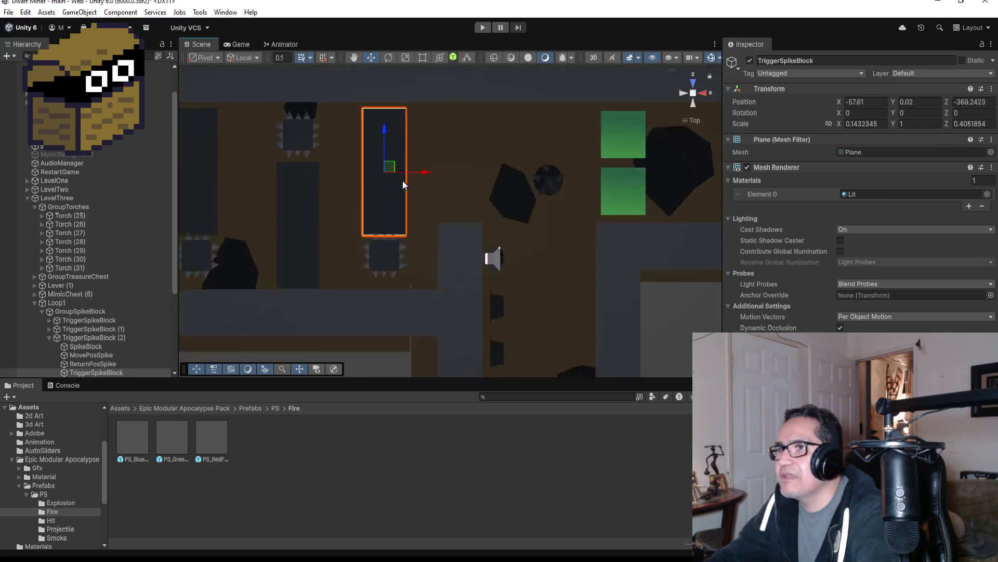
pyautogui.scroll(-3, 474, 240)
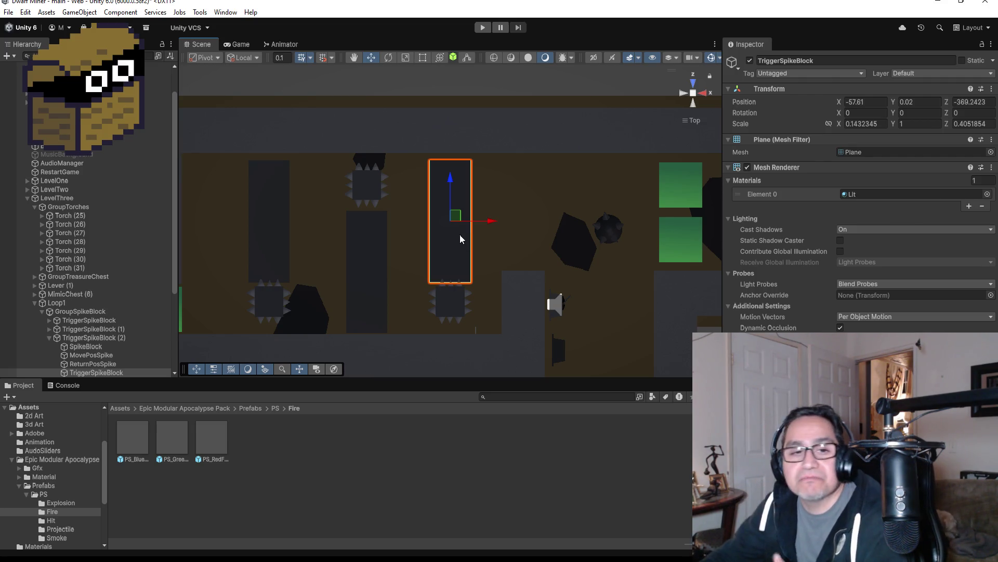
pyautogui.scroll(-3, 457, 221)
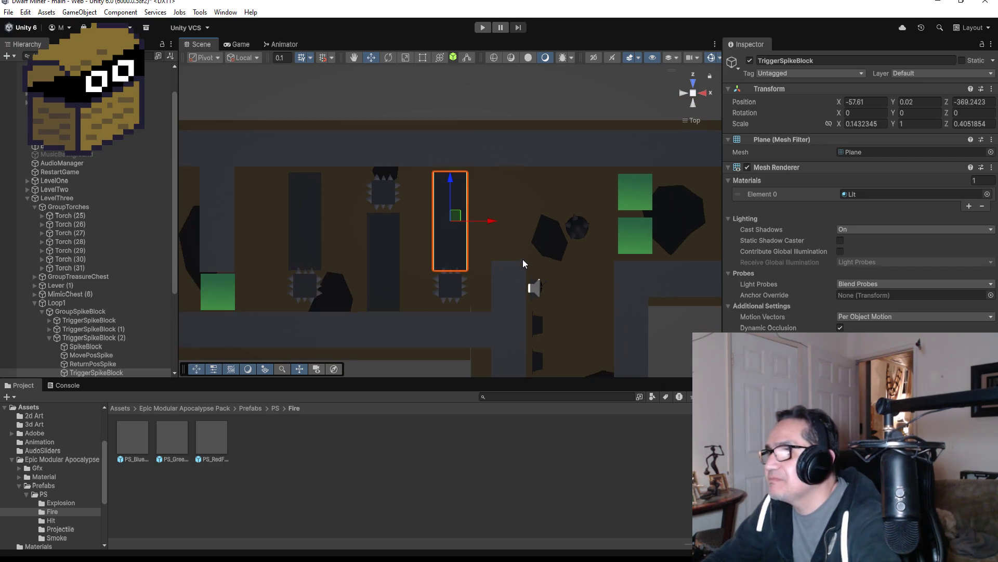
pyautogui.scroll(-2, 520, 277)
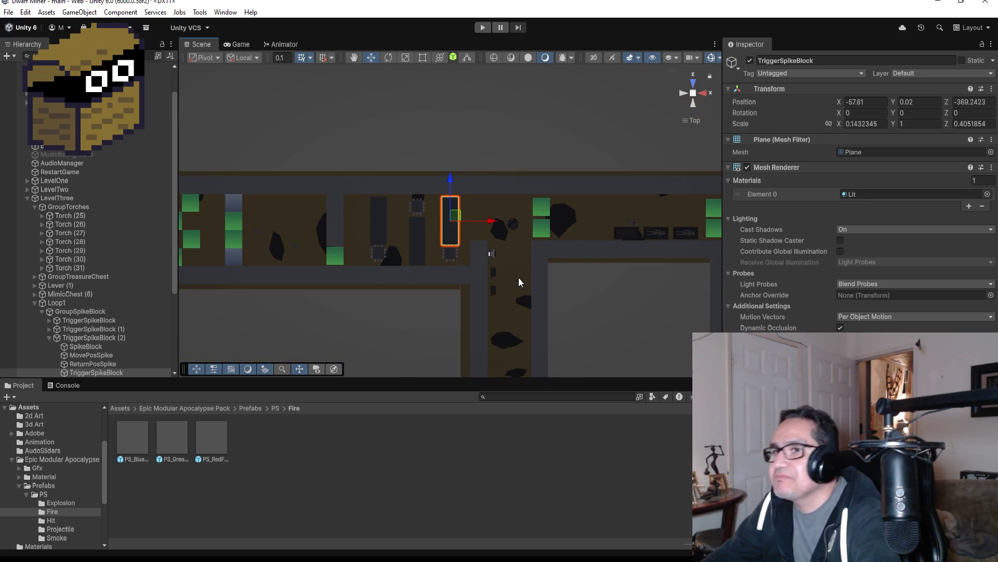
# Step: Select Torch (31) and frame it in the Scene view
pyautogui.click(70, 269)
pyautogui.press('f')
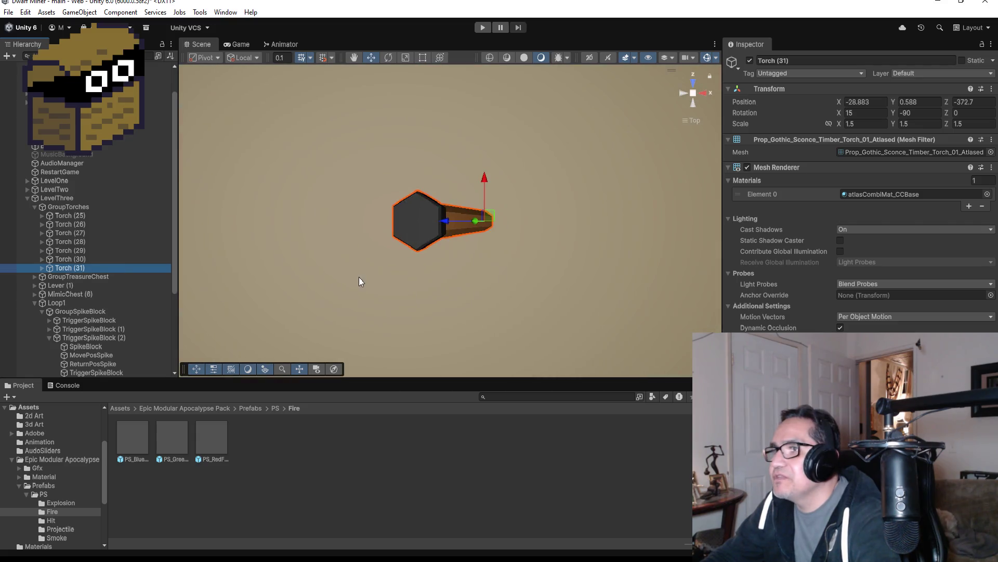
pyautogui.scroll(-5, 430, 251)
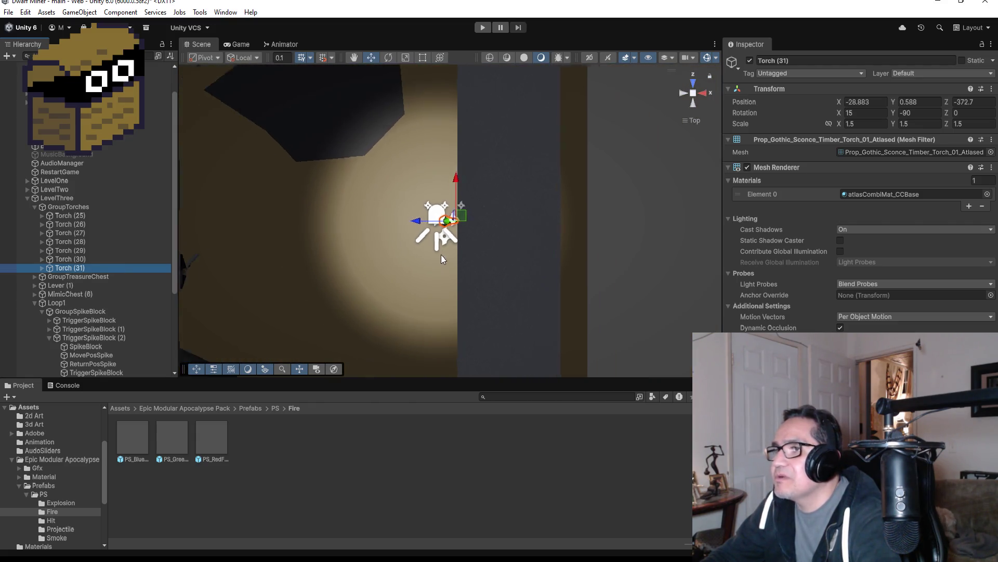
pyautogui.scroll(-2, 441, 258)
pyautogui.click(882, 113)
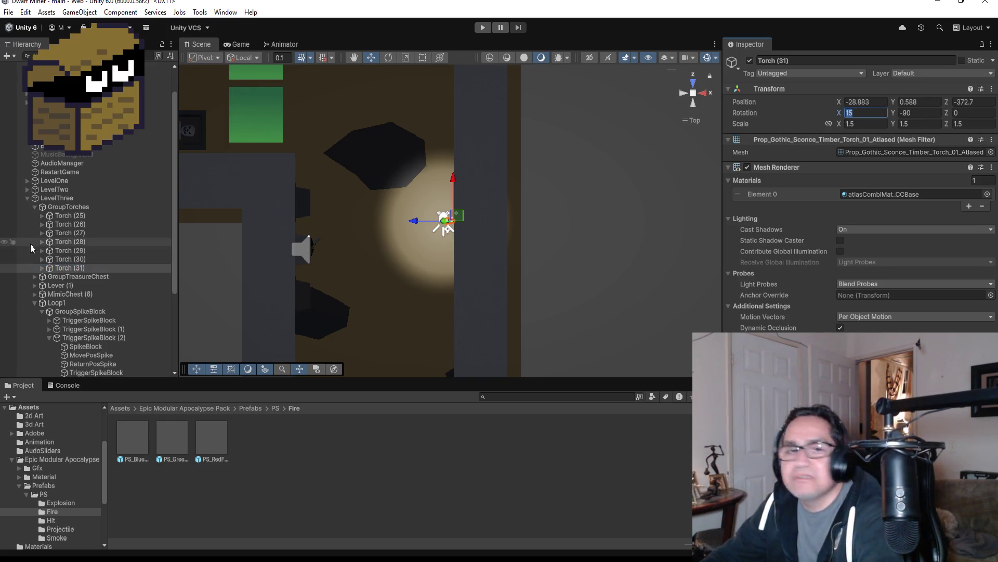
pyautogui.click(78, 311)
pyautogui.click(68, 268)
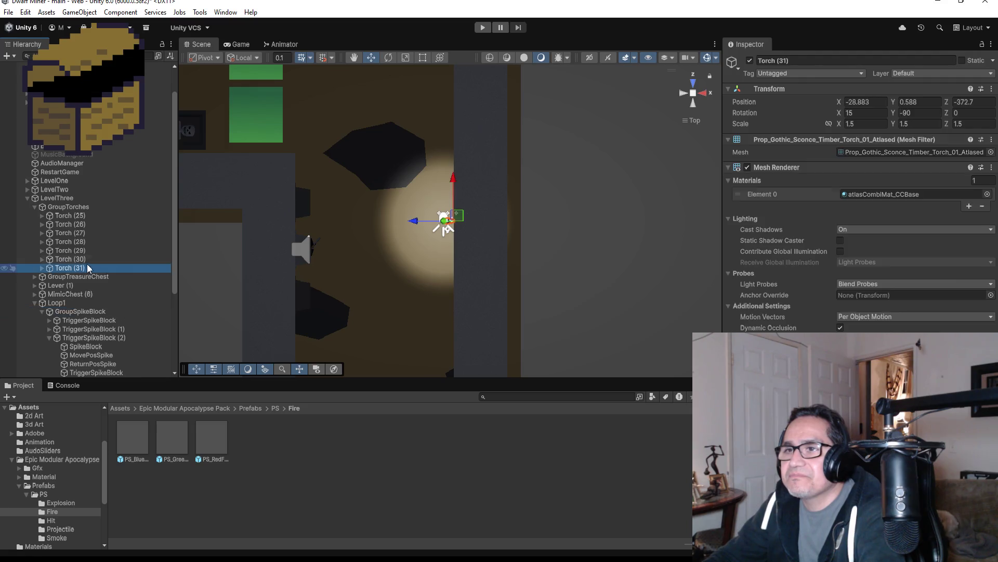
pyautogui.scroll(-2, 483, 189)
# Step: Duplicate it as Torch (32), set X rotation 0, and move it west to X -52.72, Z -368.53
pyautogui.hotkey('ctrl', 'd')
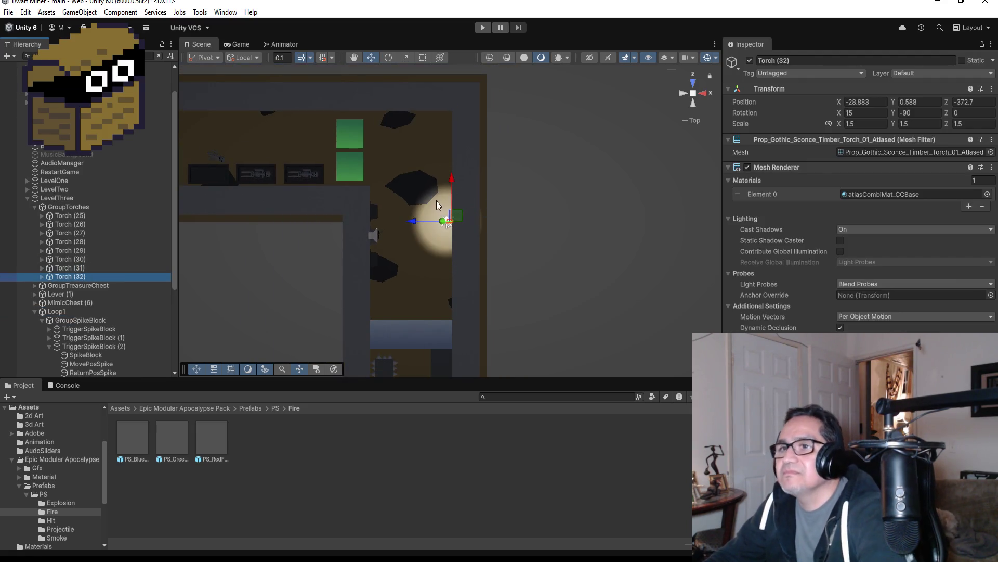
pyautogui.click(866, 112)
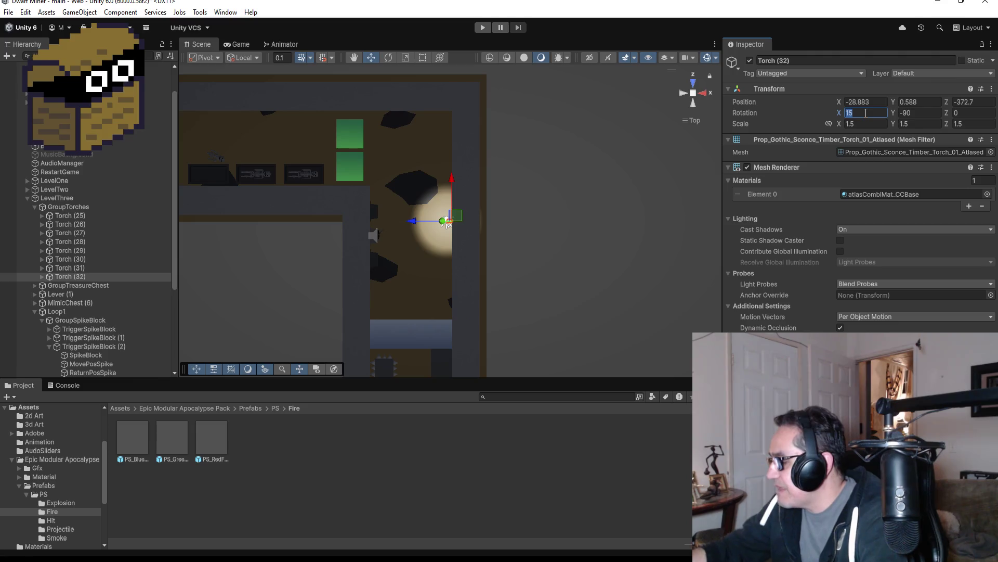
pyautogui.write('0')
pyautogui.scroll(-2, 468, 226)
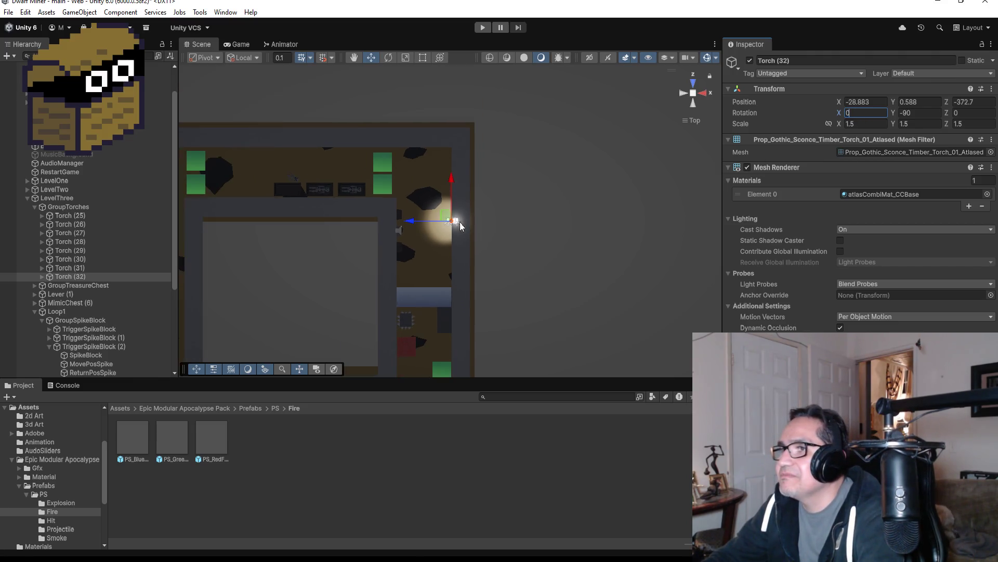
pyautogui.moveTo(453, 179); pyautogui.dragTo(457, 123)
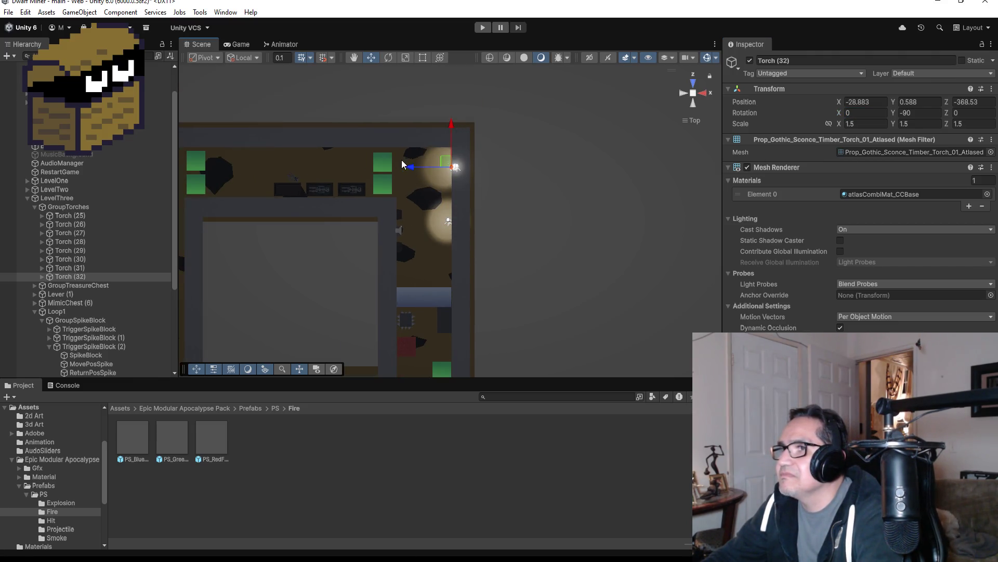
pyautogui.moveTo(404, 165); pyautogui.dragTo(208, 167)
pyautogui.scroll(-2, 291, 185)
pyautogui.moveTo(297, 189); pyautogui.dragTo(221, 187)
# Step: Rotate Torch (32) to 15, 180, 0 and push it against the corridor wall
pyautogui.press('f')
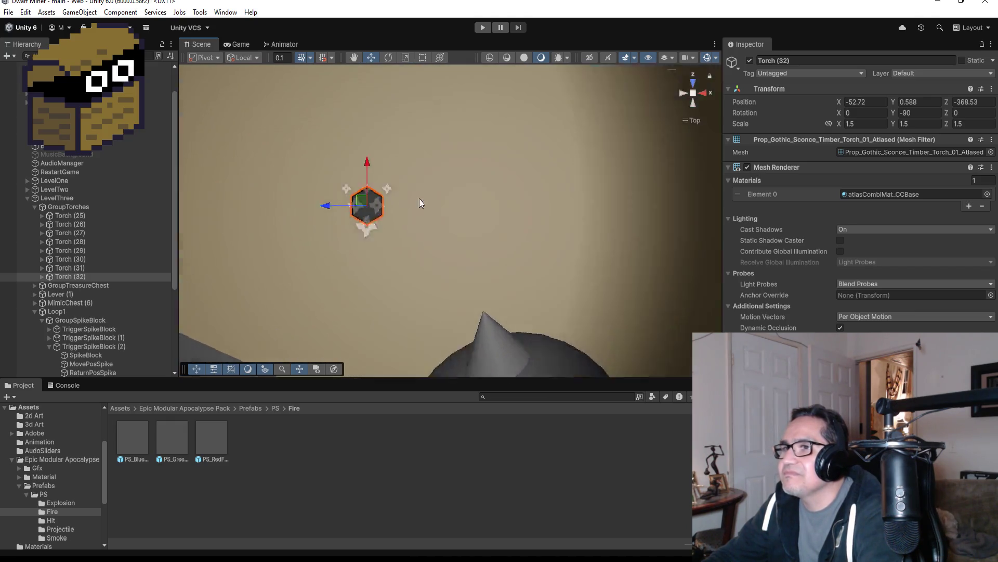
pyautogui.scroll(-10, 613, 154)
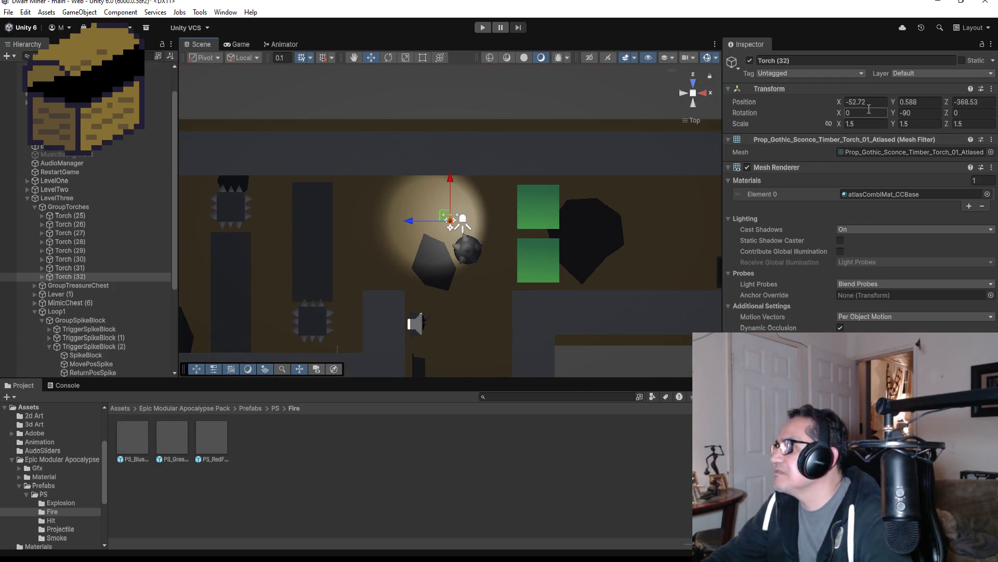
pyautogui.click(906, 111)
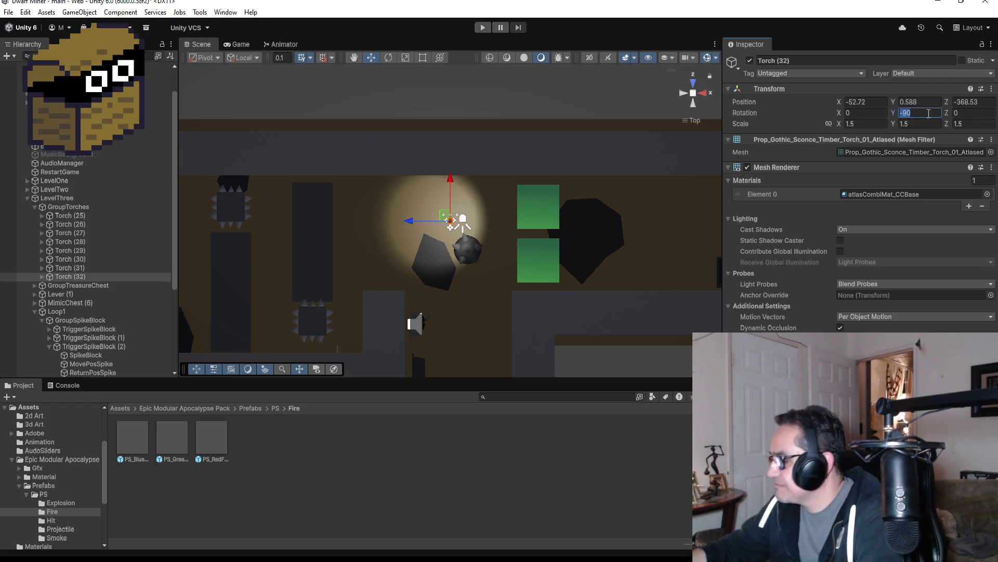
pyautogui.write('0180')
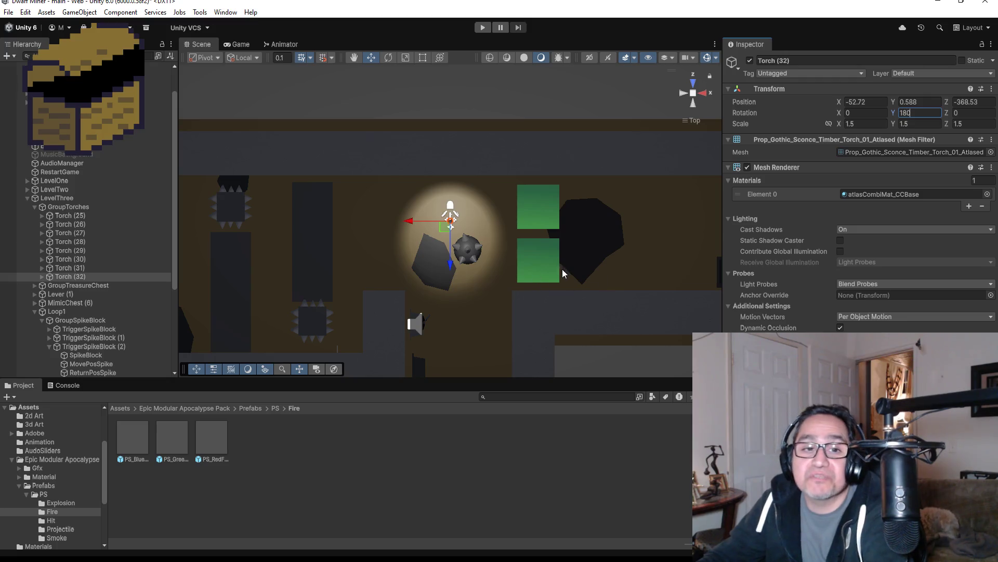
pyautogui.scroll(2, 457, 314)
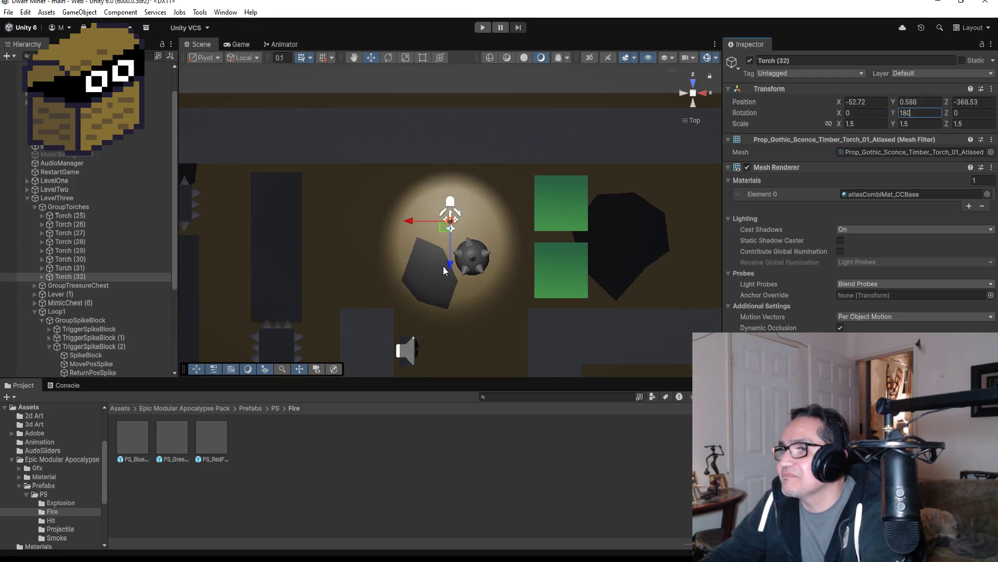
pyautogui.moveTo(450, 284); pyautogui.dragTo(448, 212)
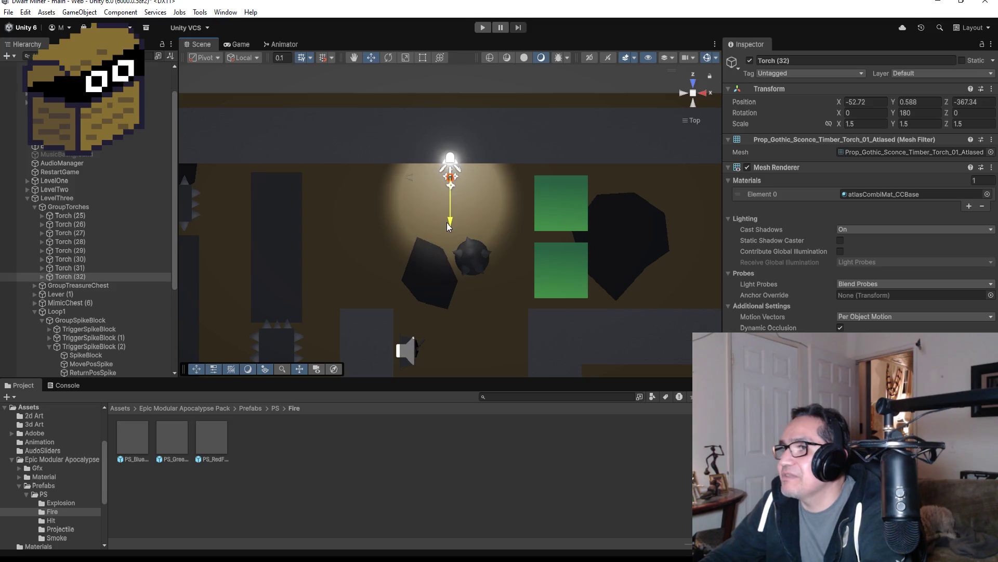
pyautogui.press('f')
pyautogui.moveTo(704, 165)
pyautogui.mouseDown()
pyautogui.moveTo(651, 197)
pyautogui.moveTo(396, 167)
pyautogui.mouseUp()
pyautogui.moveTo(410, 232); pyautogui.dragTo(442, 224)
pyautogui.click(872, 113)
pyautogui.write('1')
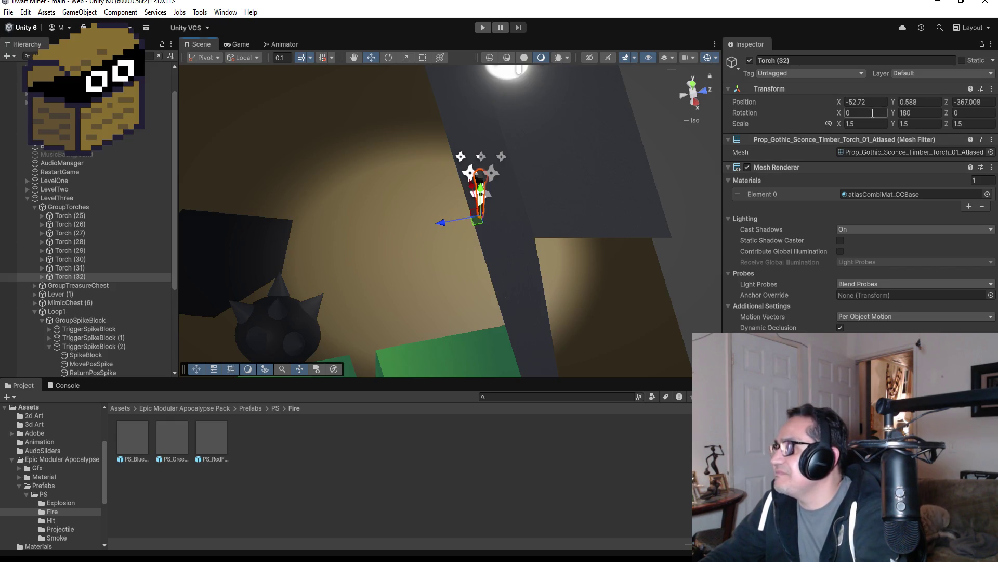
pyautogui.write('5')
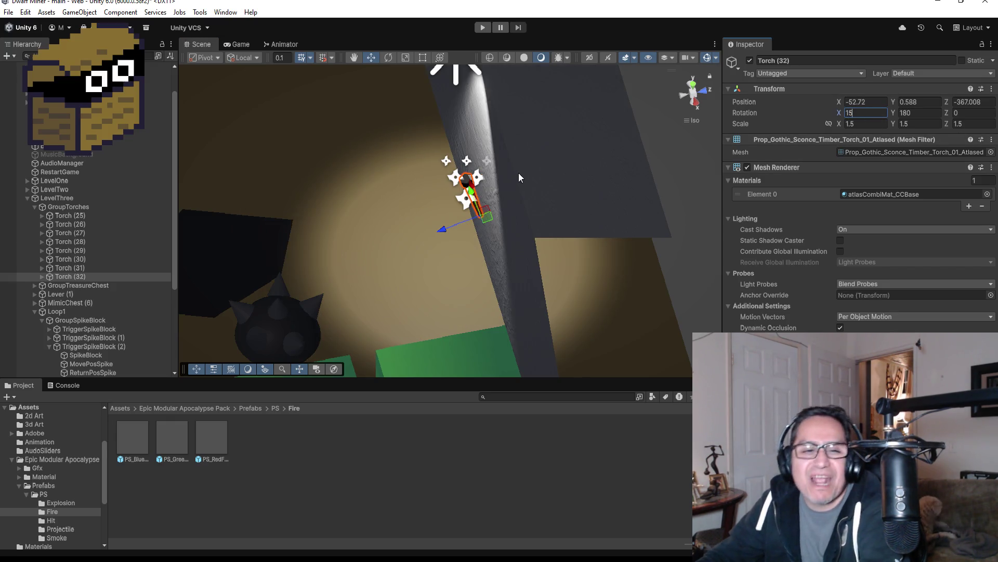
# Step: Duplicate it as Torch (33) and move the copy west to X -72.12
pyautogui.click(695, 84)
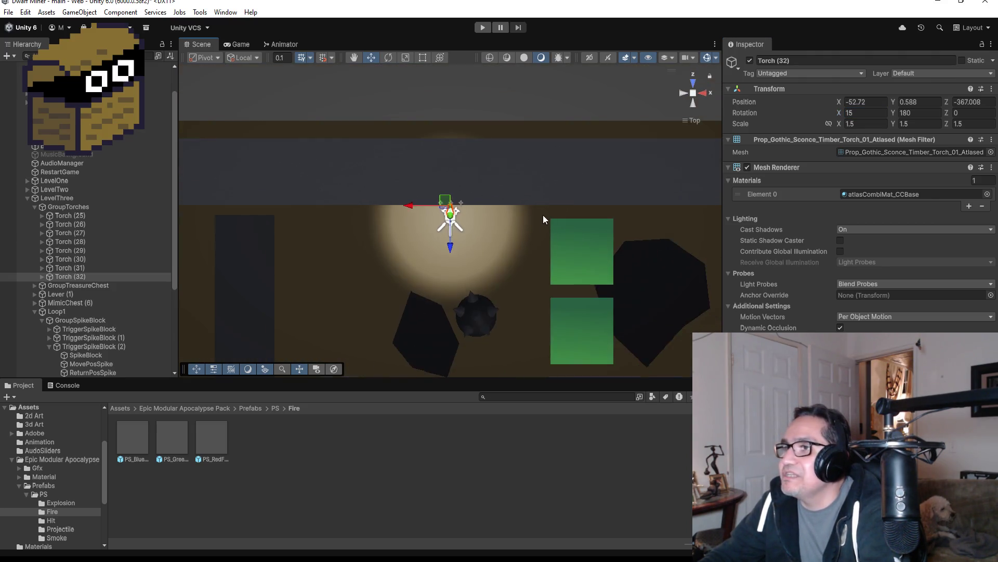
pyautogui.scroll(-8, 533, 231)
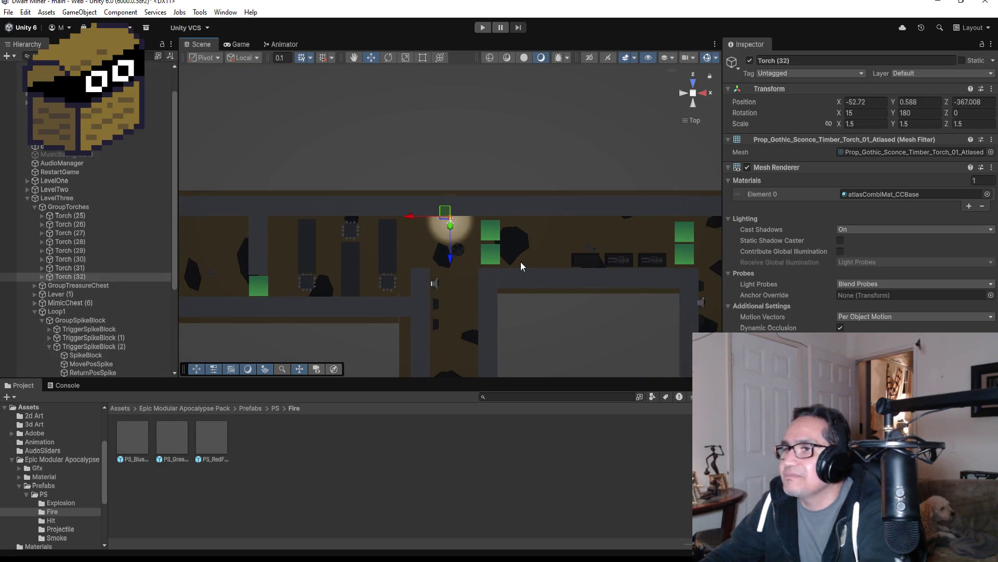
pyautogui.hotkey('ctrl', 'd')
pyautogui.moveTo(408, 225); pyautogui.dragTo(166, 218)
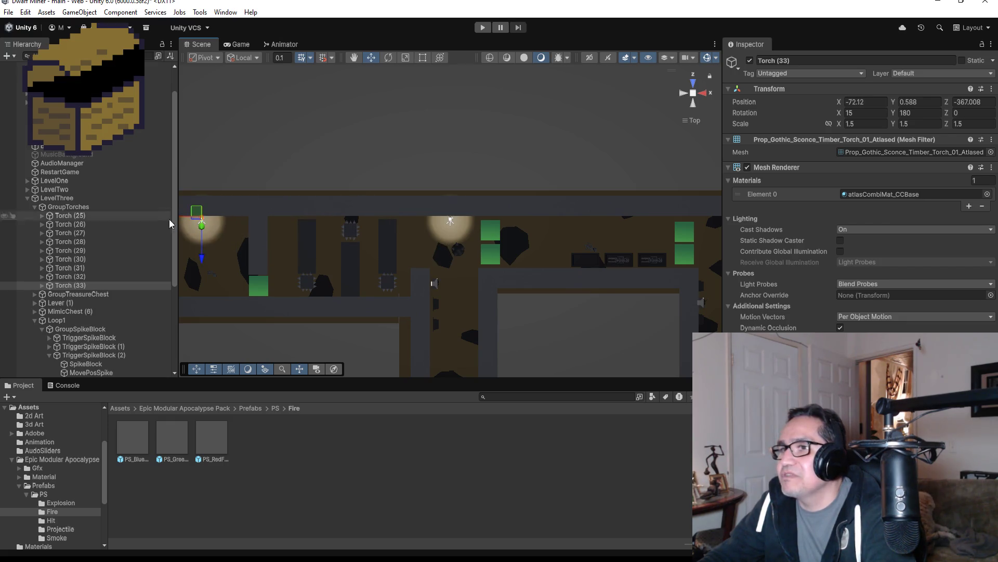
# Step: Duplicate Torch (33) as Torch (34) and slide it west along the wall to X -94.72
pyautogui.scroll(-3, 358, 245)
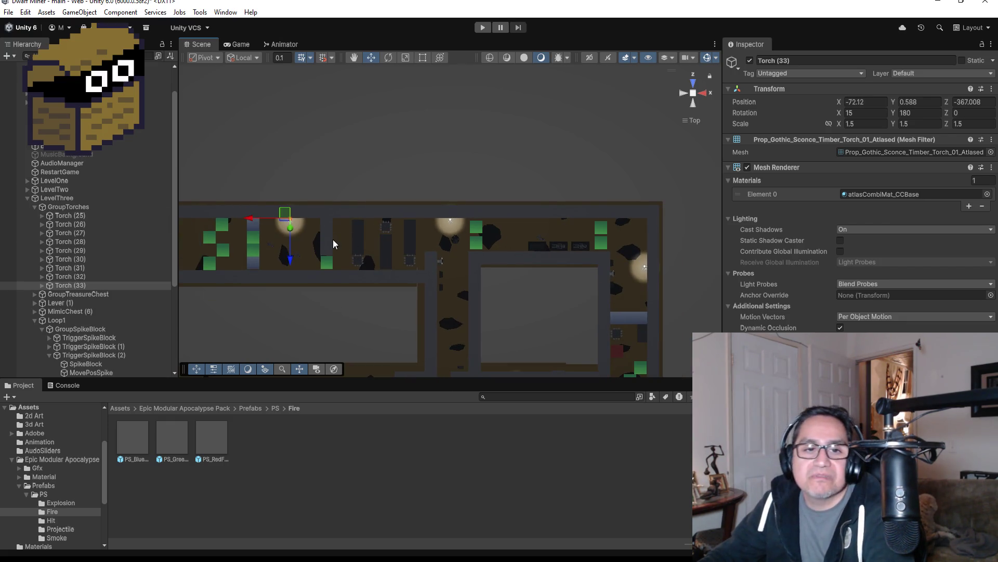
pyautogui.scroll(-3, 349, 222)
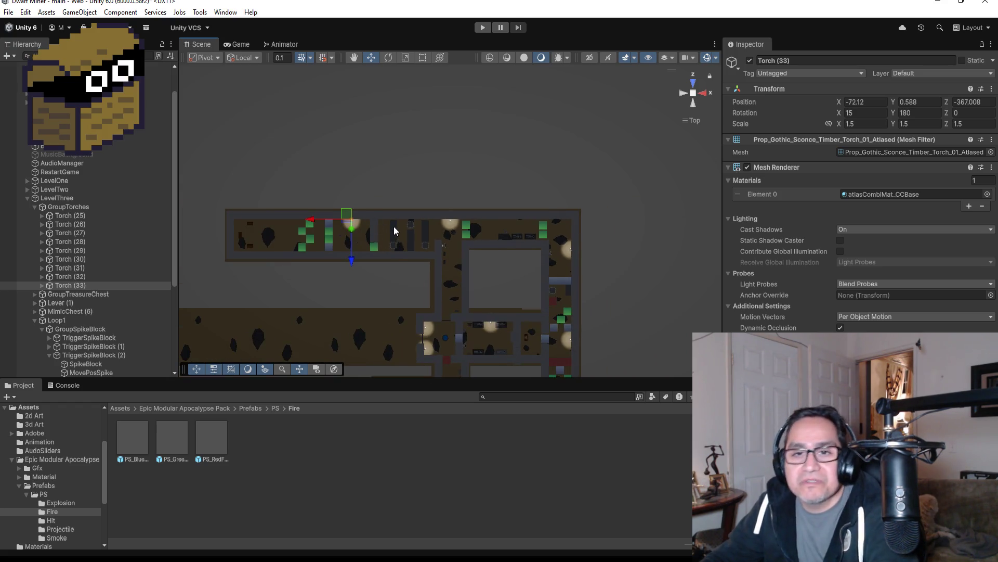
pyautogui.hotkey('ctrl', 'd')
pyautogui.moveTo(314, 220); pyautogui.dragTo(197, 223)
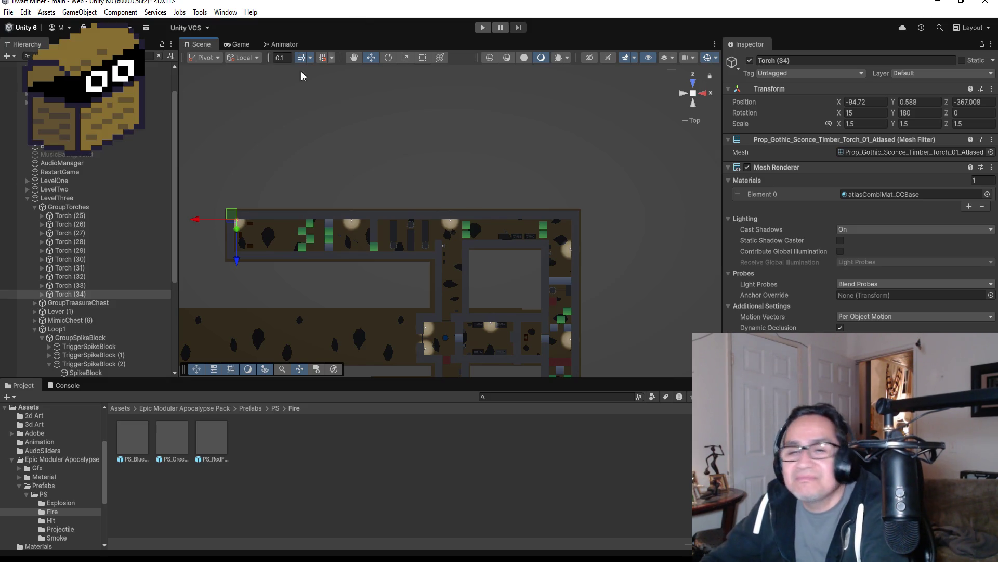
# Step: Set Torch (34)'s rotation to X 0 and Y 90
pyautogui.doubleClick(70, 293)
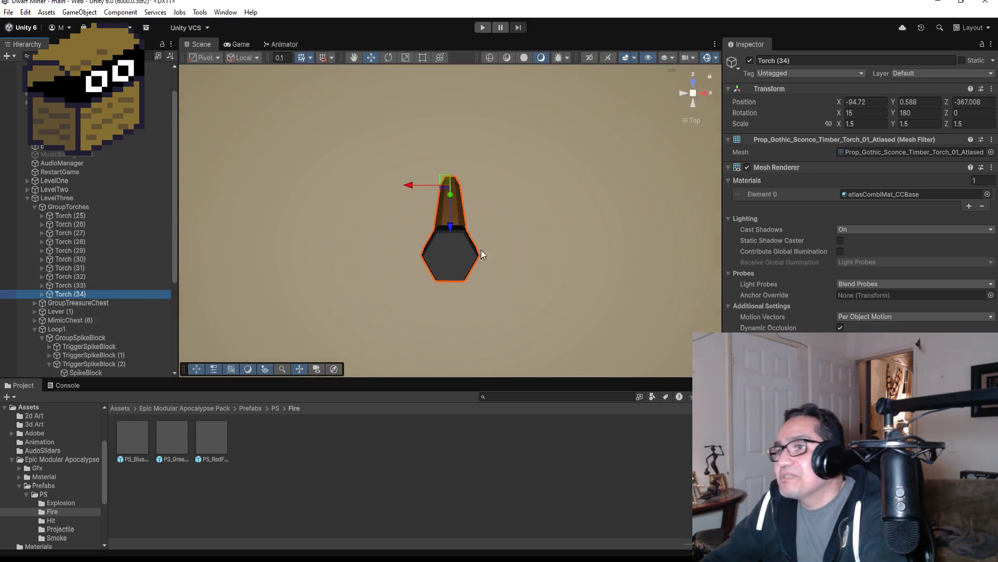
pyautogui.scroll(-5, 507, 238)
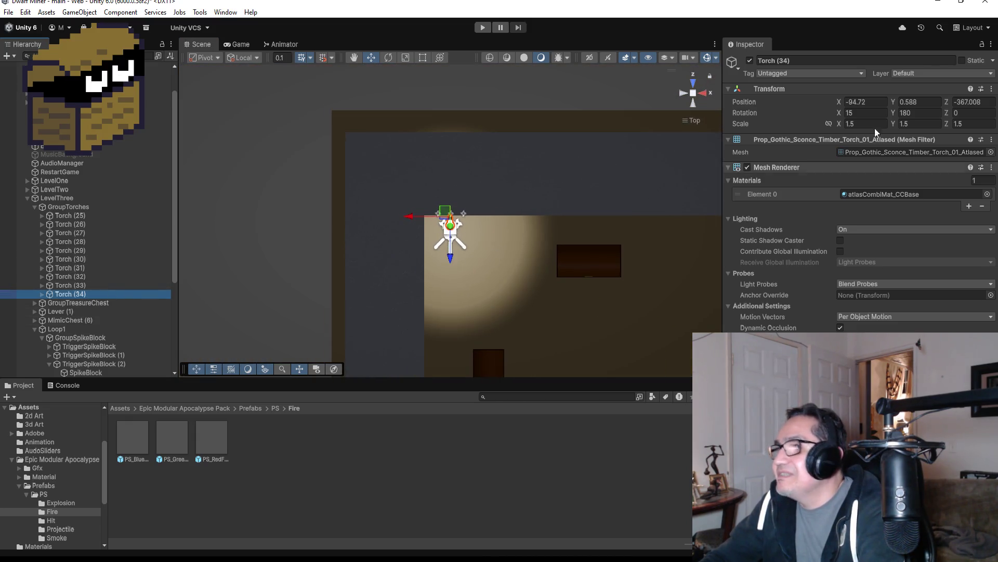
pyautogui.click(867, 112)
pyautogui.write('0')
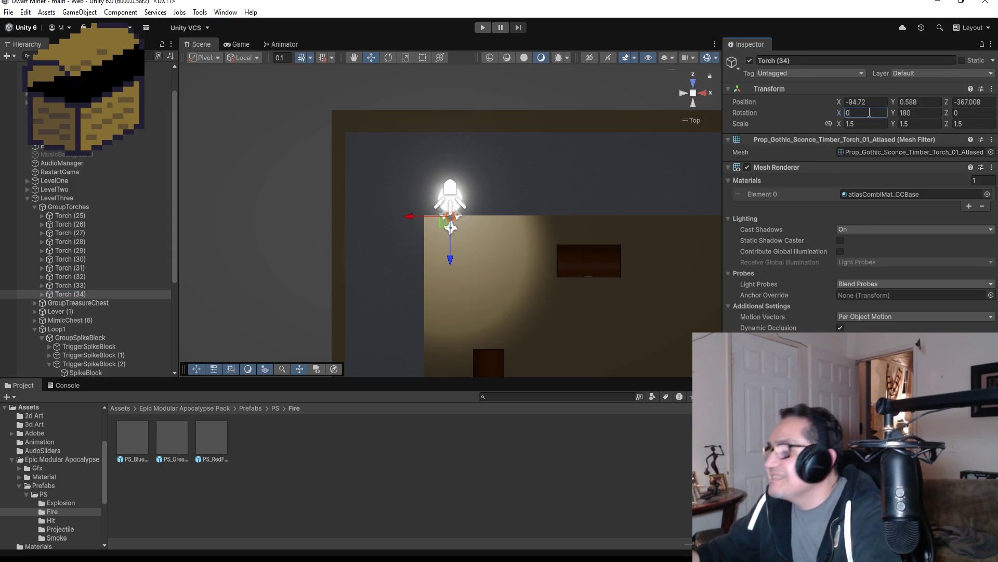
pyautogui.scroll(-3, 585, 206)
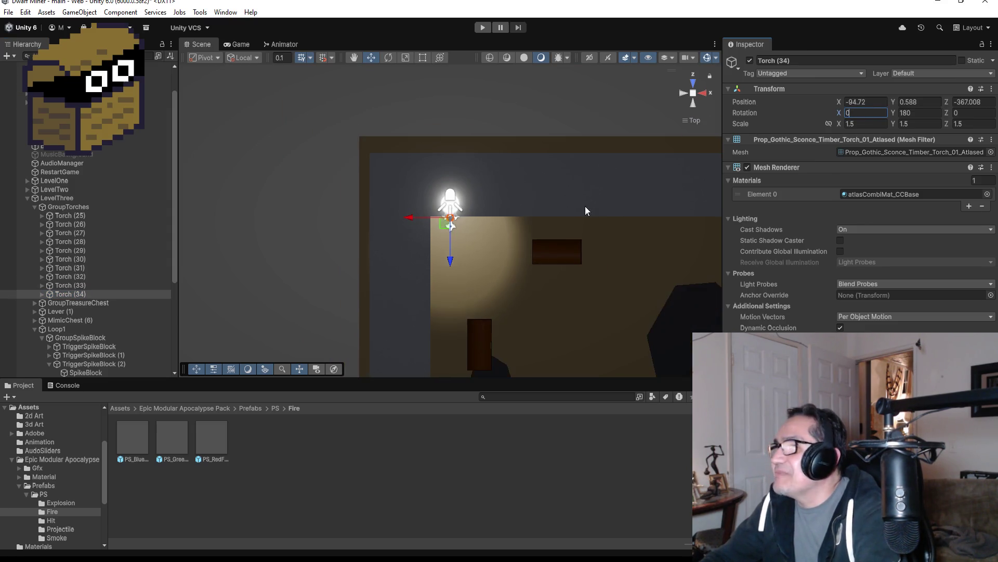
pyautogui.doubleClick(905, 112)
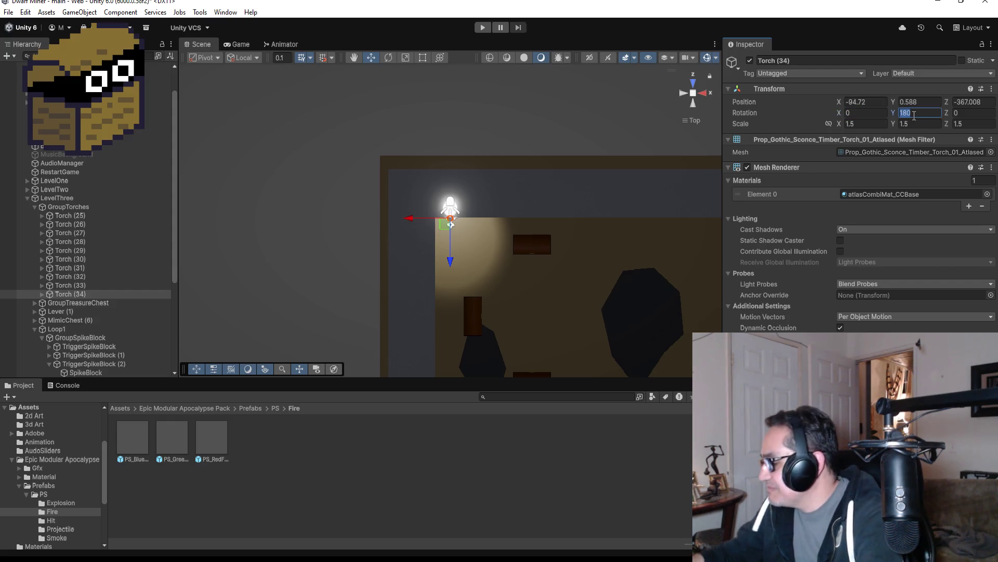
pyautogui.write('90')
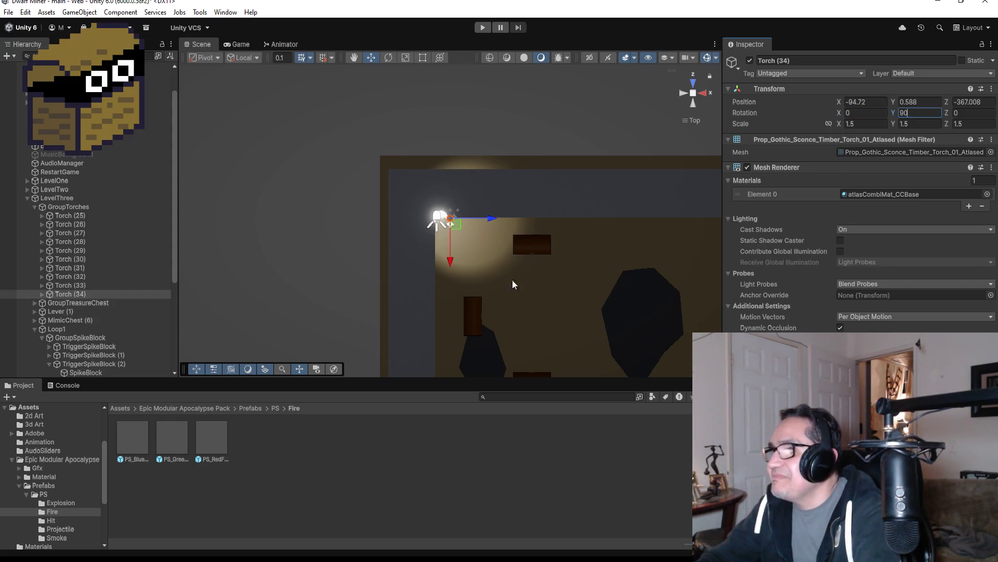
pyautogui.scroll(-2, 489, 273)
# Step: Move Torch (34) onto the side wall at -95.16, 0.588, -369.95 and tilt it 15 on X
pyautogui.moveTo(450, 269); pyautogui.dragTo(451, 331)
pyautogui.moveTo(488, 282); pyautogui.dragTo(479, 284)
pyautogui.press('f')
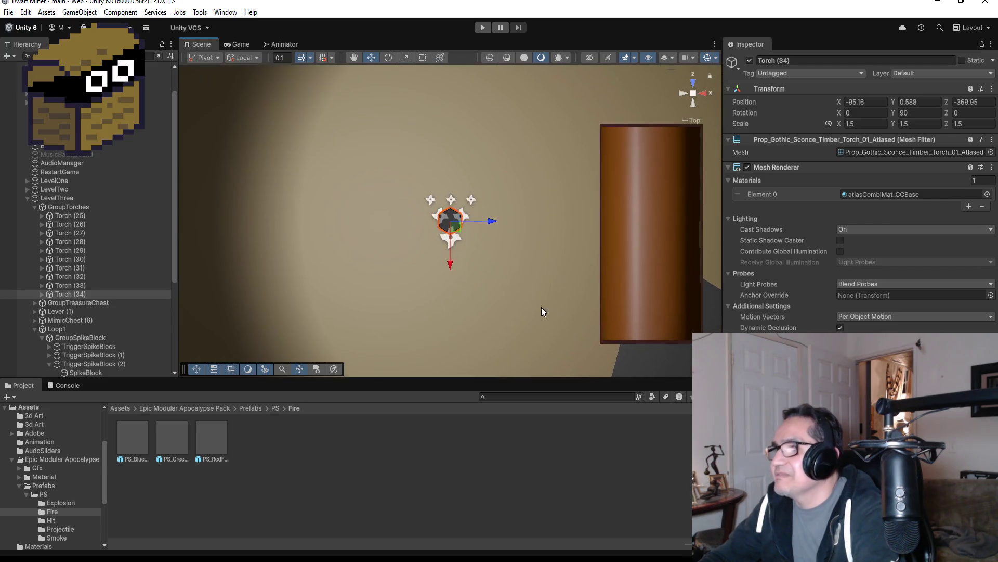
pyautogui.scroll(-2, 573, 286)
pyautogui.moveTo(563, 292)
pyautogui.mouseDown()
pyautogui.moveTo(474, 96)
pyautogui.moveTo(474, 38)
pyautogui.moveTo(507, 224)
pyautogui.mouseUp()
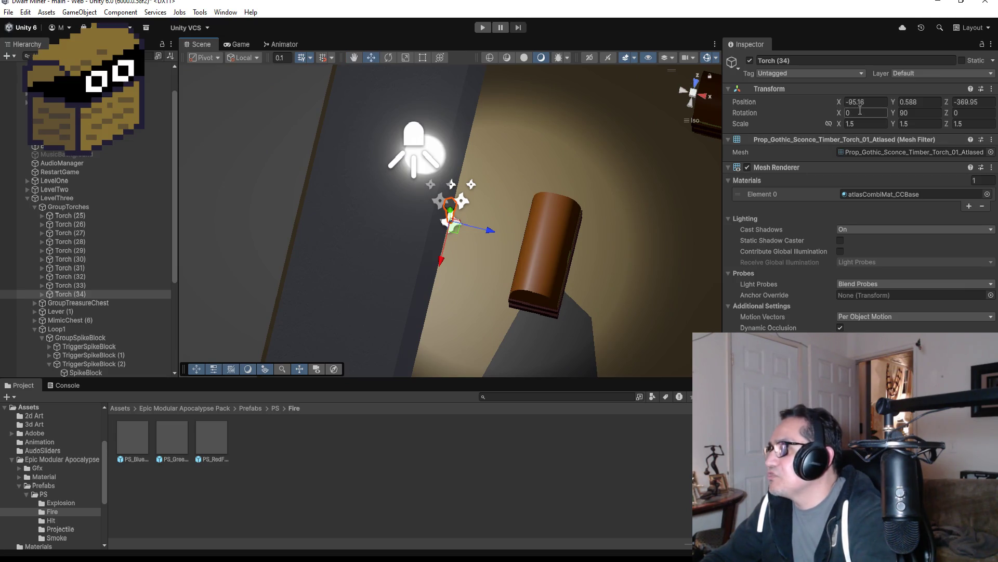
pyautogui.write('15')
pyautogui.press('Return')
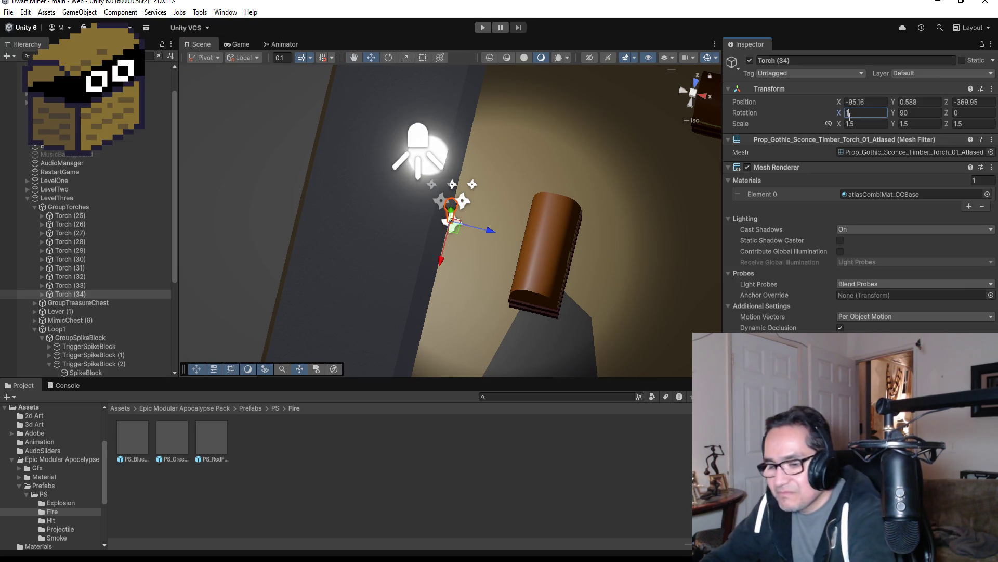
pyautogui.moveTo(650, 218); pyautogui.dragTo(715, 190)
pyautogui.moveTo(642, 241); pyautogui.dragTo(681, 237)
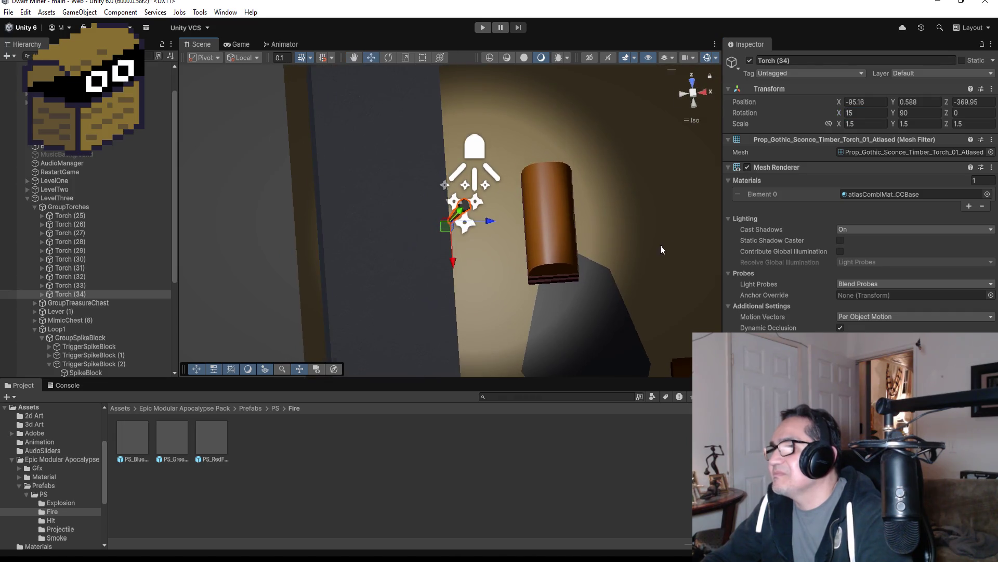
pyautogui.scroll(-3, 661, 244)
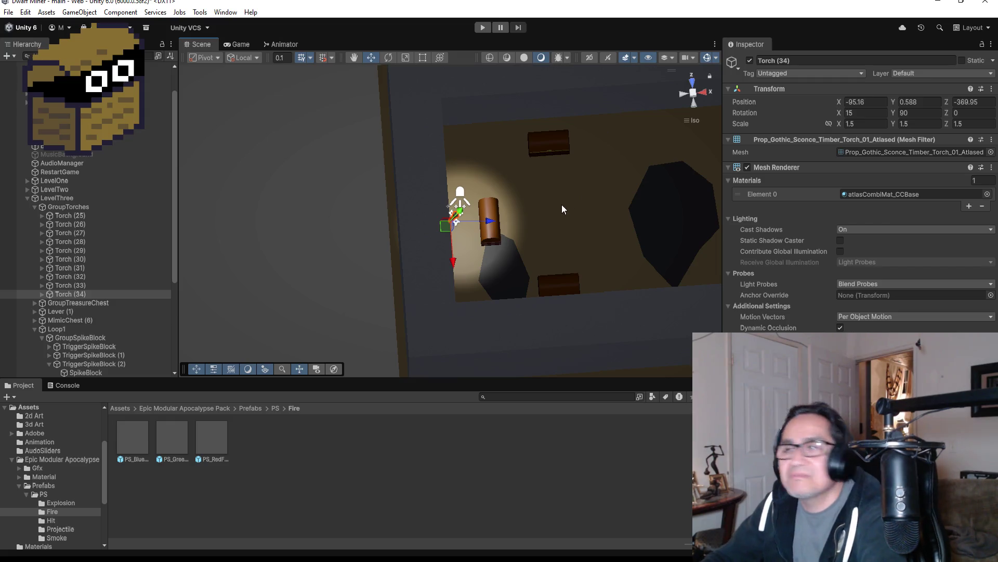
pyautogui.scroll(-6, 563, 202)
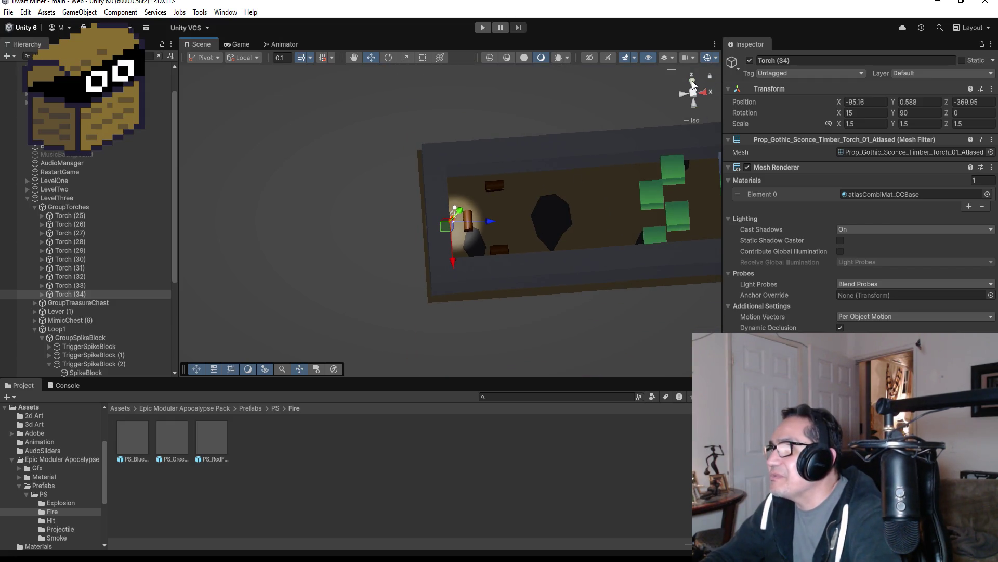
# Step: Switch to a top-down view zoomed out over the whole level and clear the selection
pyautogui.click(692, 83)
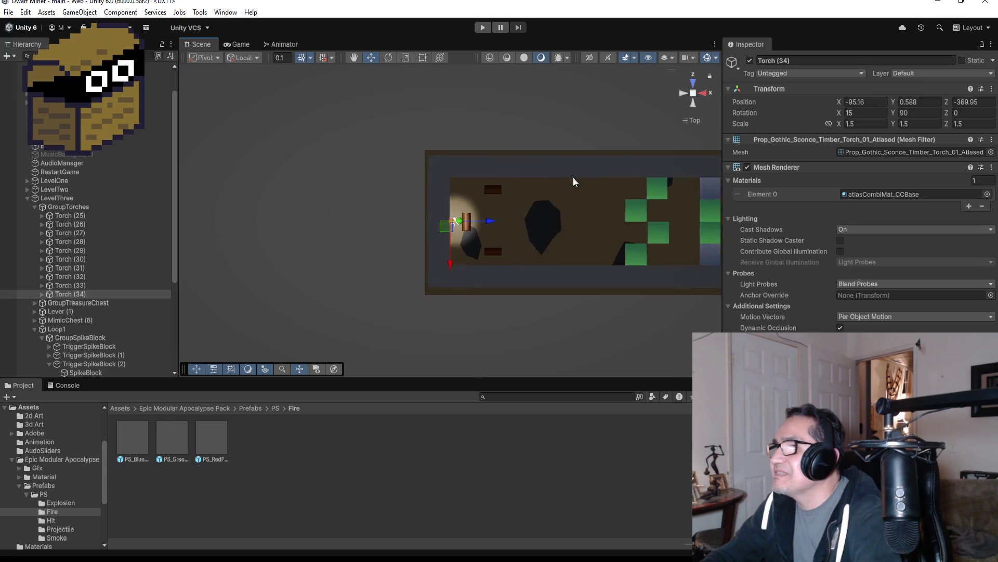
pyautogui.scroll(-8, 578, 177)
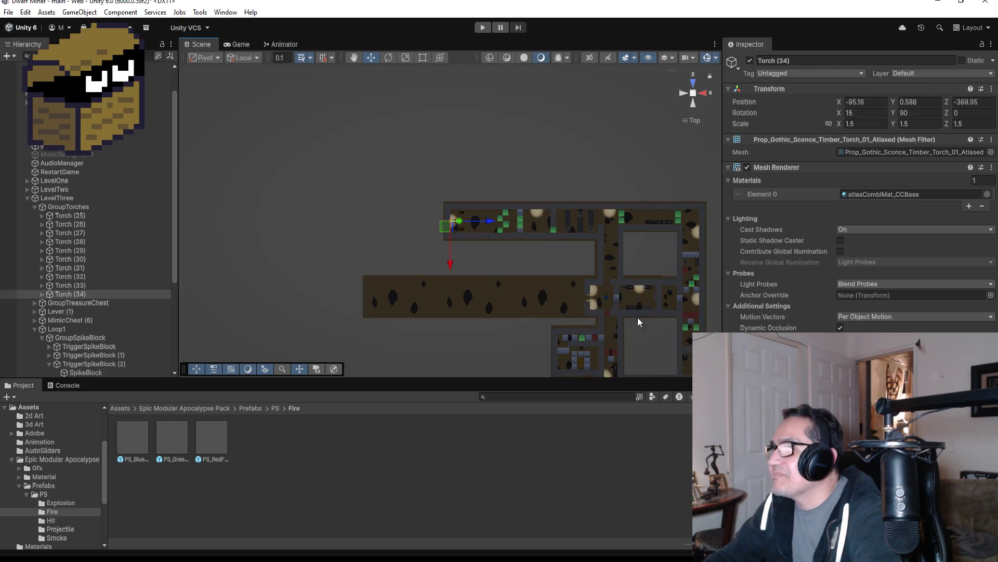
pyautogui.scroll(-4, 643, 312)
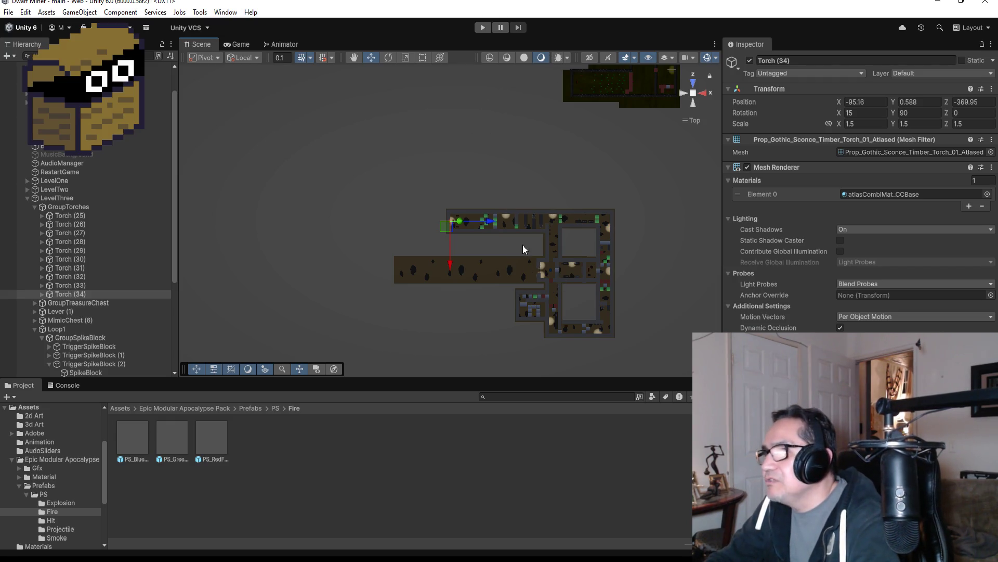
pyautogui.click(539, 224)
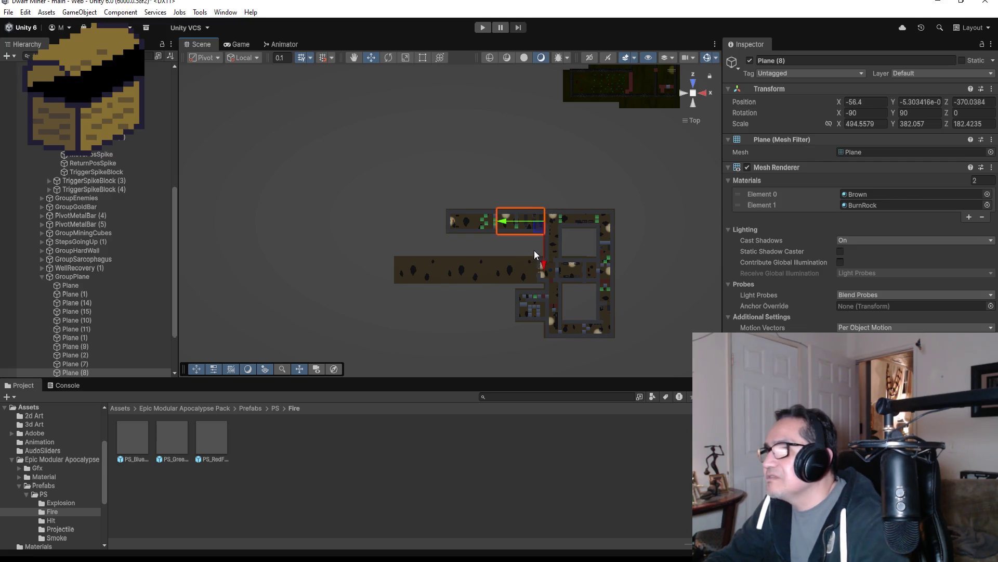
pyautogui.click(511, 249)
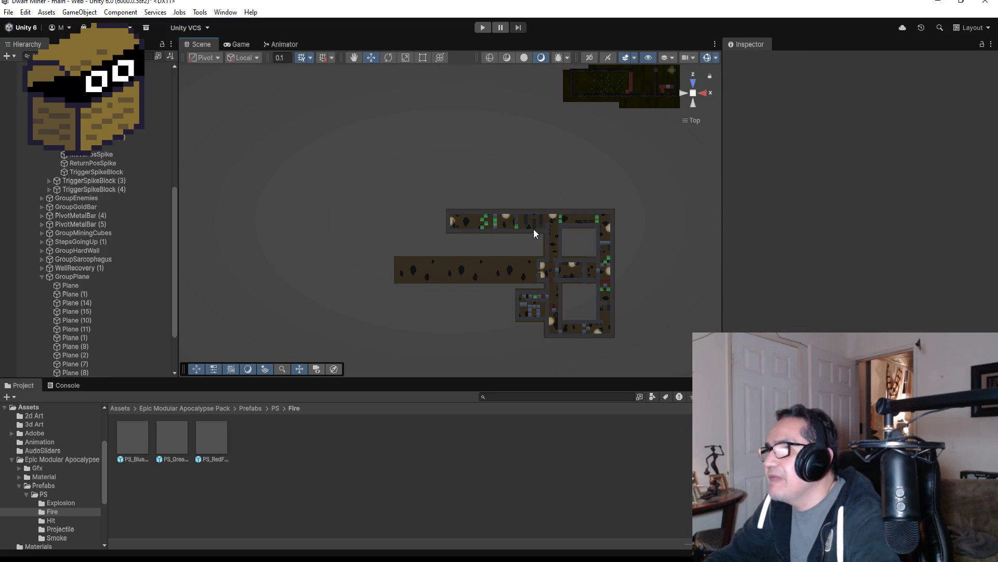
# Step: Frame the TriggerSpikeBlock, inspect the SpikeBlock, then select TriggerSpikeBlock (3) with the Rect tool
pyautogui.click(535, 228)
pyautogui.press('f')
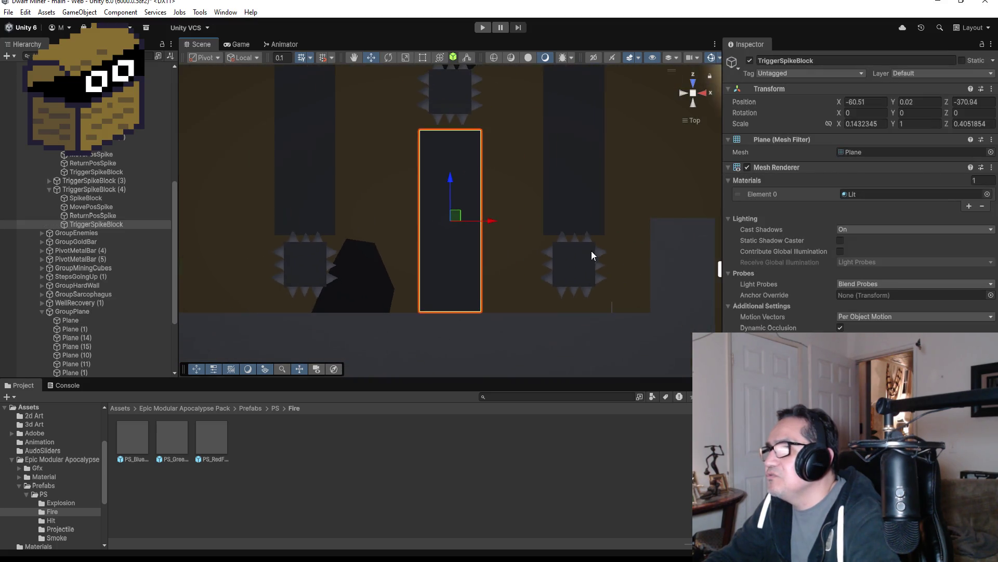
pyautogui.click(563, 243)
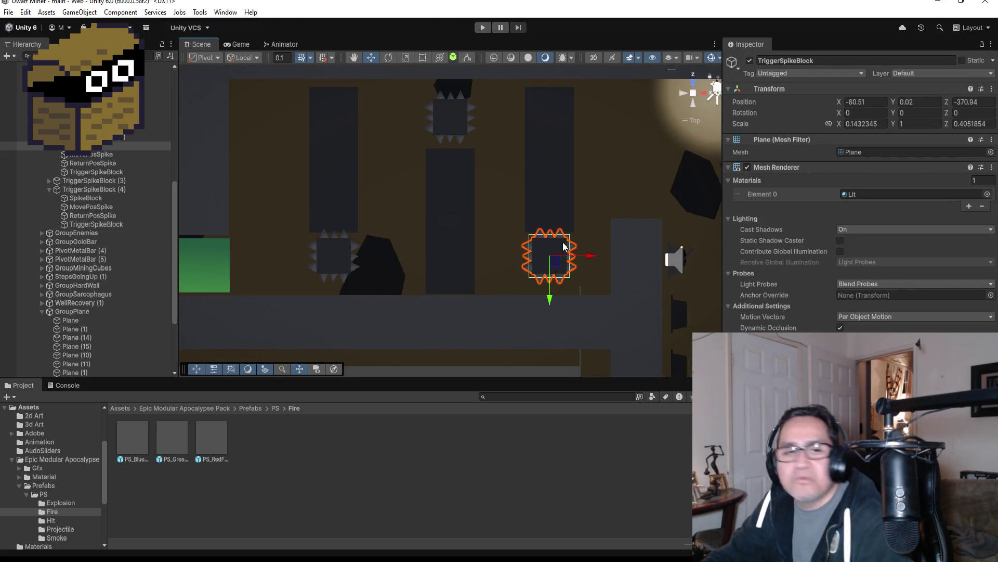
pyautogui.click(564, 246)
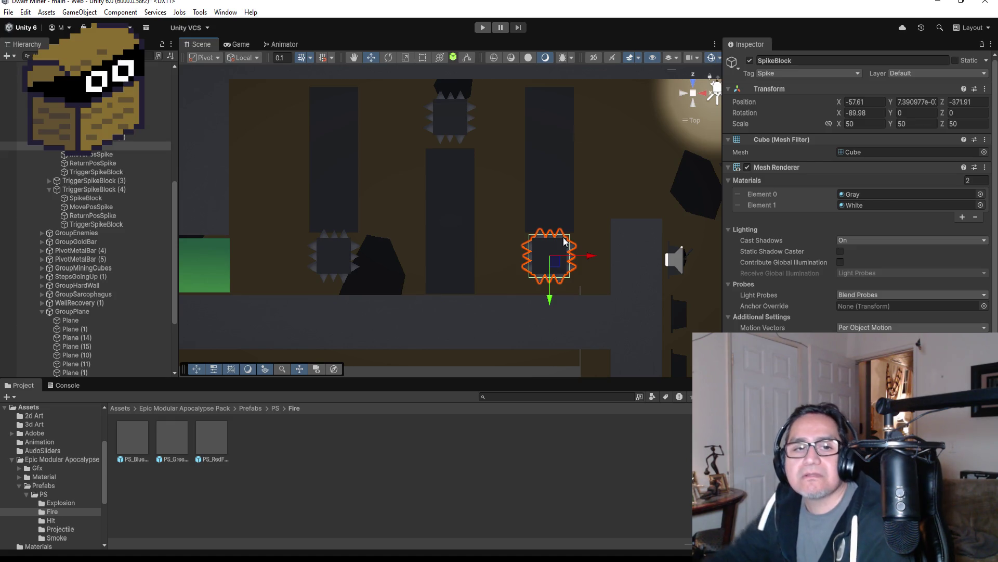
pyautogui.scroll(-3, 544, 206)
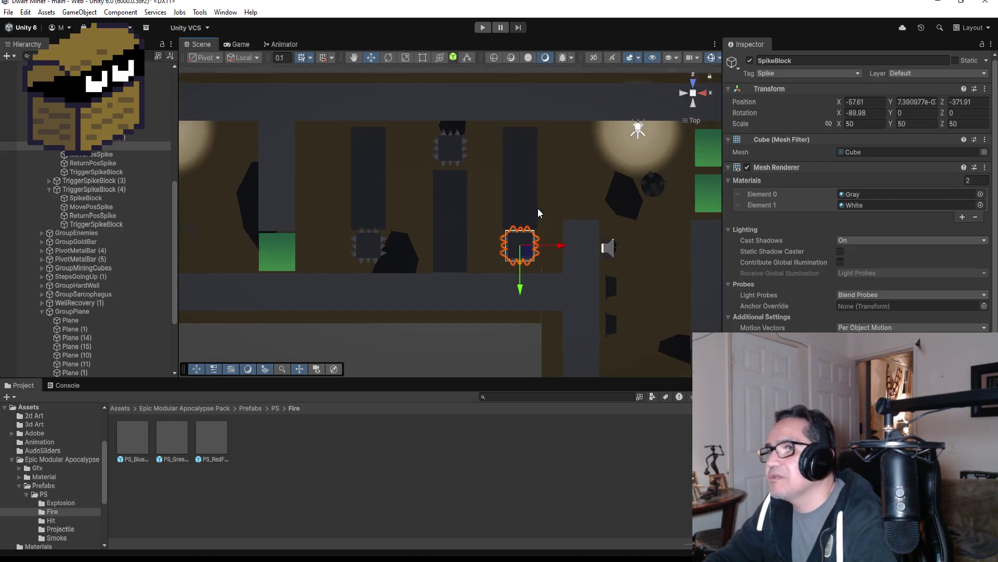
pyautogui.click(391, 195)
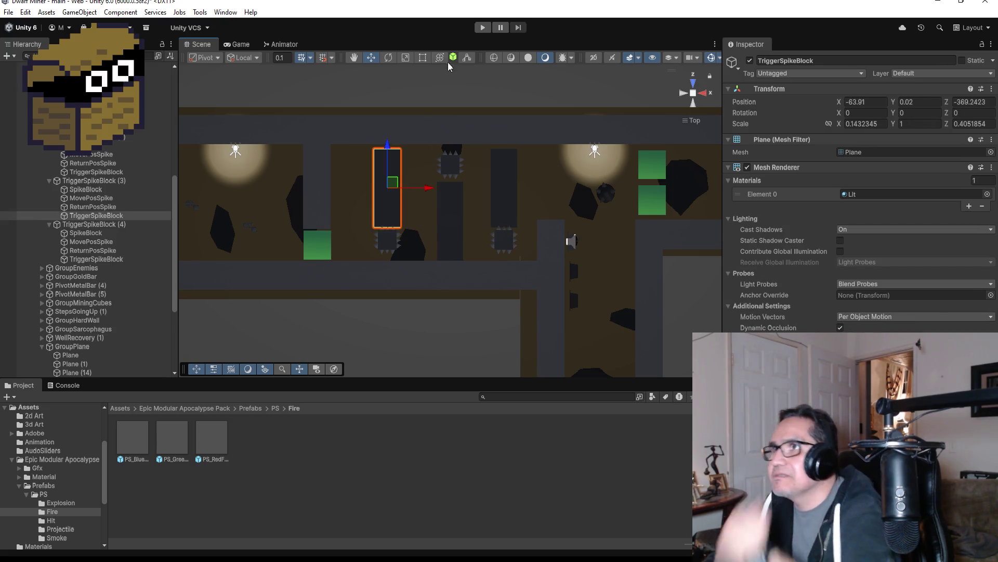
pyautogui.click(423, 56)
# Step: Widen TriggerSpikeBlock (3)'s trigger plane to X scale 0.22, comparing it against (4) at 0.14
pyautogui.moveTo(404, 192); pyautogui.dragTo(410, 192)
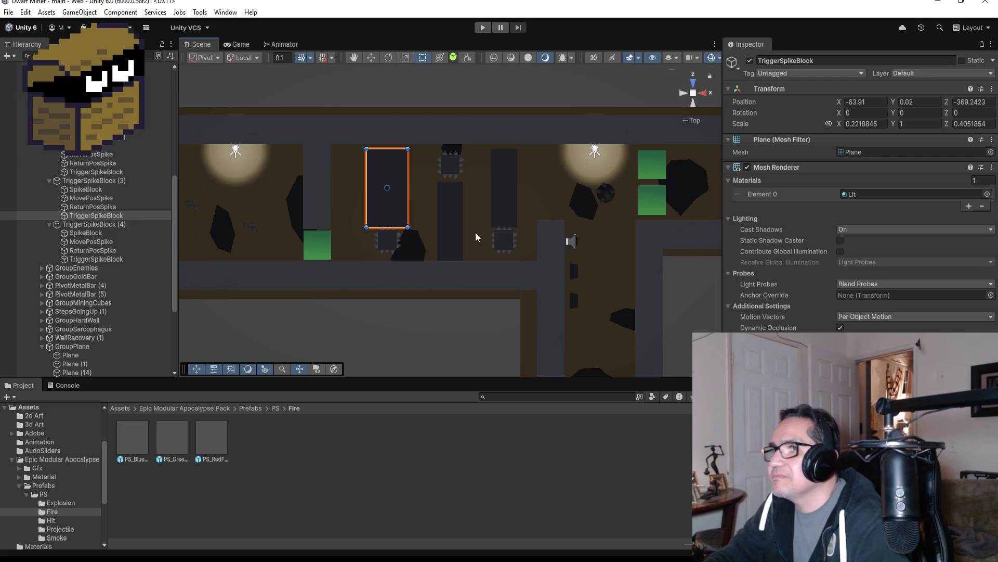
pyautogui.click(461, 208)
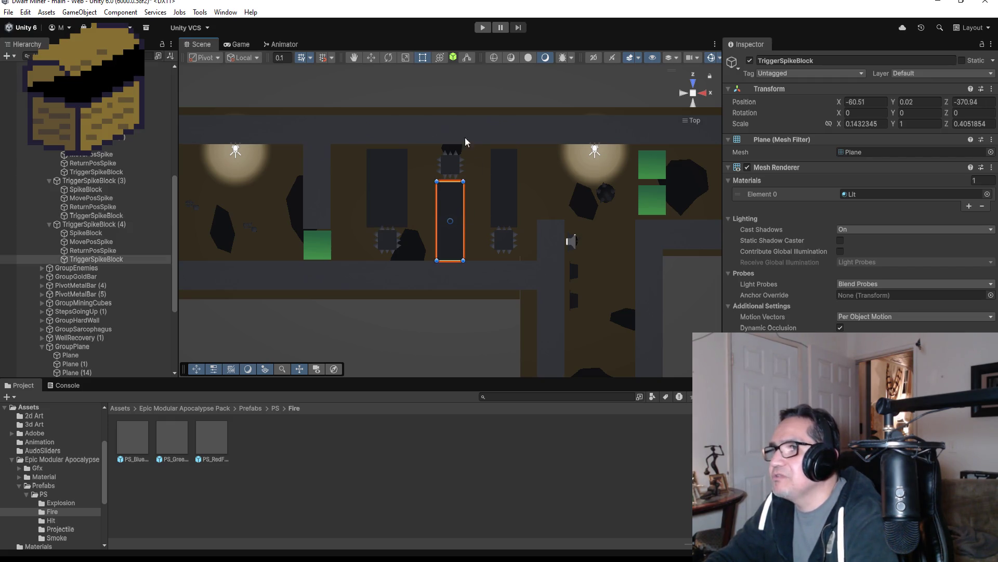
pyautogui.click(107, 259)
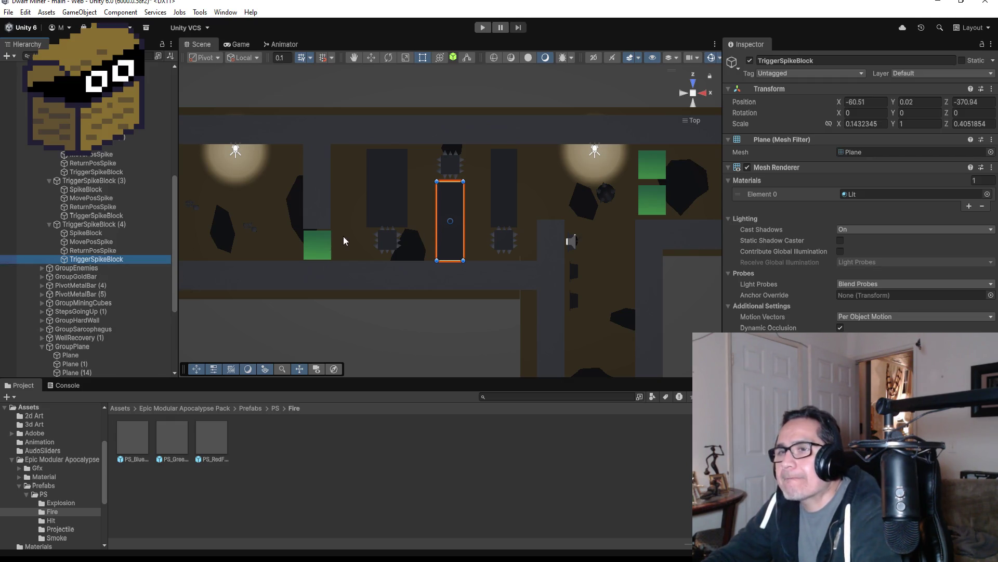
pyautogui.scroll(-1, 393, 202)
pyautogui.scroll(-2, 392, 201)
pyautogui.scroll(-2, 298, 213)
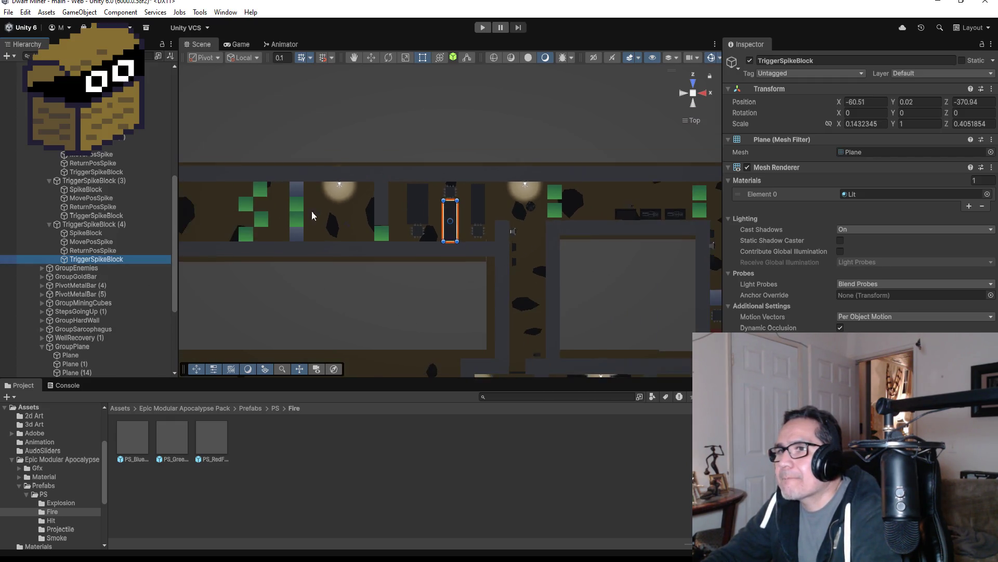
pyautogui.scroll(-1, 316, 214)
pyautogui.scroll(4, 407, 221)
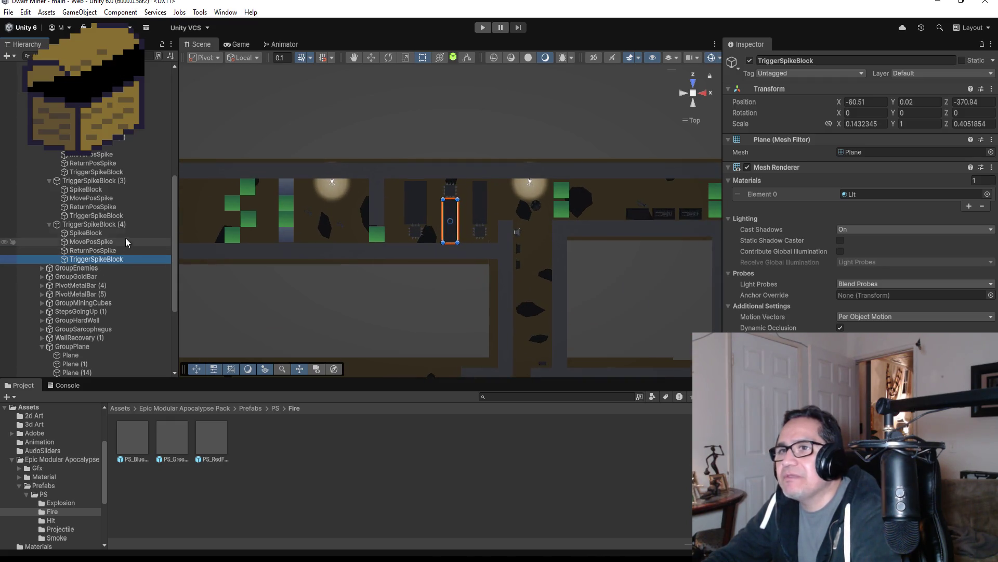
pyautogui.click(89, 215)
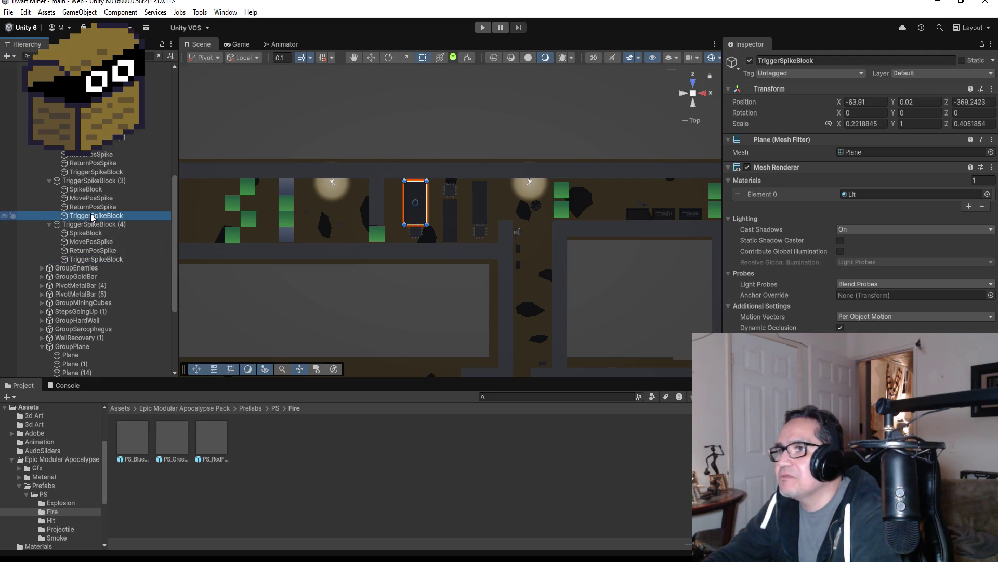
# Step: Move all four parts of the left spike trap TriggerSpikeBlock (3) farther left along the corridor
pyautogui.keyDown('shift'); pyautogui.click(85, 190); pyautogui.keyUp('shift')
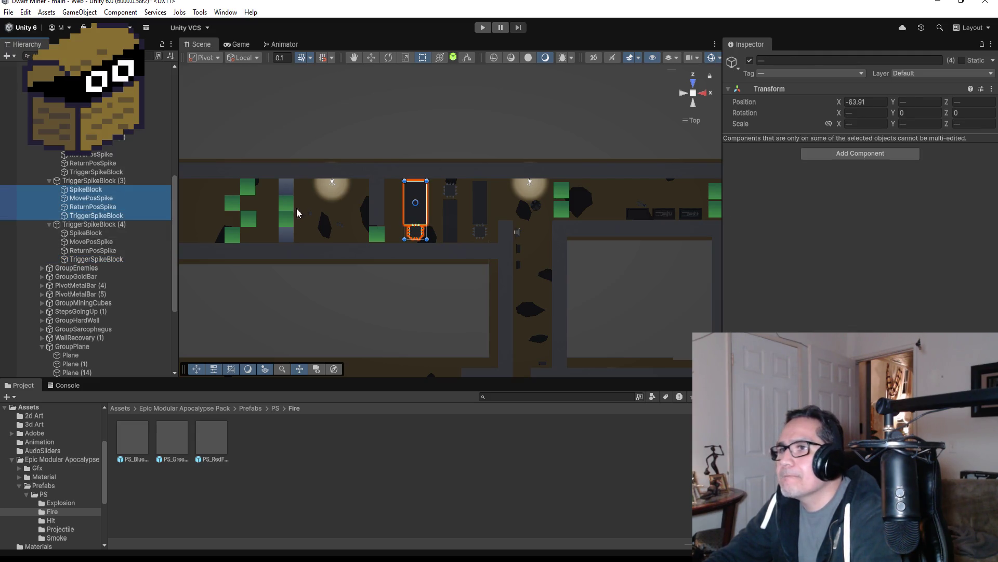
pyautogui.click(372, 57)
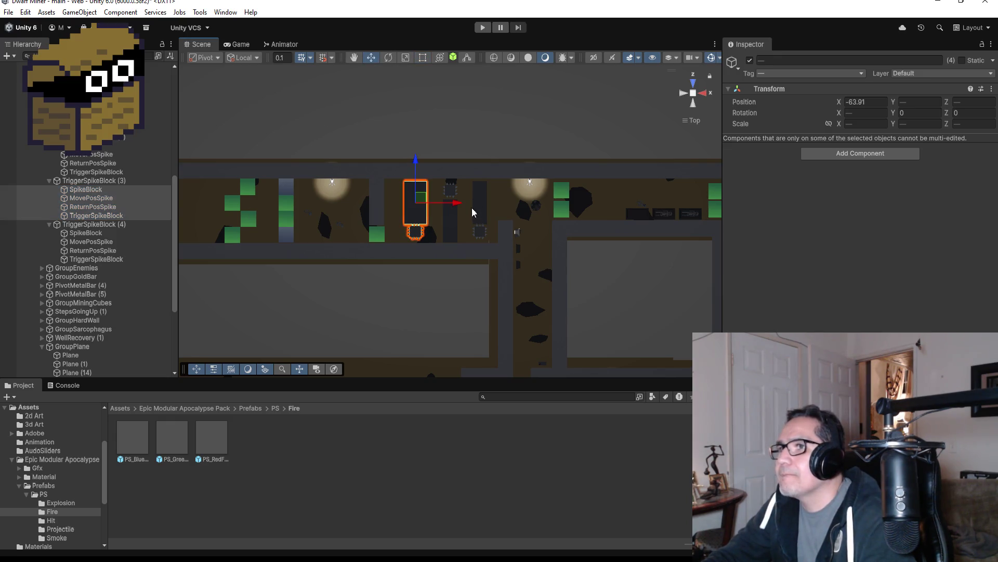
pyautogui.moveTo(456, 206); pyautogui.dragTo(237, 206)
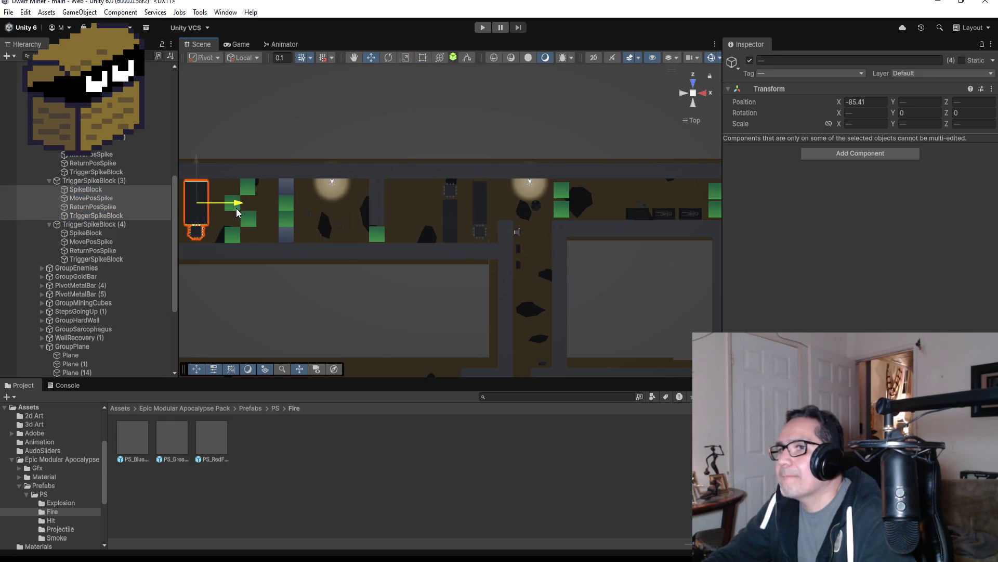
pyautogui.scroll(-2, 310, 207)
pyautogui.moveTo(321, 214)
pyautogui.mouseDown()
pyautogui.moveTo(312, 212)
pyautogui.moveTo(325, 209)
pyautogui.mouseUp()
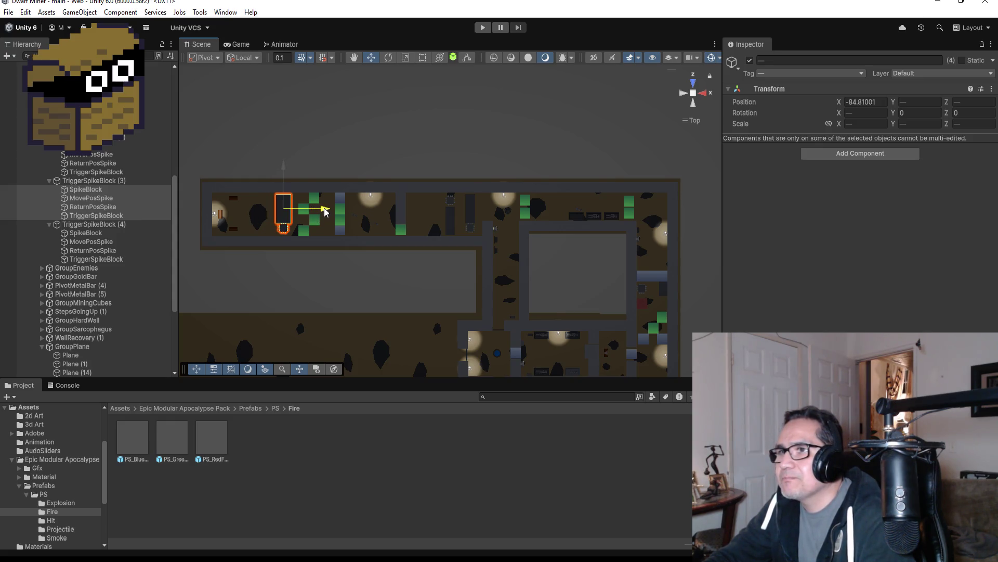
pyautogui.scroll(2, 346, 221)
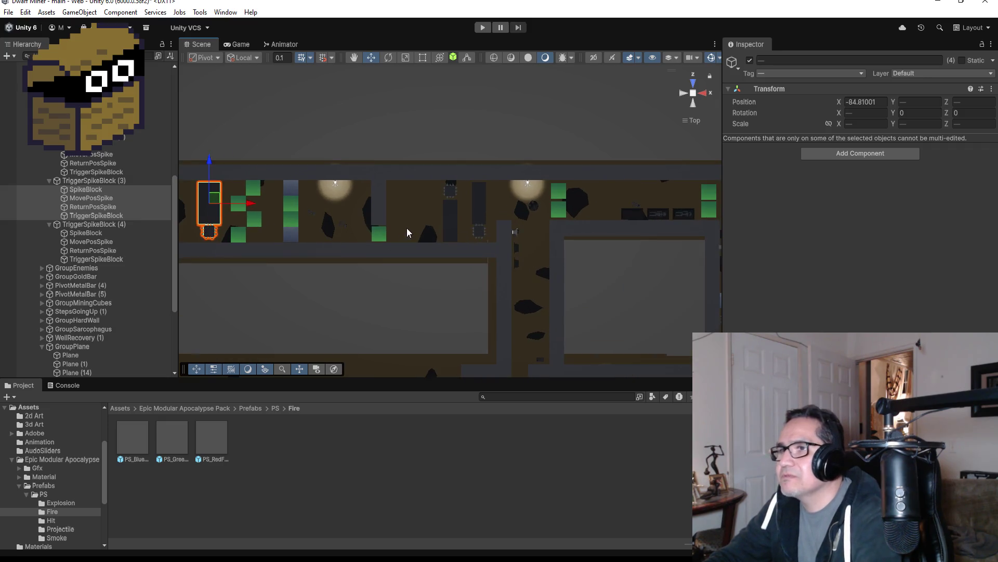
pyautogui.scroll(-1, 452, 232)
# Step: Delete the middle spike trap TriggerSpikeBlock (4), then delete and restore TriggerSpikeBlock (2)
pyautogui.click(453, 213)
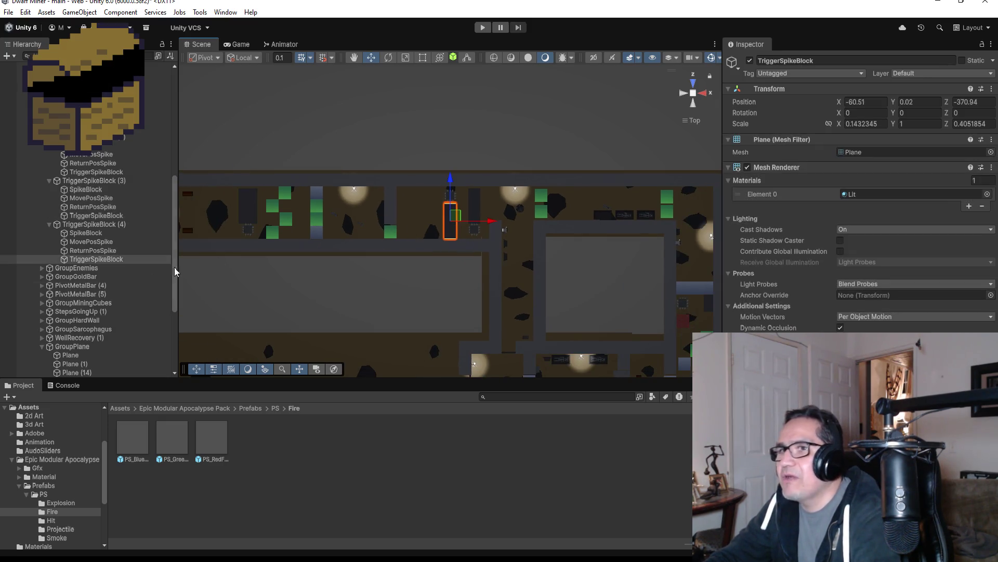
pyautogui.keyDown('shift'); pyautogui.click(108, 224); pyautogui.keyUp('shift')
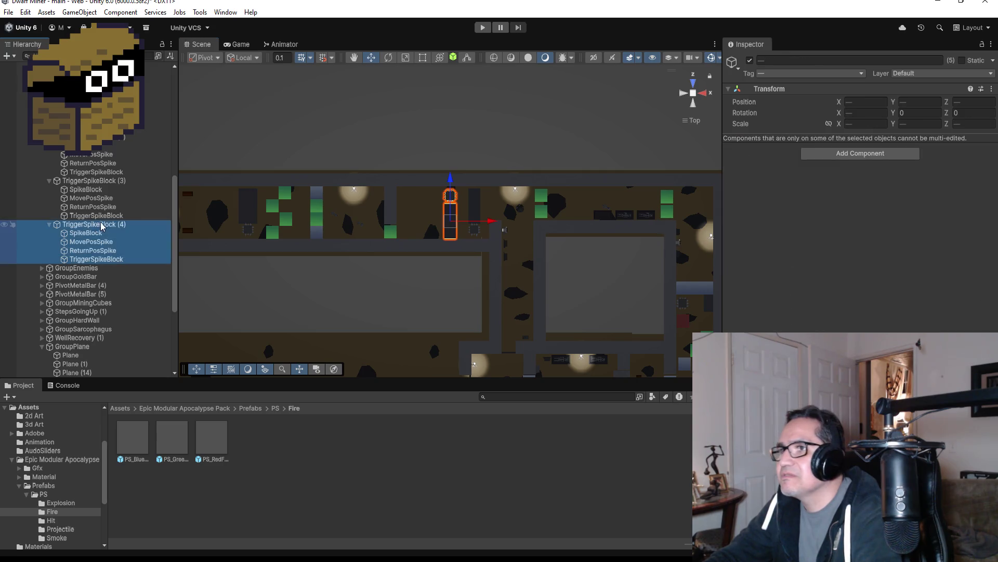
pyautogui.press('Delete')
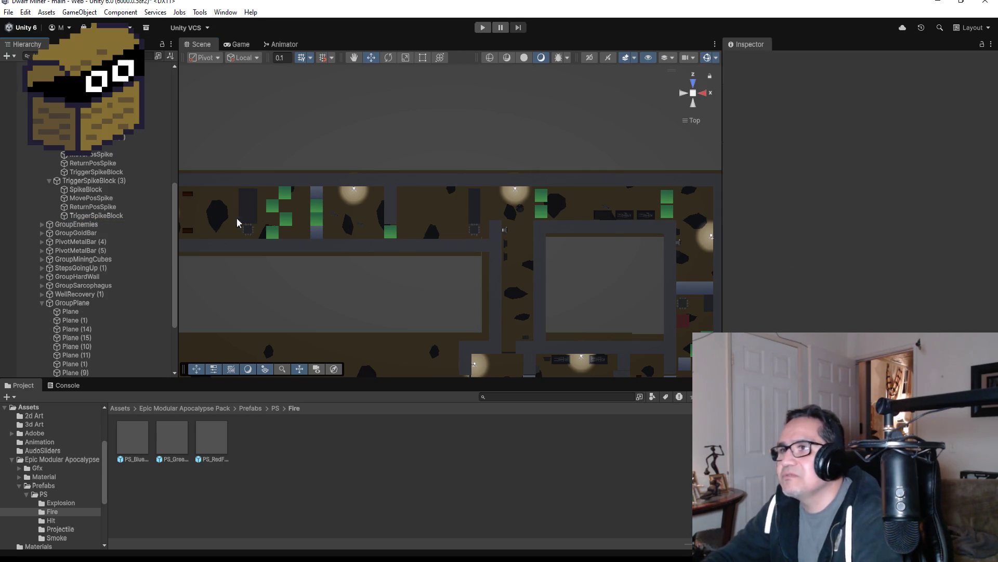
pyautogui.click(100, 182)
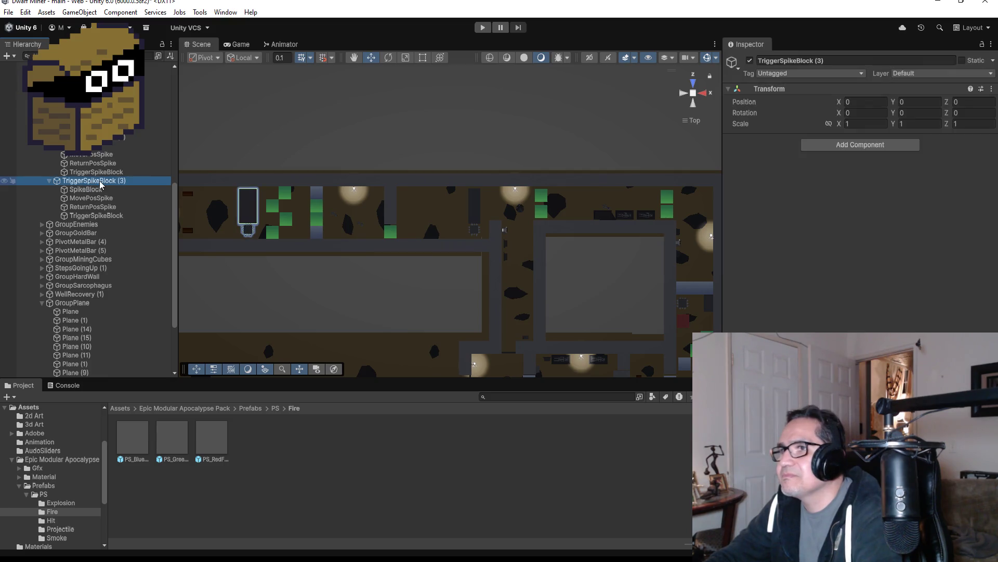
pyautogui.click(104, 137)
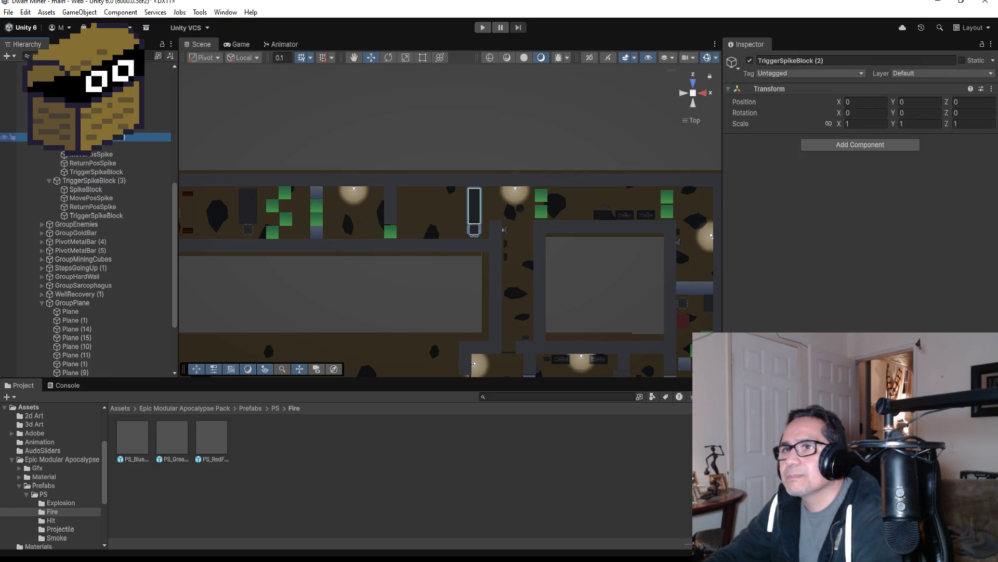
pyautogui.keyDown('shift'); pyautogui.click(111, 172); pyautogui.keyUp('shift')
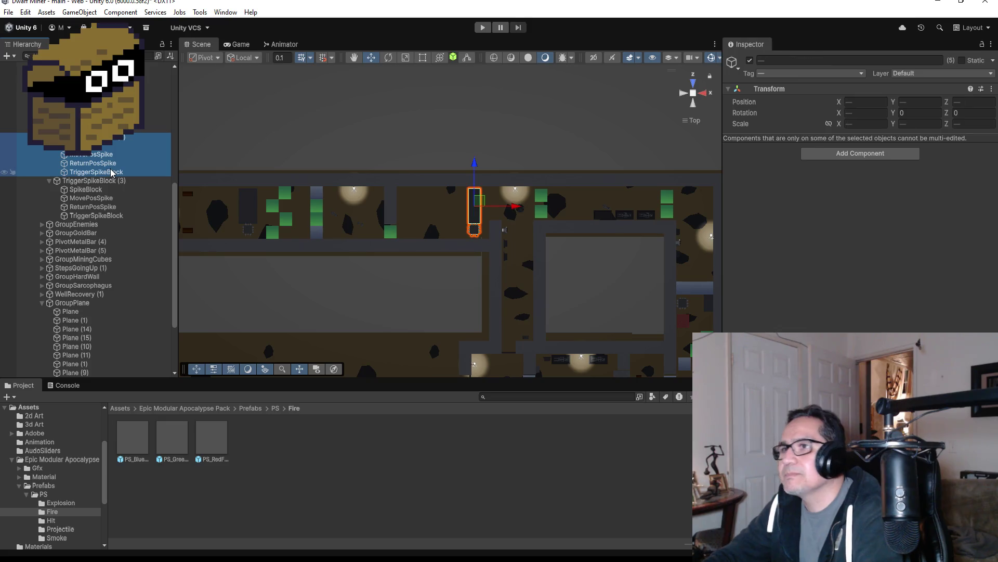
pyautogui.press('Delete')
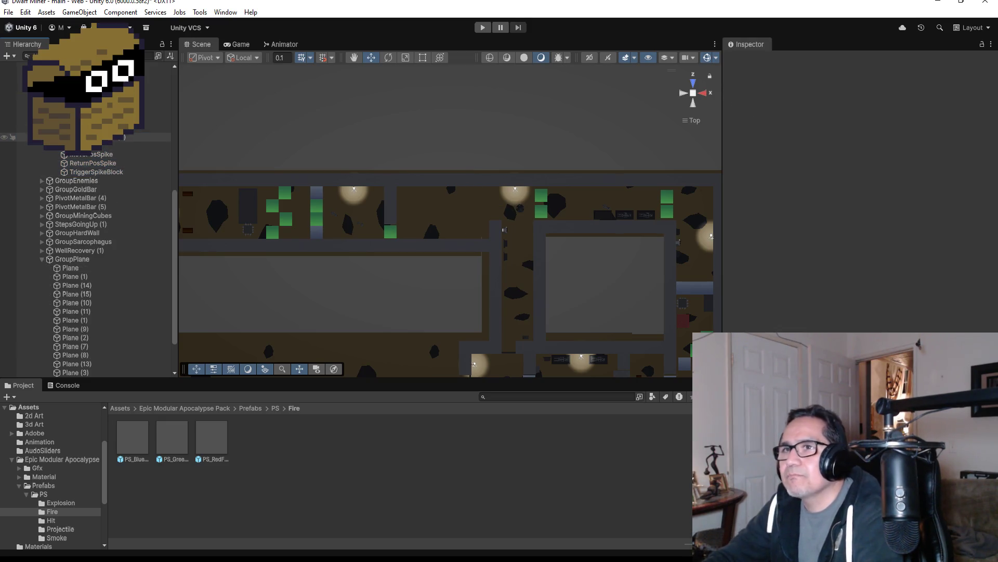
pyautogui.hotkey('ctrl', 'z')
pyautogui.doubleClick(104, 137)
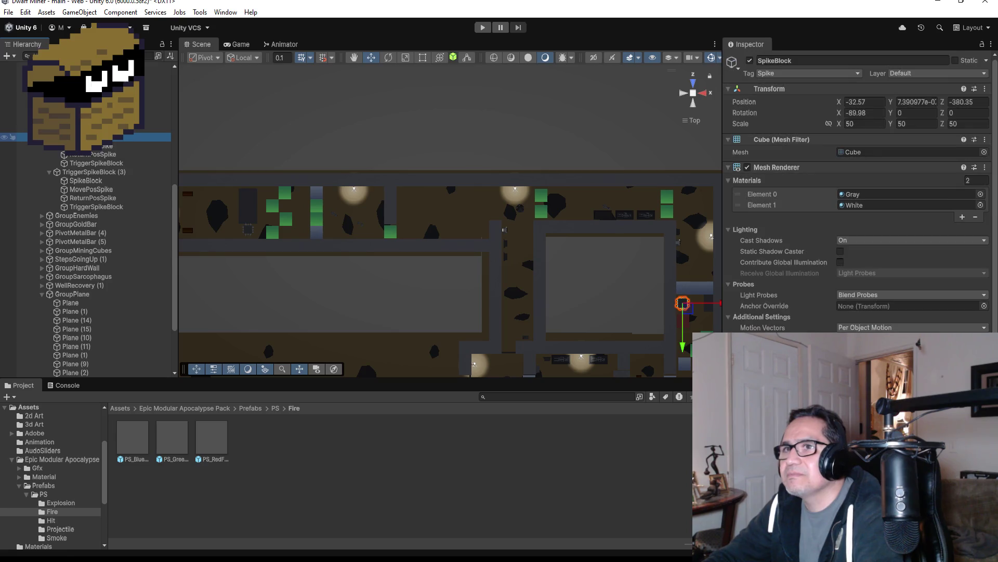
# Step: Stretch the TriggerSpikeBlock plane's bottom edge down to increase its Z scale along the corridor
pyautogui.scroll(-5, 547, 219)
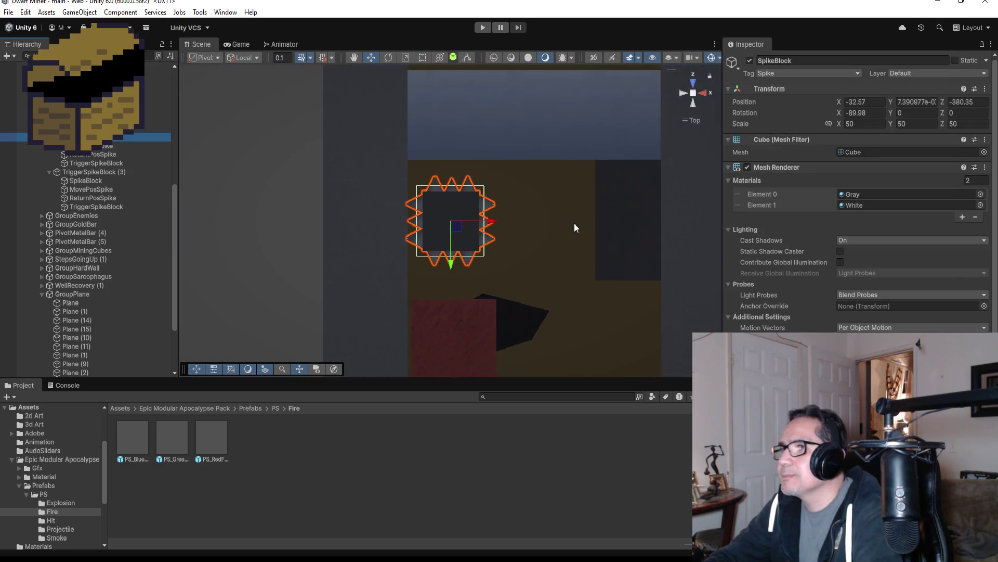
pyautogui.scroll(-3, 572, 233)
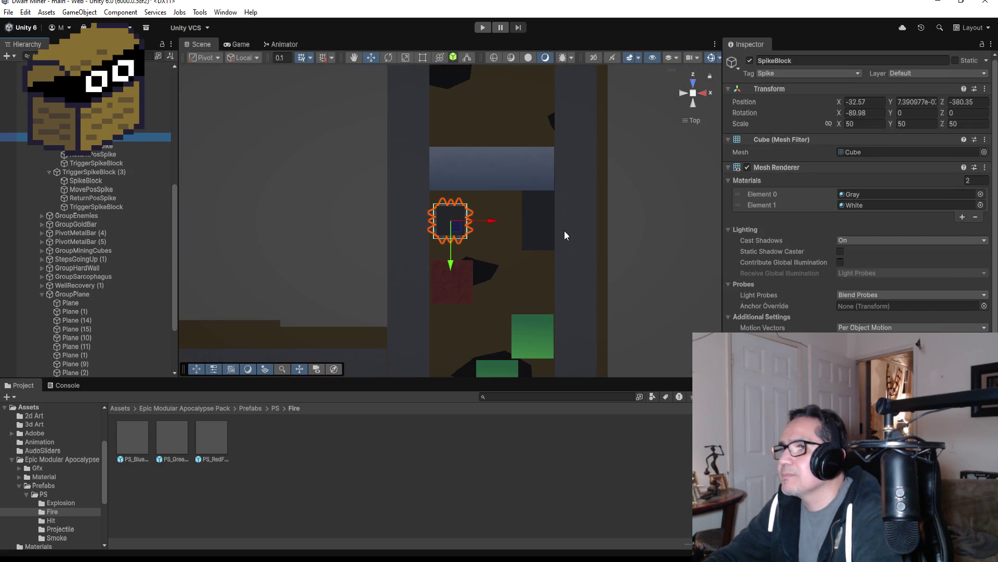
pyautogui.click(527, 231)
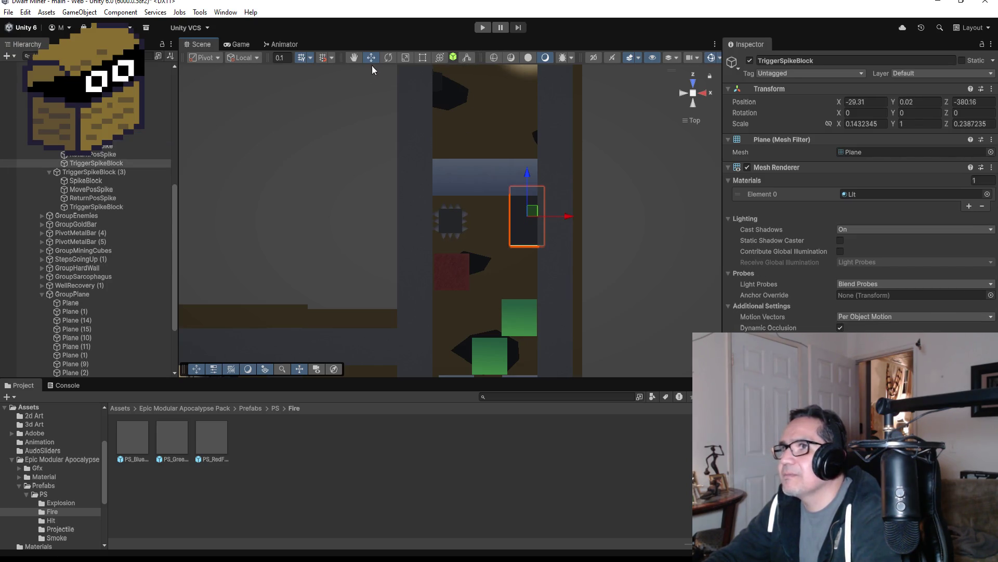
pyautogui.click(423, 58)
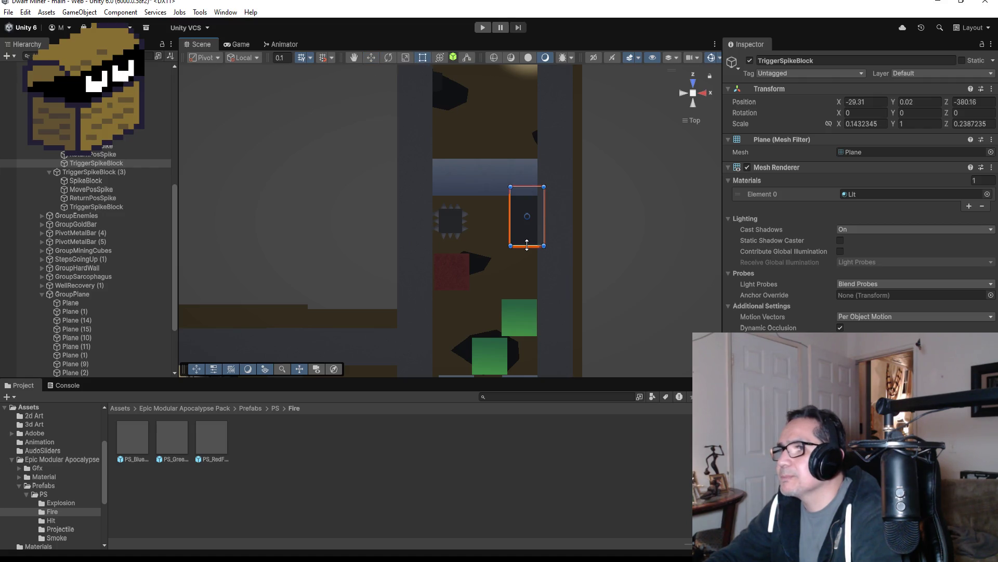
pyautogui.moveTo(527, 244); pyautogui.dragTo(526, 259)
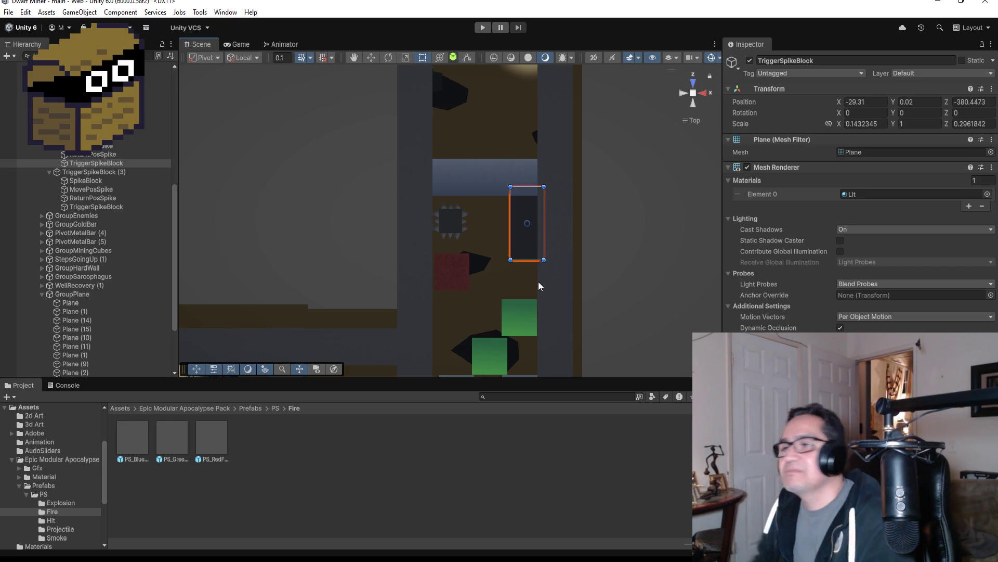
pyautogui.click(107, 164)
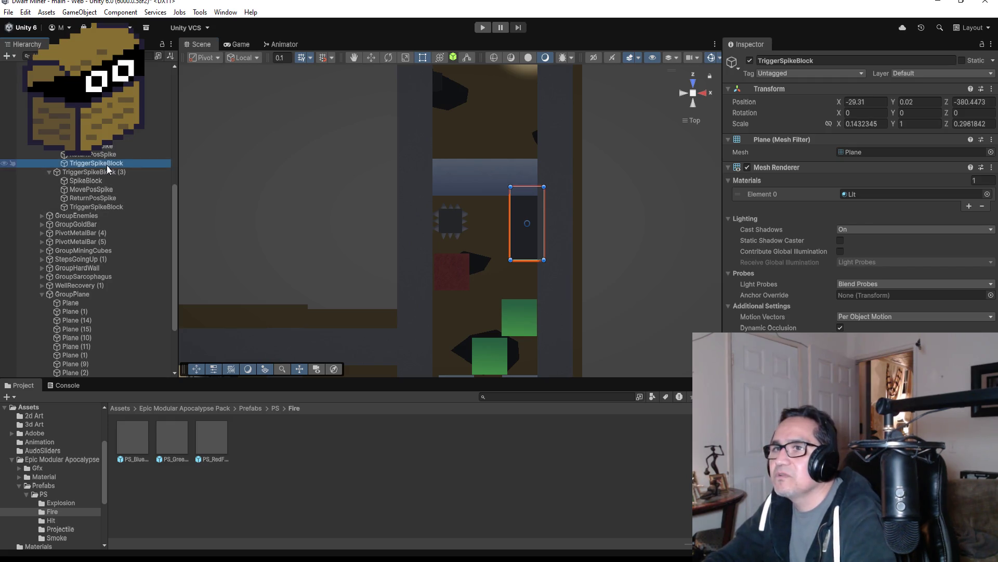
# Step: Frame TriggerSpikeBlock and widen it leftward to X scale 0.293 at X -30.06
pyautogui.click(95, 198)
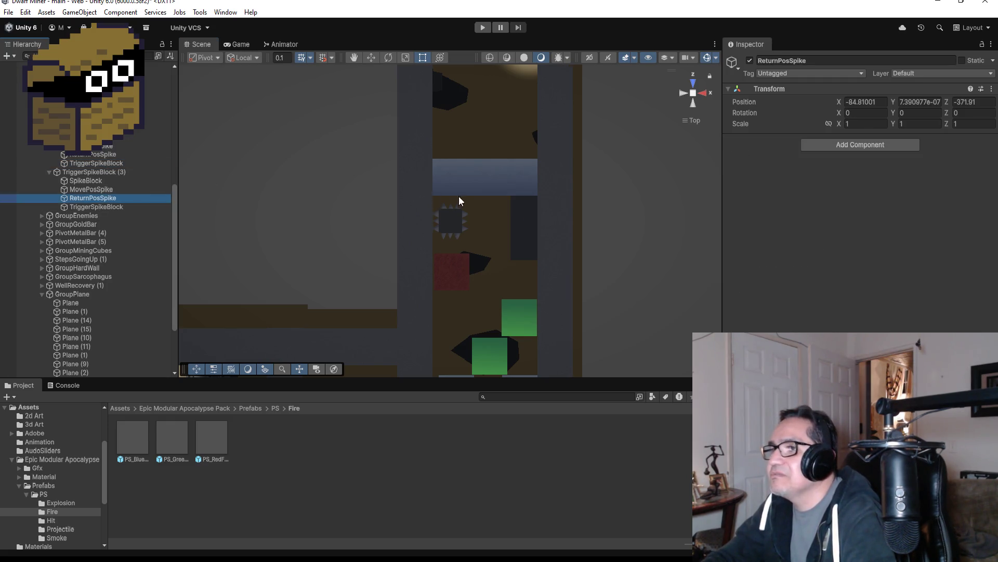
pyautogui.scroll(-2, 433, 195)
pyautogui.scroll(-5, 394, 196)
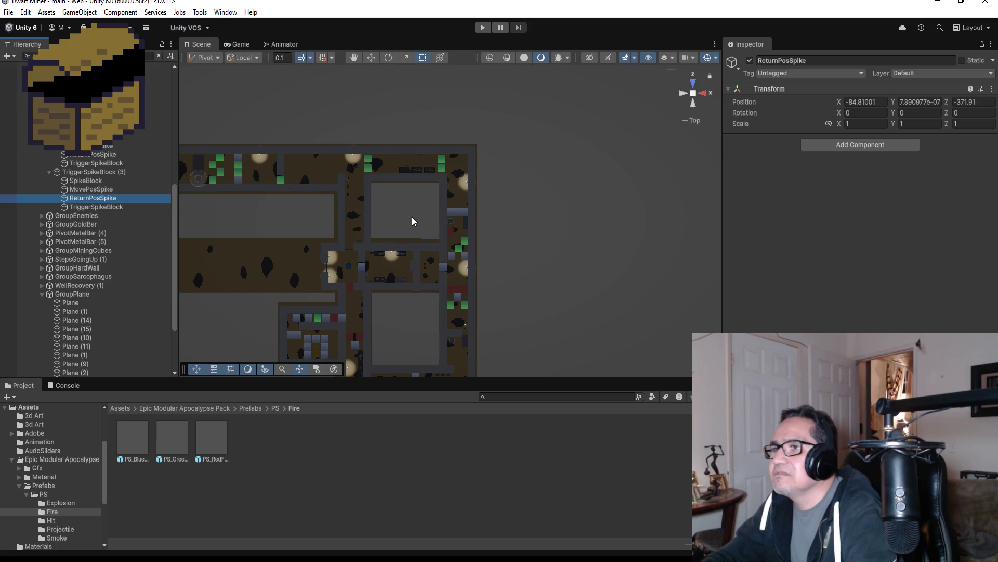
pyautogui.click(465, 227)
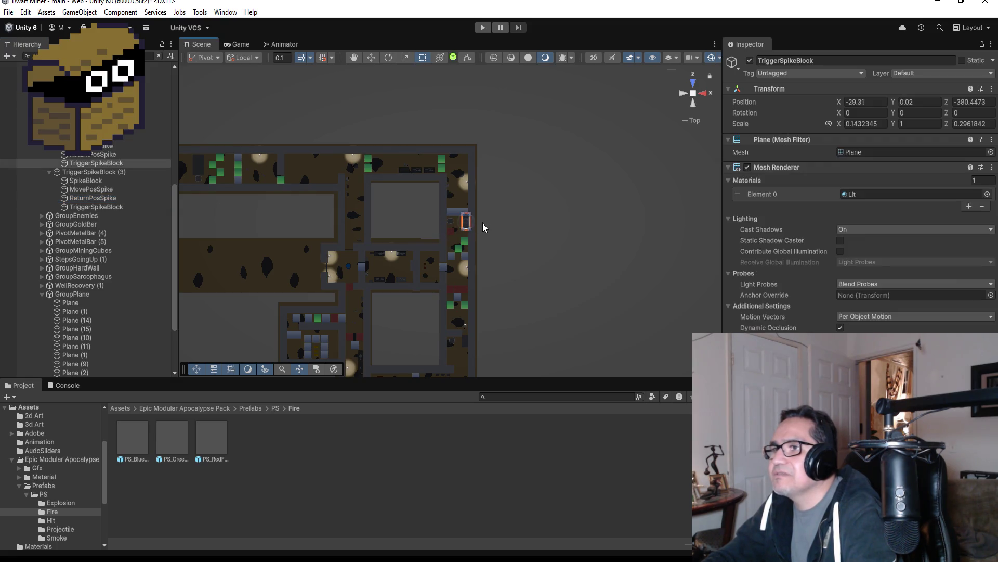
pyautogui.press('f')
pyautogui.scroll(-2, 409, 234)
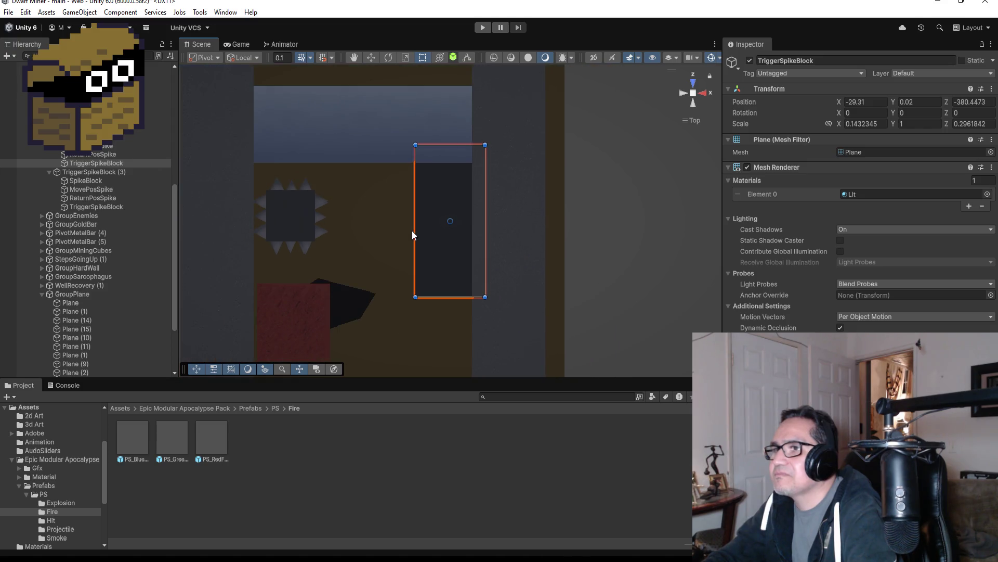
pyautogui.moveTo(415, 228); pyautogui.dragTo(342, 228)
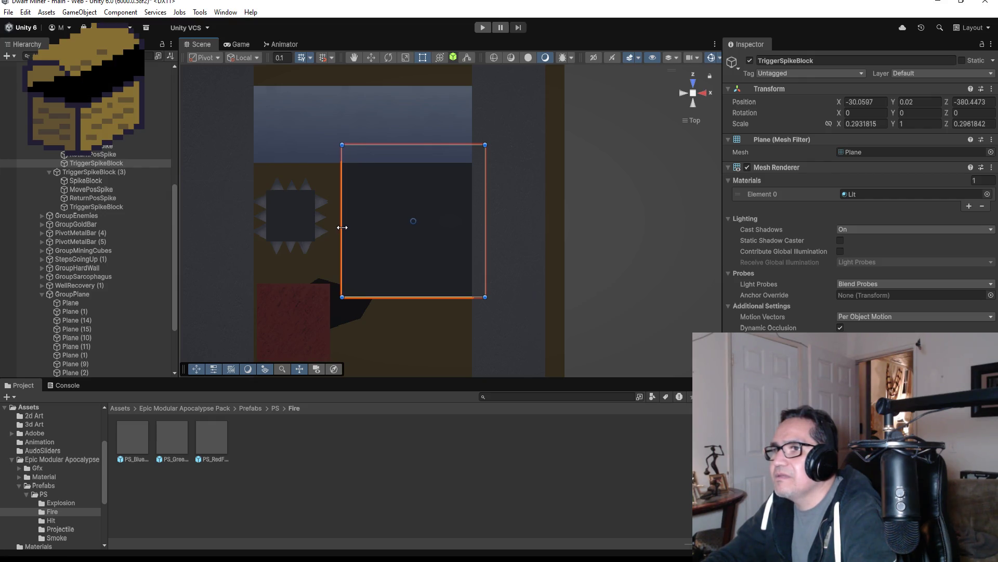
# Step: Select and frame the HardWall (89) wall piece to check the surrounding corridor
pyautogui.scroll(-1, 380, 253)
pyautogui.scroll(-6, 381, 253)
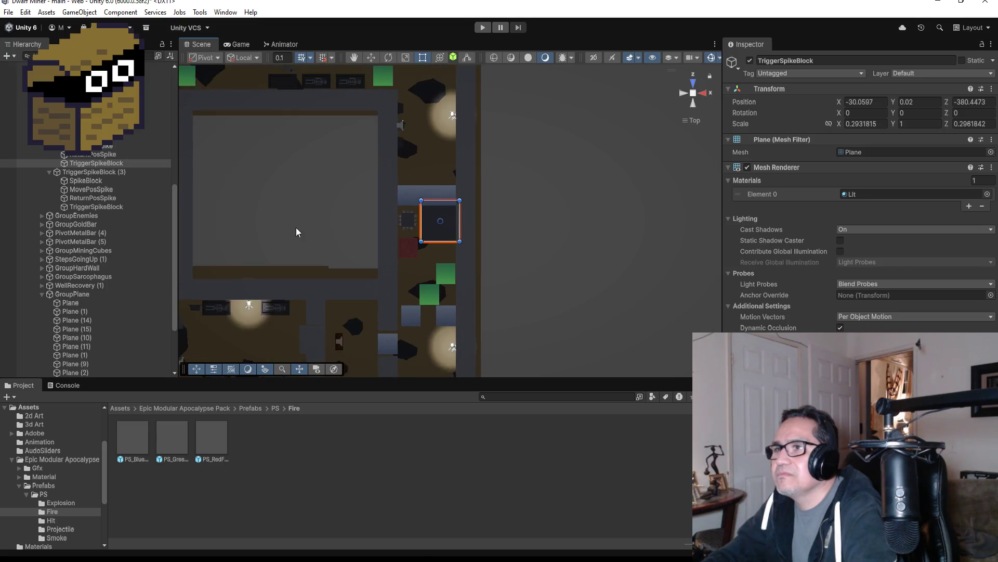
pyautogui.scroll(-4, 282, 215)
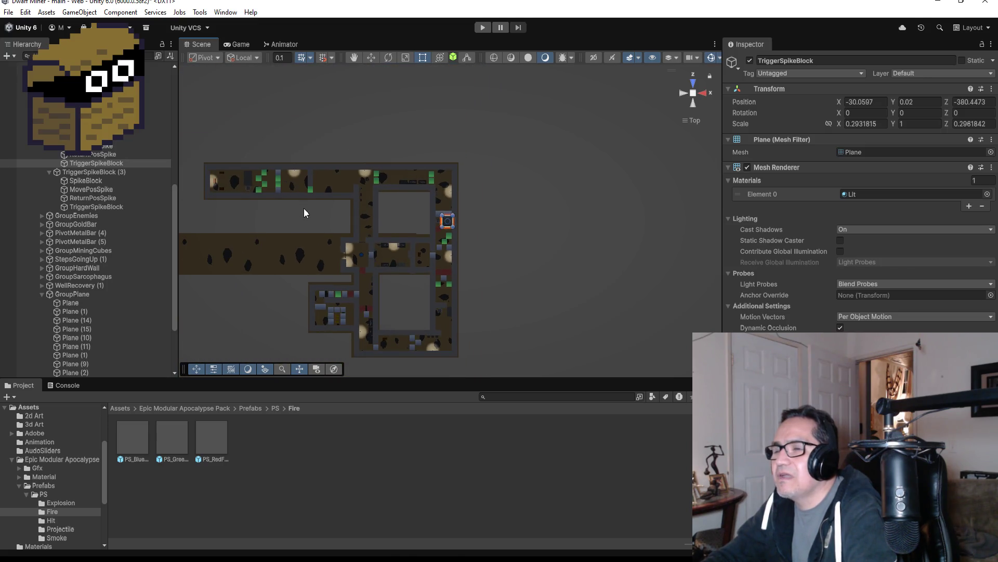
pyautogui.click(338, 194)
pyautogui.press('f')
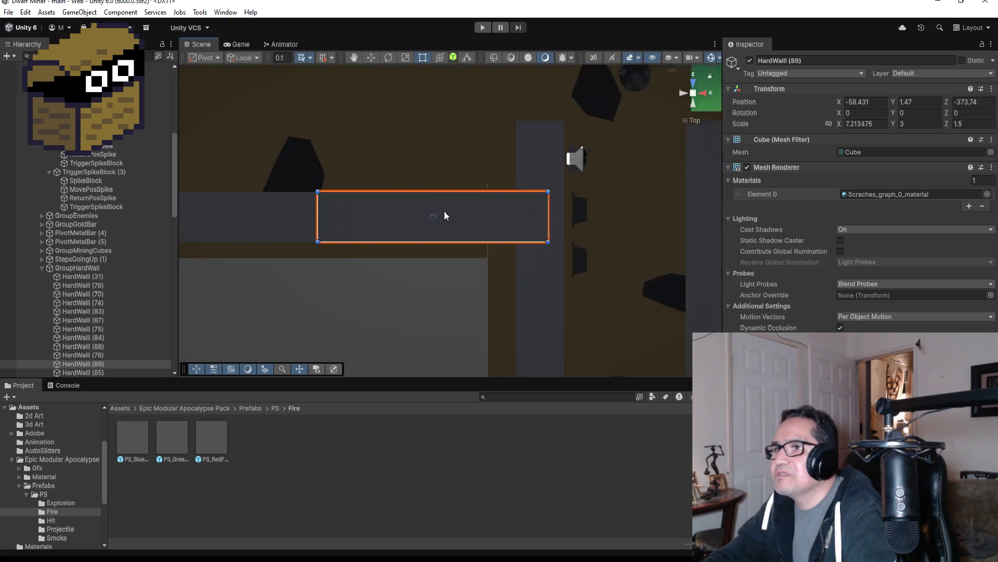
pyautogui.scroll(-2, 500, 225)
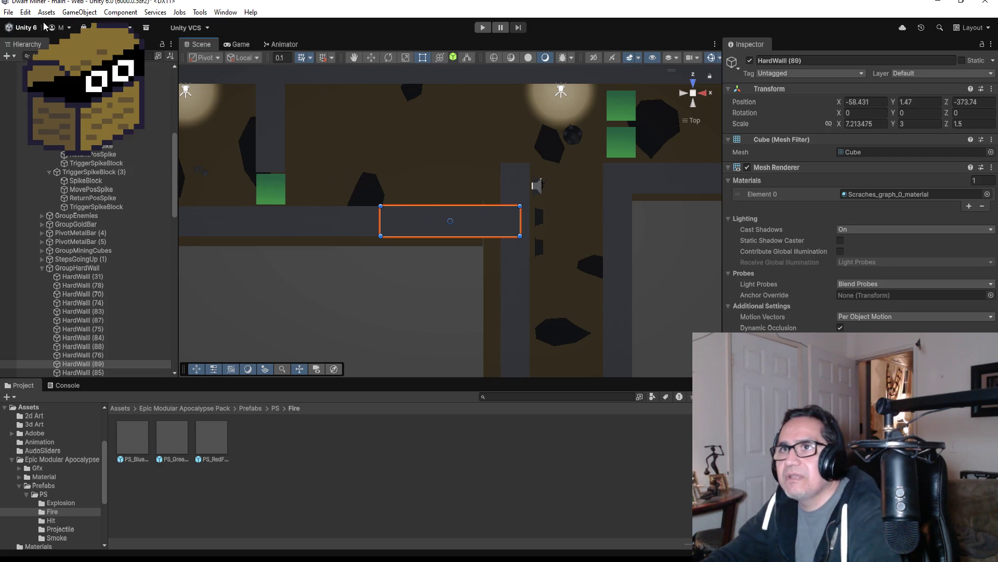
pyautogui.click(8, 12)
pyautogui.click(133, 159)
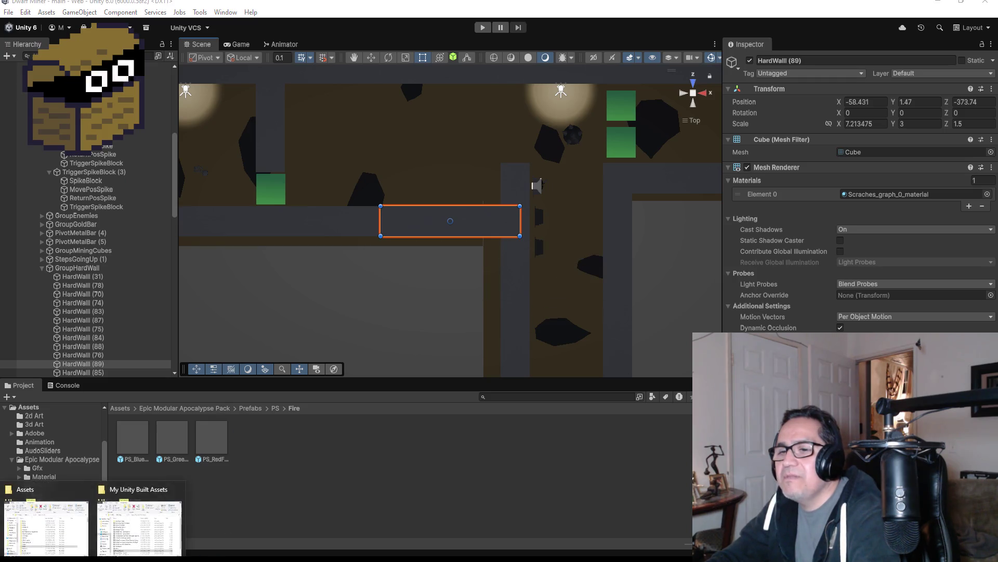
# Step: Browse to the Oh Shit Boulder project's Assets folder in Explorer and look at SawGameObj.prefab
pyautogui.click(44, 520)
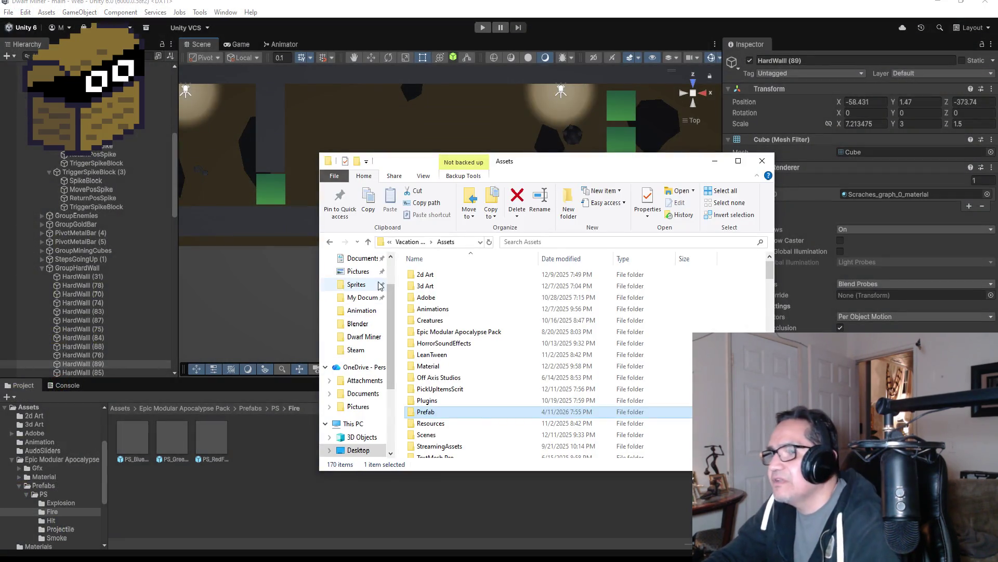
pyautogui.click(408, 242)
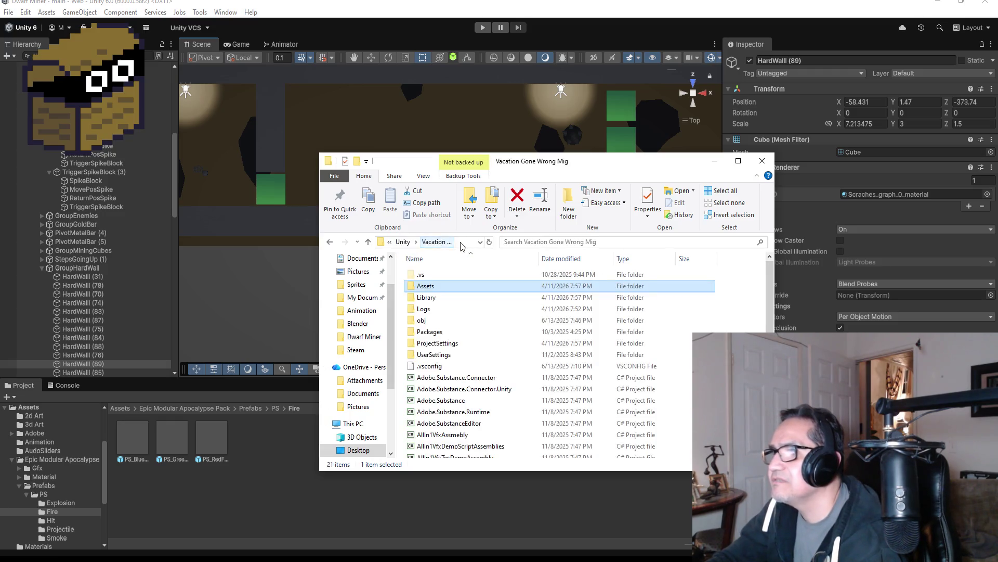
pyautogui.click(399, 242)
pyautogui.scroll(-3, 461, 357)
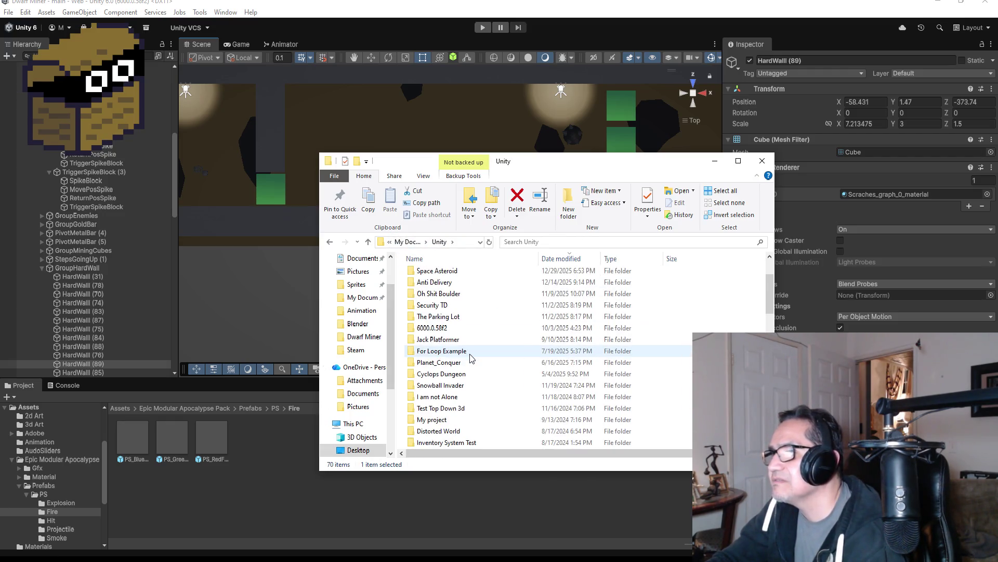
pyautogui.scroll(2, 459, 356)
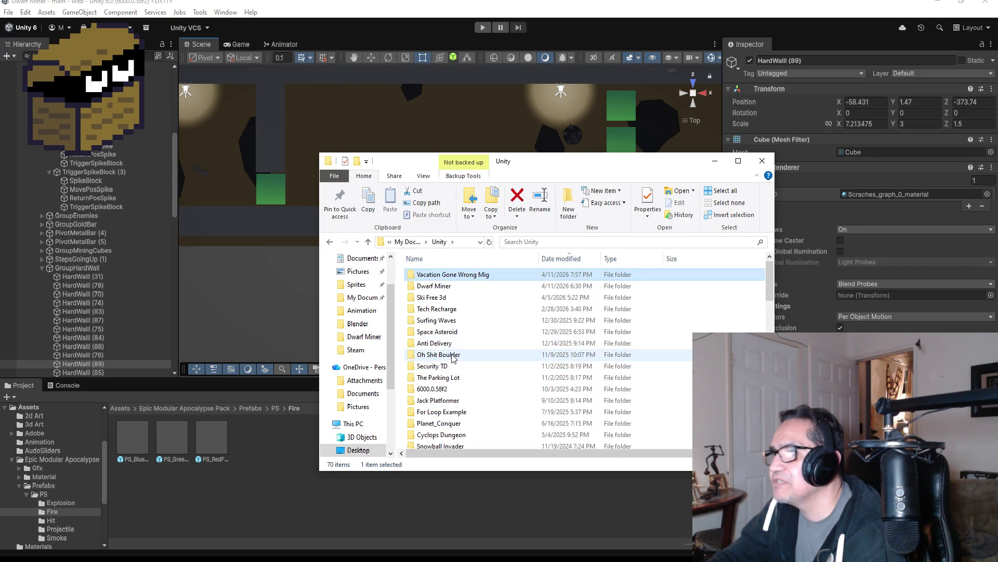
pyautogui.click(452, 358)
pyautogui.doubleClick(452, 358)
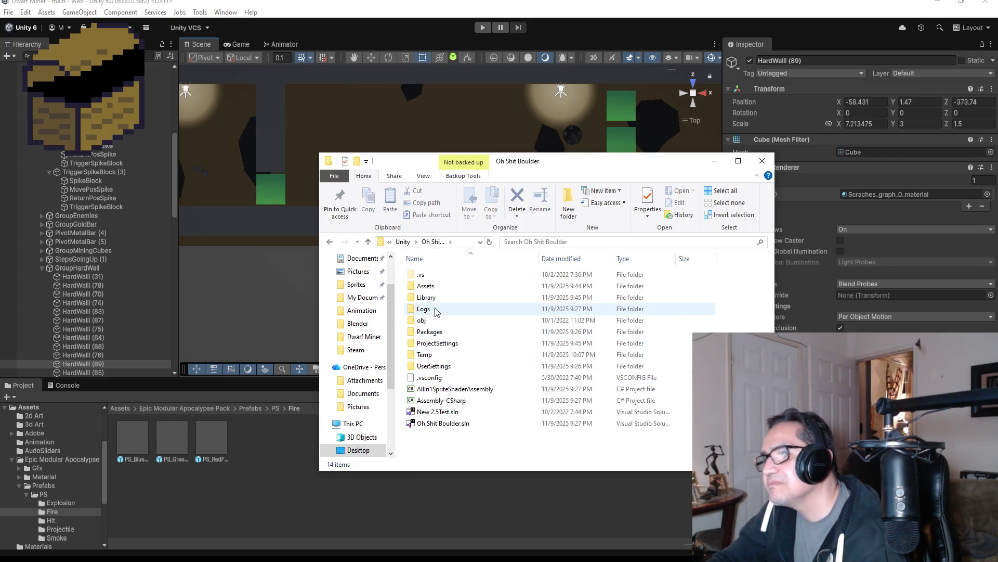
pyautogui.doubleClick(438, 287)
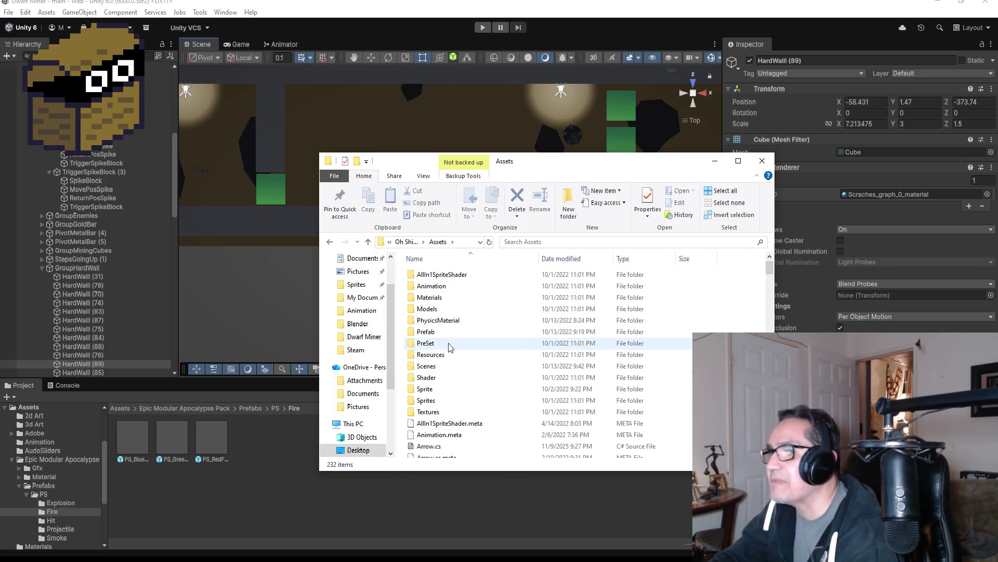
pyautogui.scroll(-15, 458, 345)
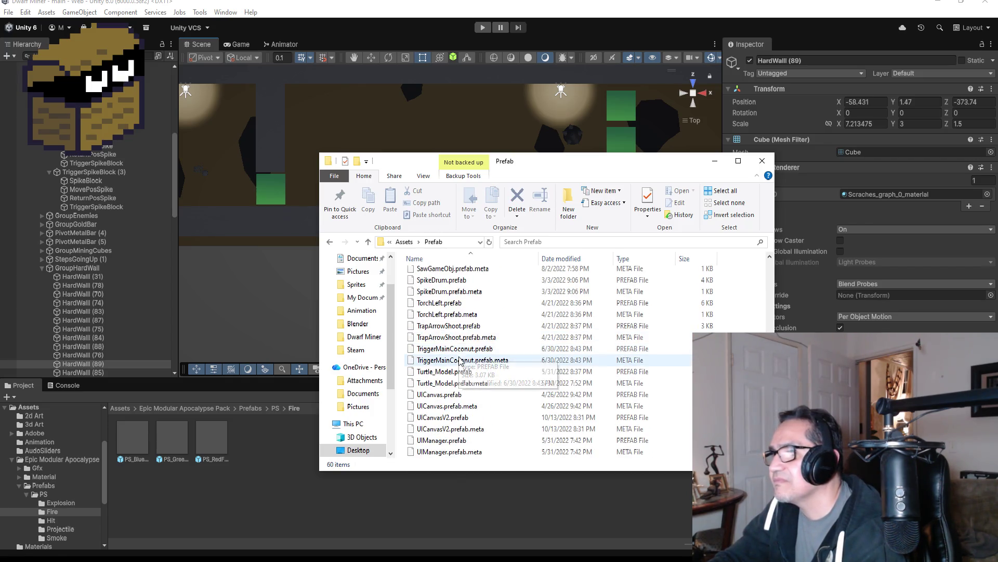
pyautogui.scroll(2, 463, 345)
pyautogui.click(462, 318)
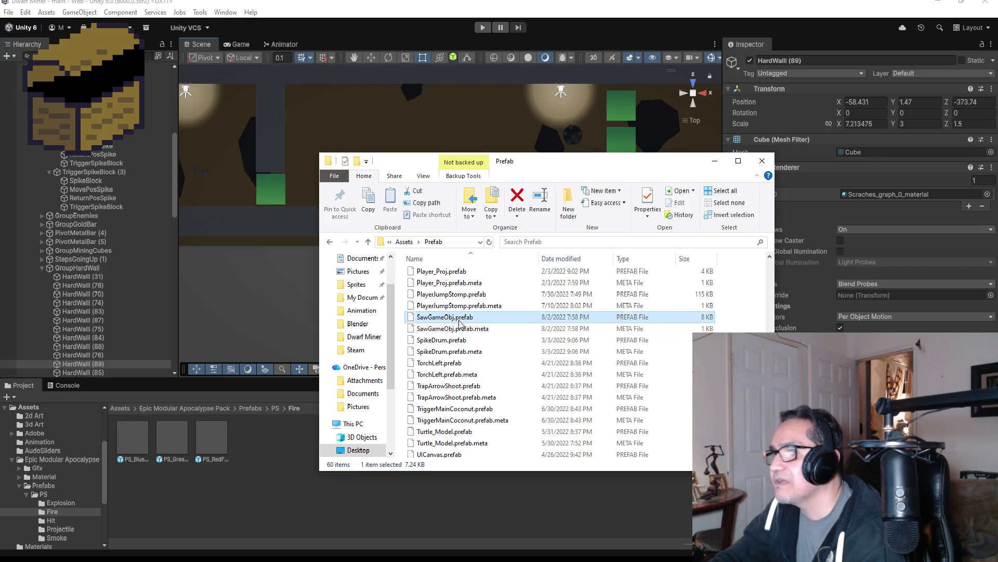
pyautogui.scroll(10, 457, 312)
pyautogui.press('BackSpace')
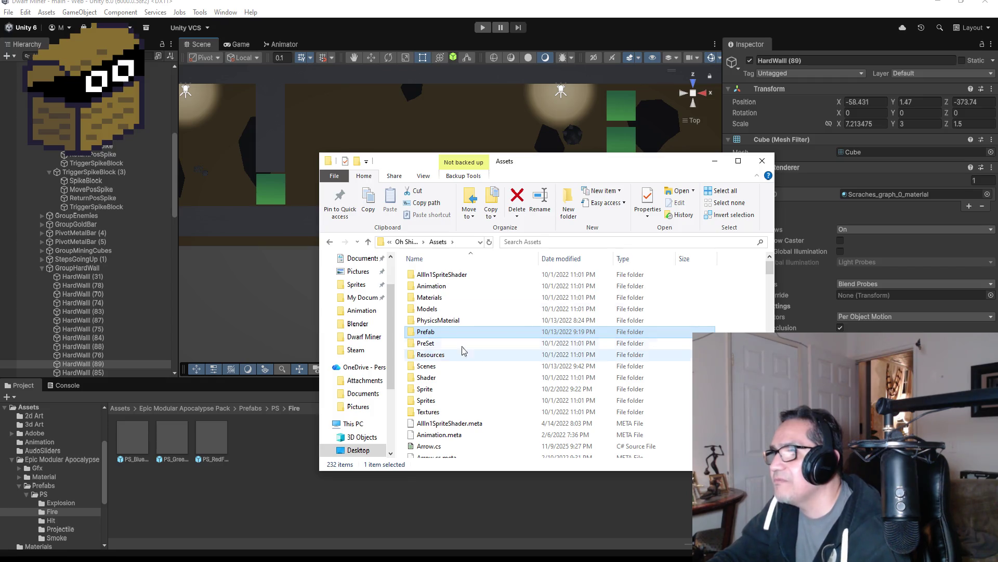
# Step: Import Saw.obj from the Models folder into Unity's Assets/3d Art folder and close both Explorer windows
pyautogui.doubleClick(458, 308)
pyautogui.click(457, 308)
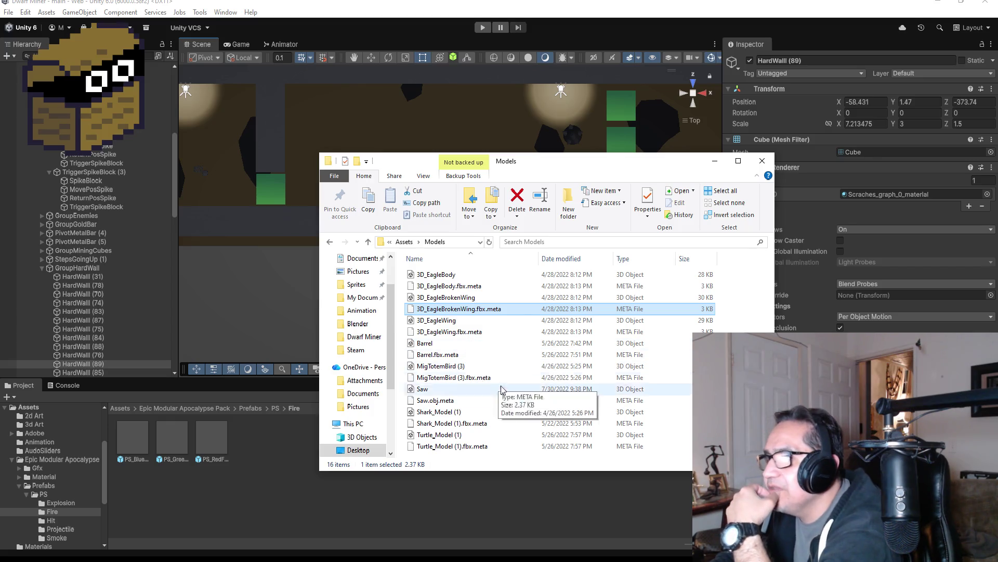
pyautogui.click(451, 392)
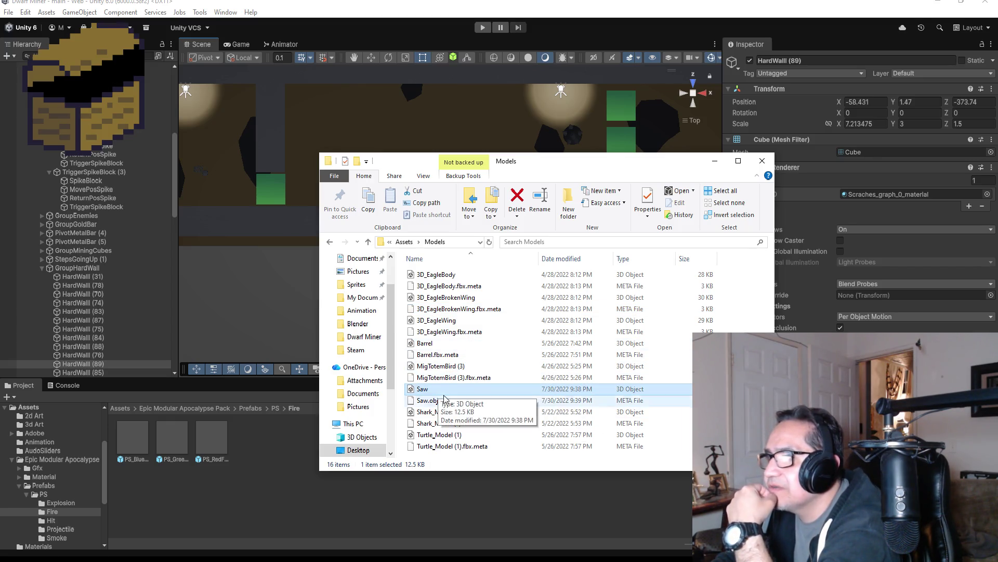
pyautogui.moveTo(429, 392); pyautogui.dragTo(129, 413)
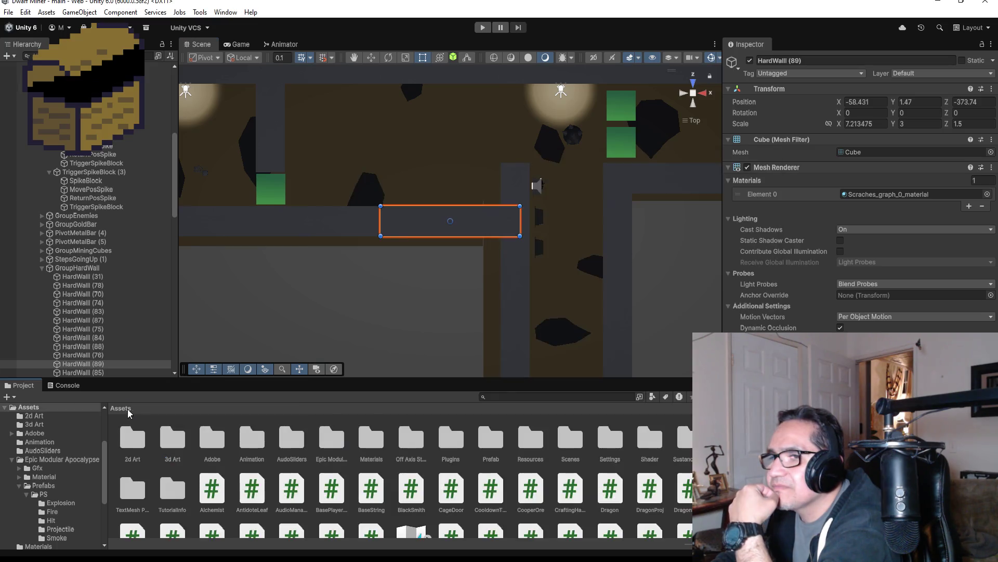
pyautogui.doubleClick(173, 445)
pyautogui.moveTo(94, 559)
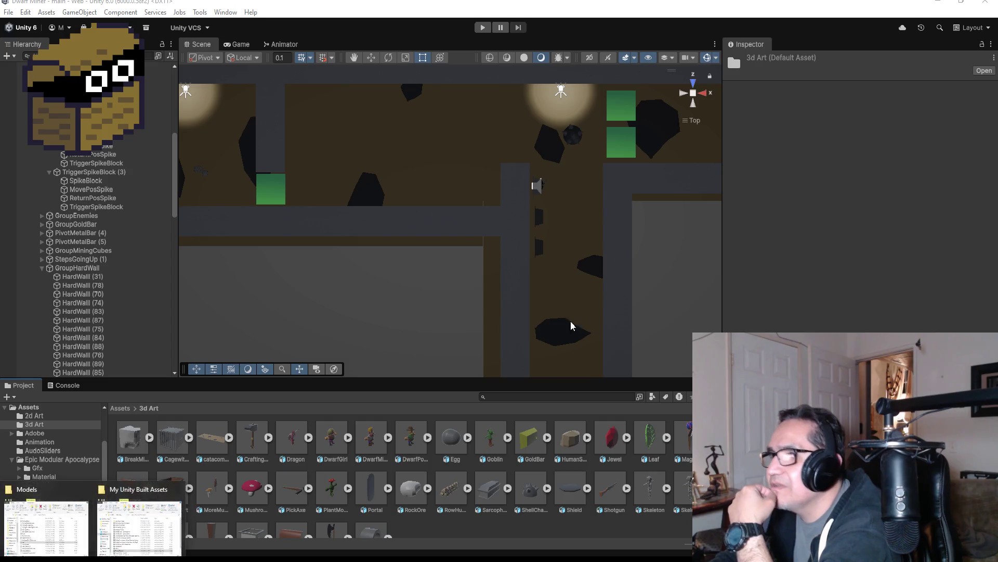
pyautogui.click(110, 525)
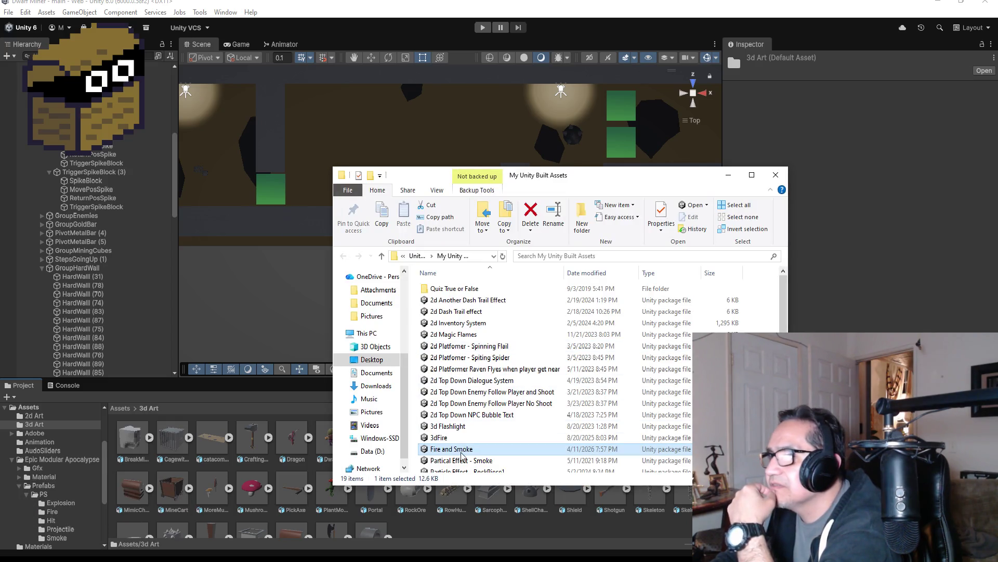
pyautogui.moveTo(94, 559)
pyautogui.click(47, 520)
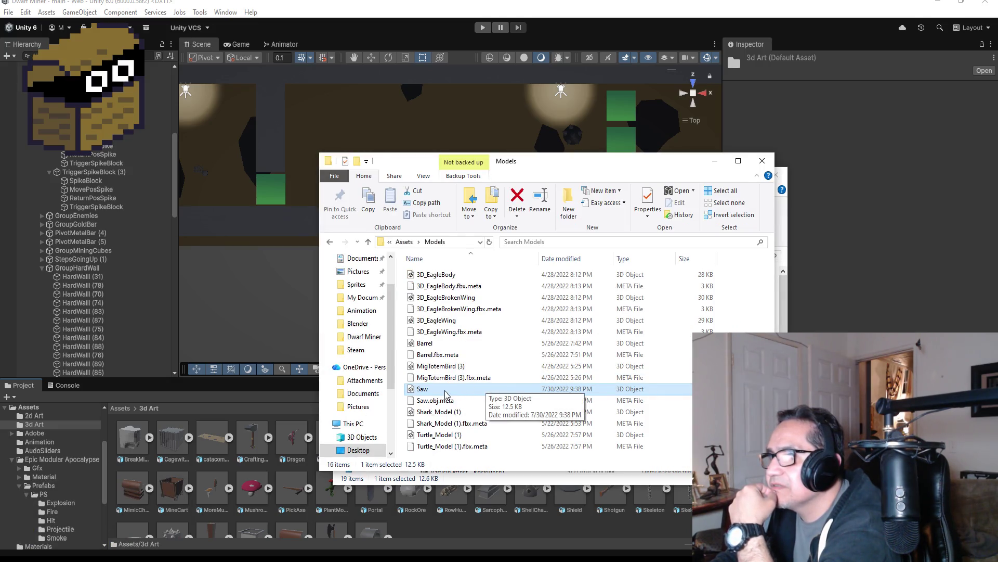
pyautogui.moveTo(427, 532); pyautogui.dragTo(427, 532)
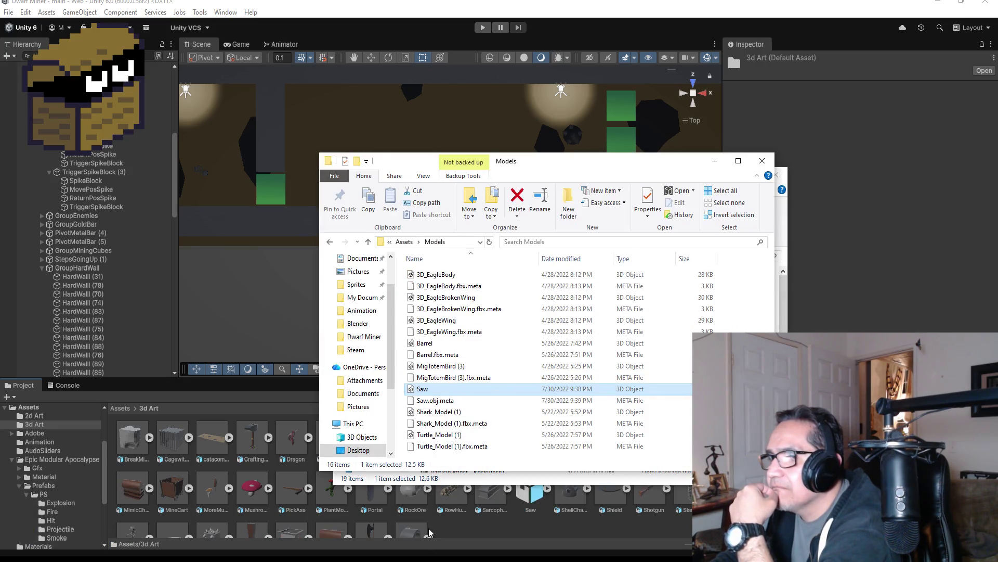
pyautogui.click(762, 161)
pyautogui.click(776, 175)
# Step: Drop the Saw asset into the level at about (-57.49, 0.005, -371.74) and inspect it from side and top
pyautogui.click(533, 489)
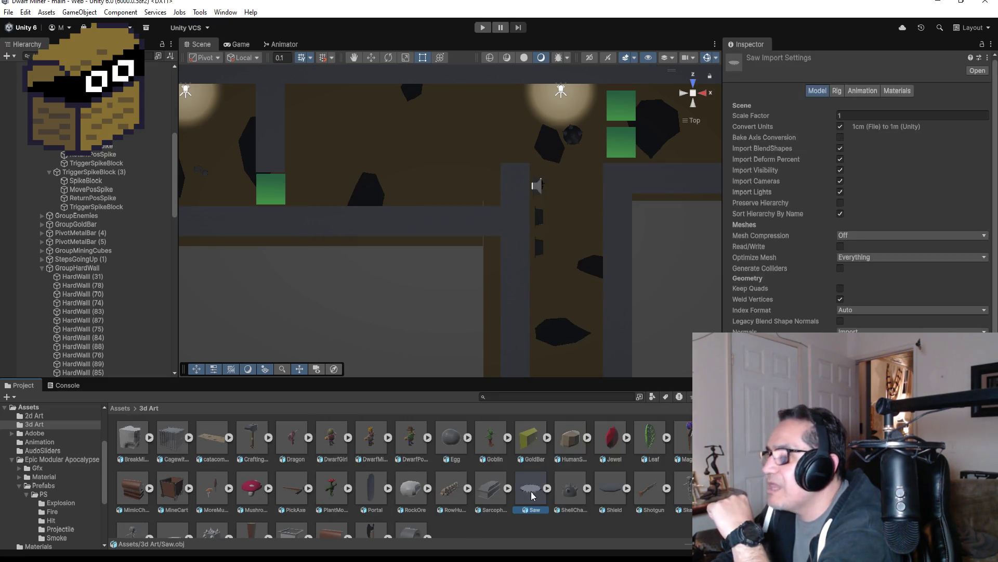
pyautogui.moveTo(532, 491)
pyautogui.mouseDown()
pyautogui.moveTo(530, 188)
pyautogui.moveTo(466, 169)
pyautogui.moveTo(469, 181)
pyautogui.mouseUp()
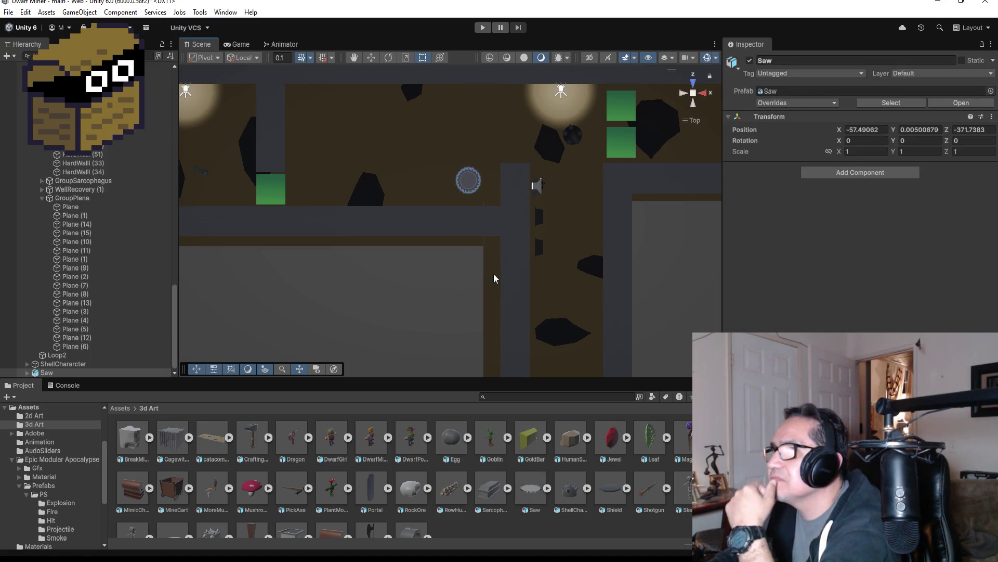
pyautogui.scroll(-2, 536, 229)
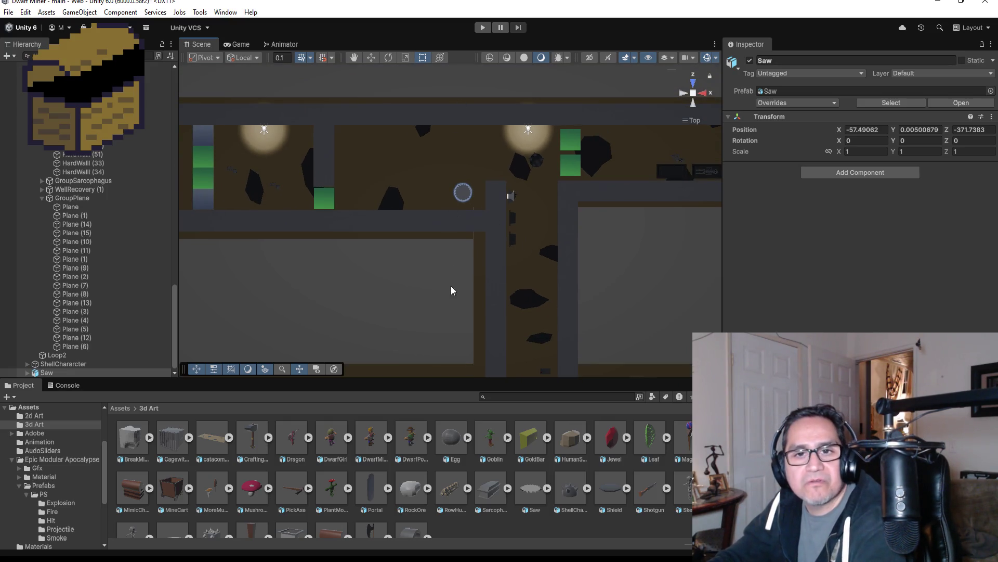
pyautogui.press('f')
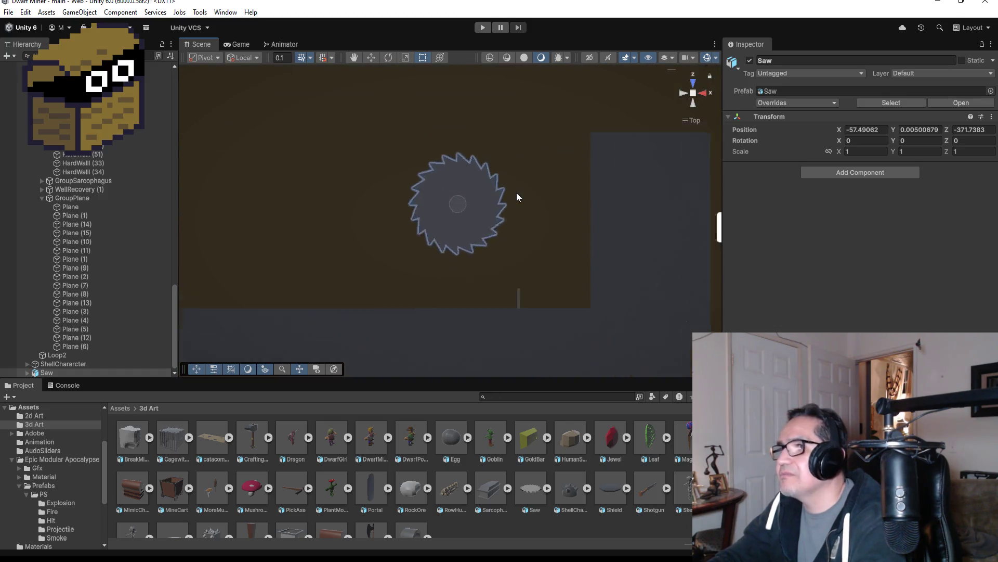
pyautogui.moveTo(684, 152)
pyautogui.mouseDown()
pyautogui.moveTo(535, 134)
pyautogui.moveTo(483, 116)
pyautogui.moveTo(549, 233)
pyautogui.moveTo(567, 300)
pyautogui.mouseUp()
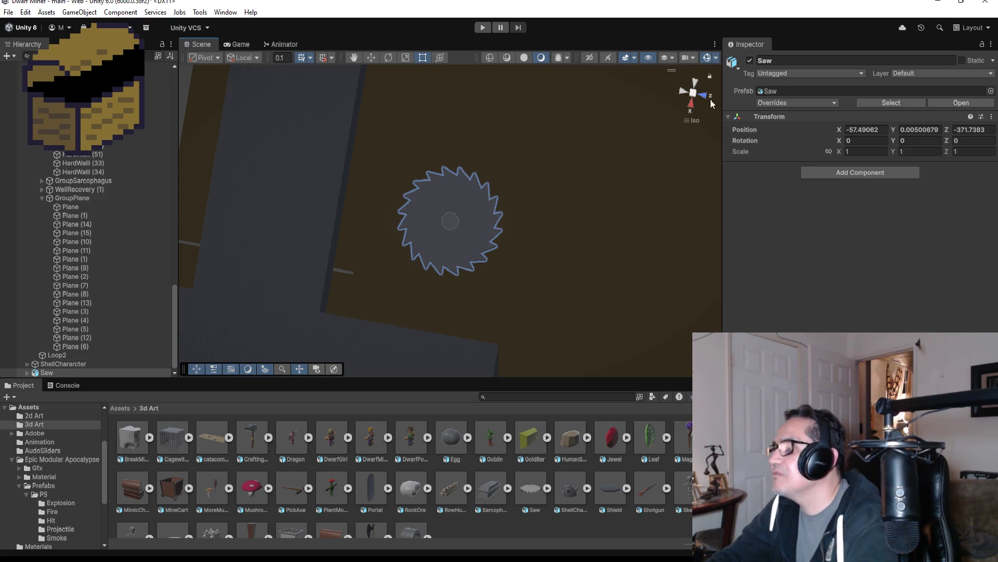
pyautogui.click(695, 82)
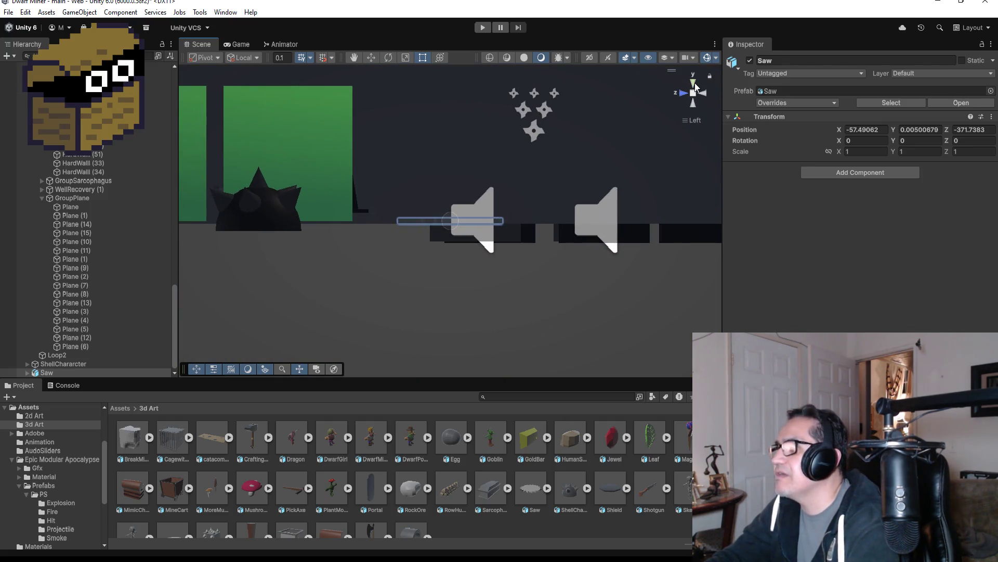
pyautogui.click(694, 84)
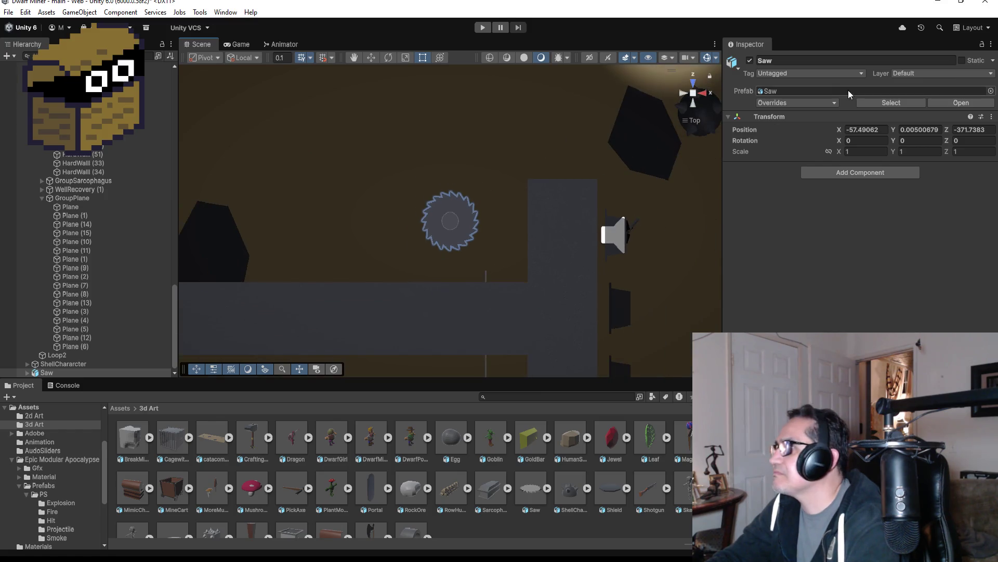
pyautogui.click(886, 129)
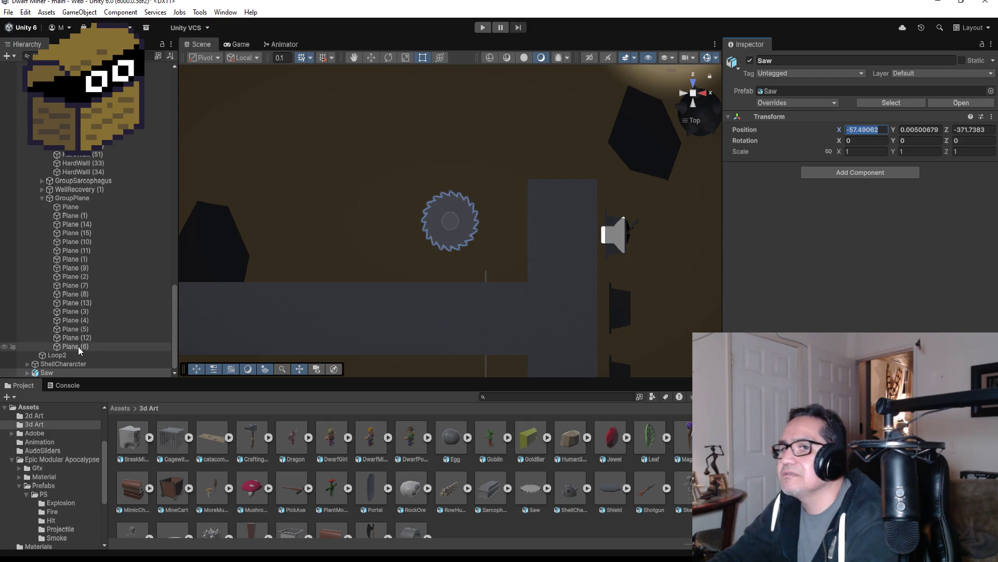
pyautogui.rightClick(52, 372)
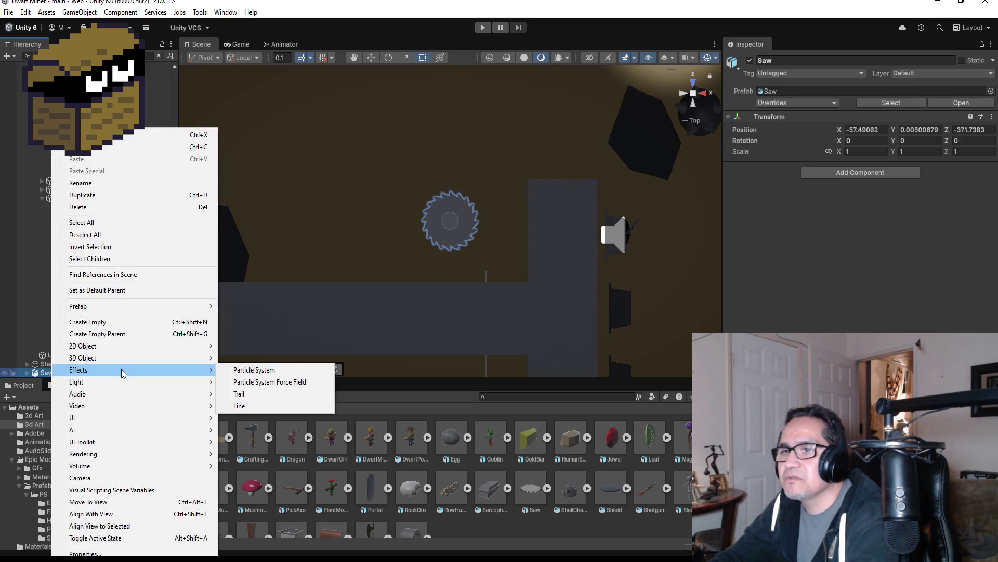
# Step: Unpack the Saw prefab completely so it becomes a regular object
pyautogui.moveTo(124, 358)
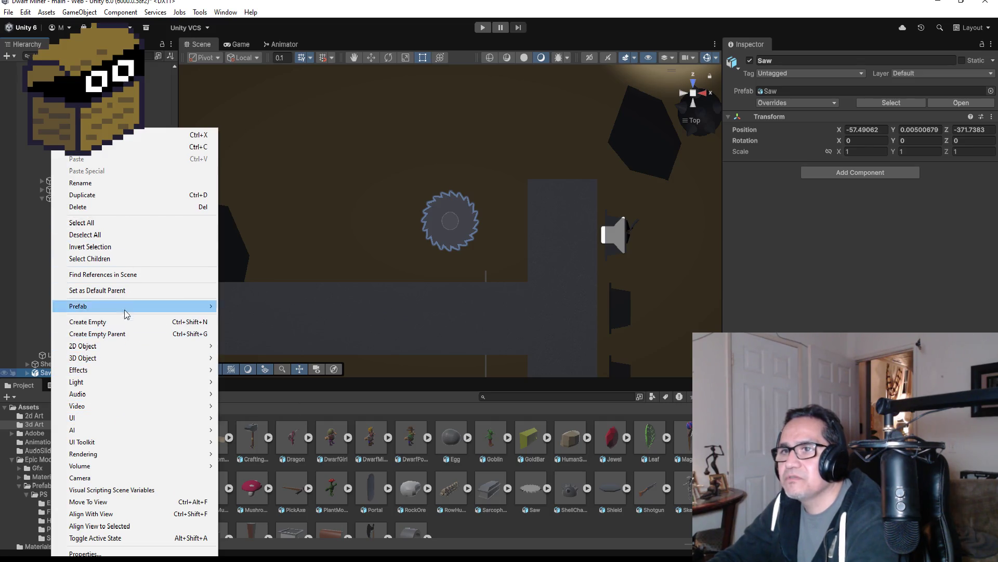
pyautogui.moveTo(144, 308)
pyautogui.click(280, 395)
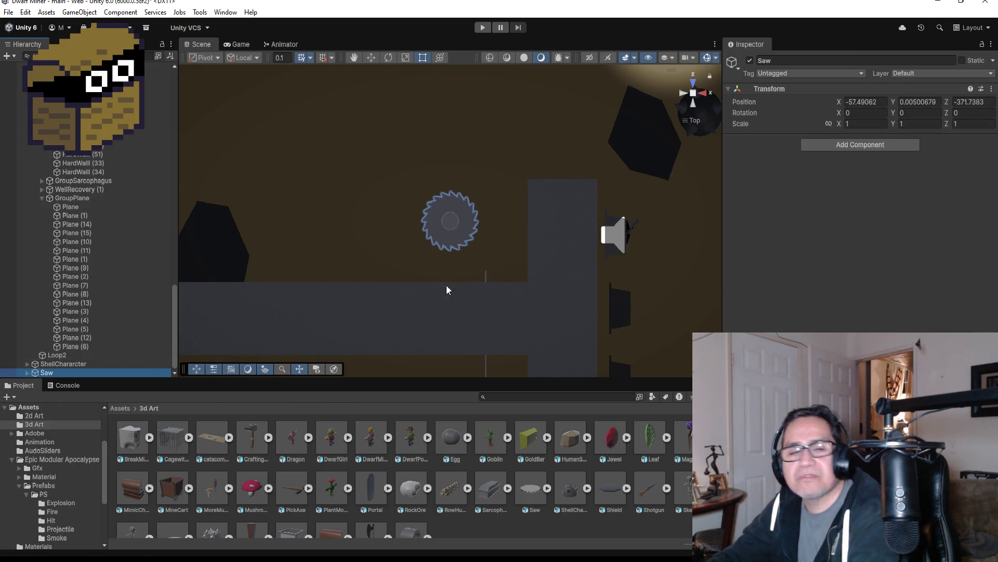
# Step: Set the Saw's rotation to X 0, Y 0, Z 90 so it stands upright on its edge
pyautogui.click(856, 114)
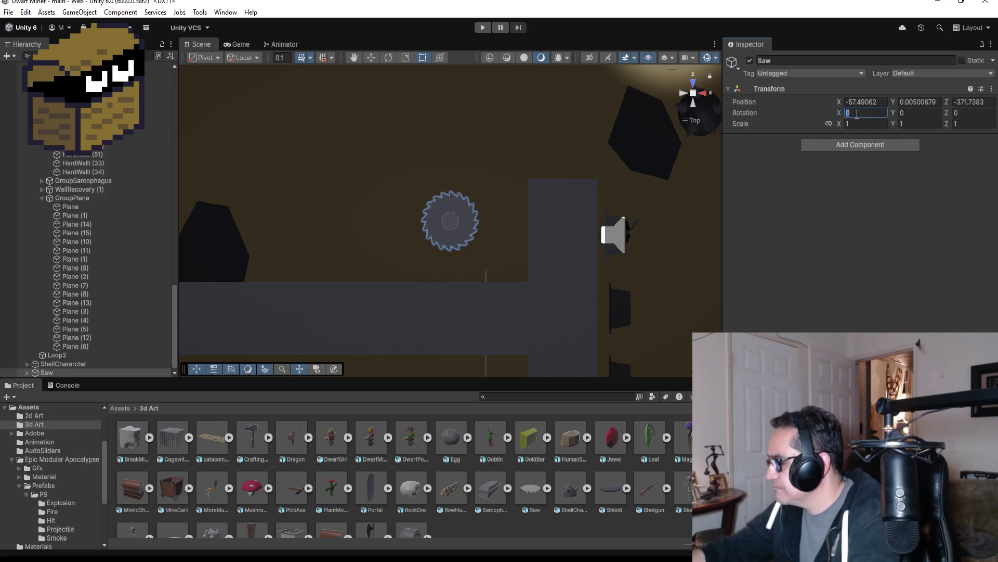
pyautogui.write('90')
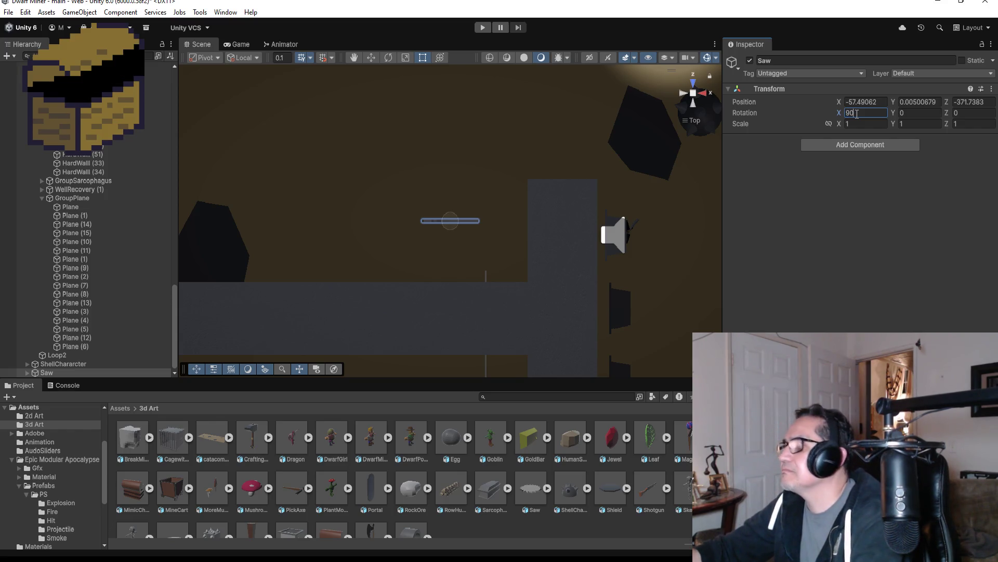
pyautogui.press('Tab')
pyautogui.write('9')
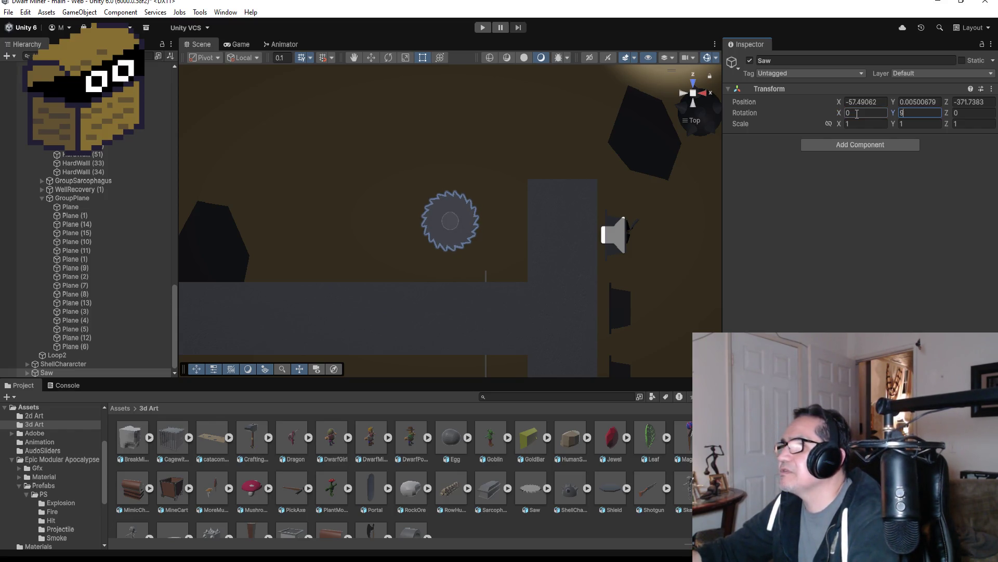
pyautogui.press('BackSpace')
pyautogui.press('Tab')
pyautogui.write('90')
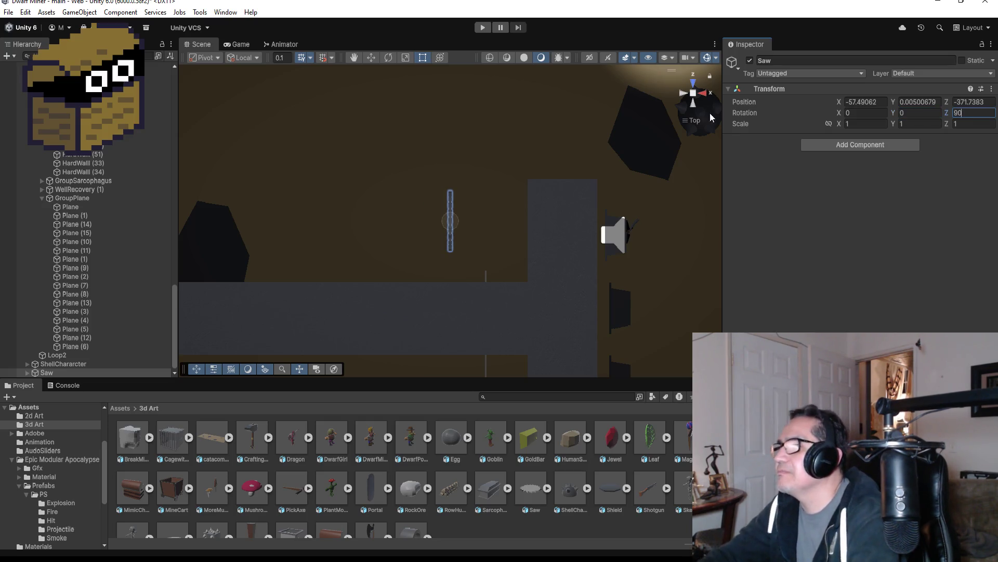
pyautogui.moveTo(608, 196)
pyautogui.mouseDown()
pyautogui.moveTo(520, 218)
pyautogui.moveTo(351, 195)
pyautogui.moveTo(340, 183)
pyautogui.mouseUp()
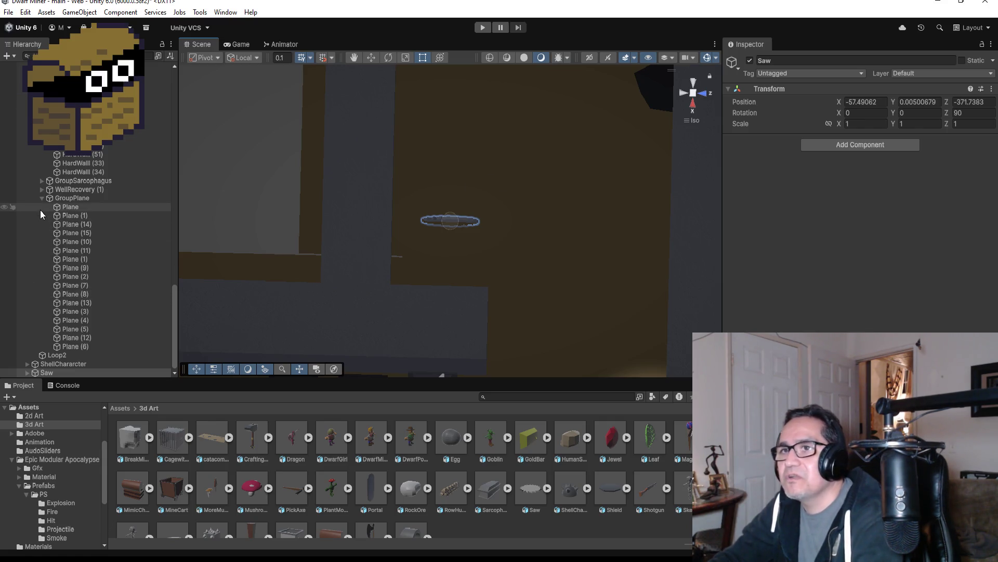
# Step: Collapse the GroupHardWall and GroupPlane groups and move the Saw into the Loop1 group
pyautogui.scroll(10, 44, 210)
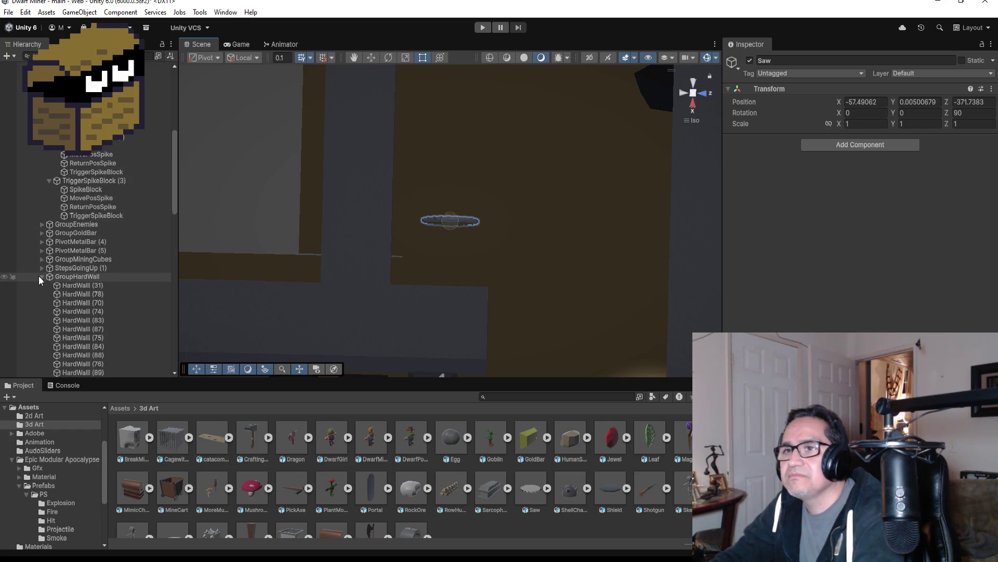
pyautogui.click(40, 276)
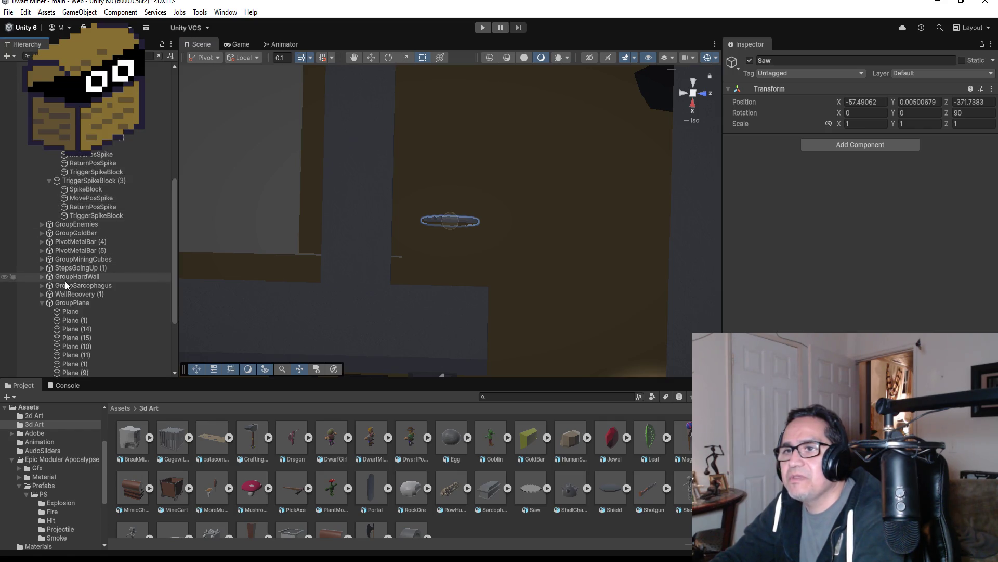
pyautogui.click(41, 303)
pyautogui.moveTo(57, 373); pyautogui.dragTo(62, 162)
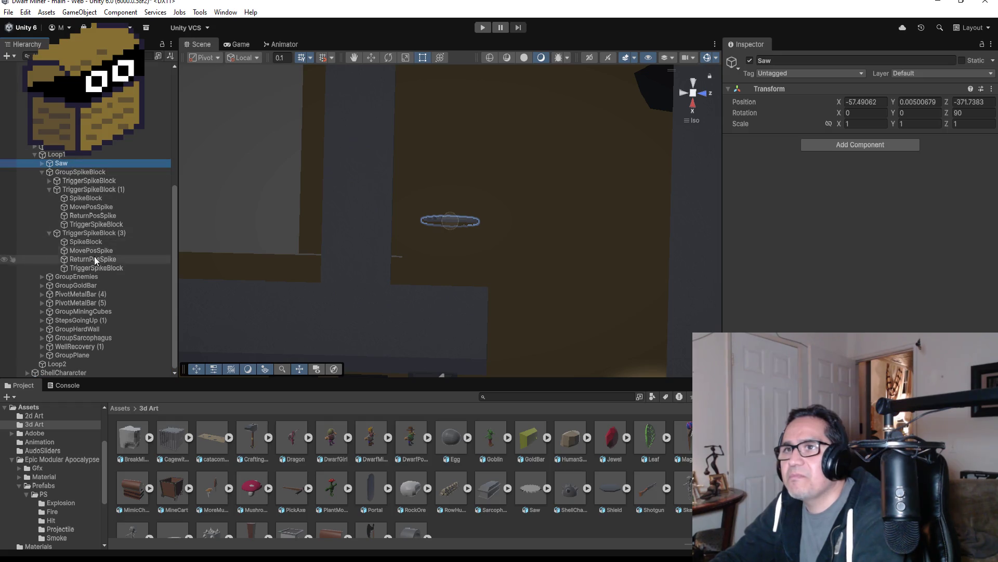
pyautogui.click(42, 172)
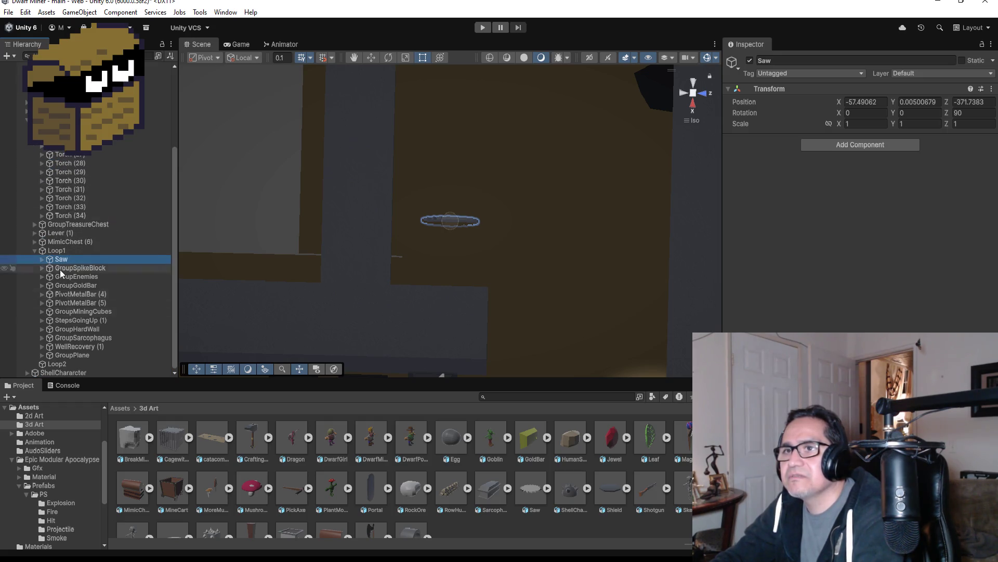
# Step: Delete the ShellCharacter object from the scene and frame the Saw
pyautogui.click(50, 373)
pyautogui.doubleClick(51, 373)
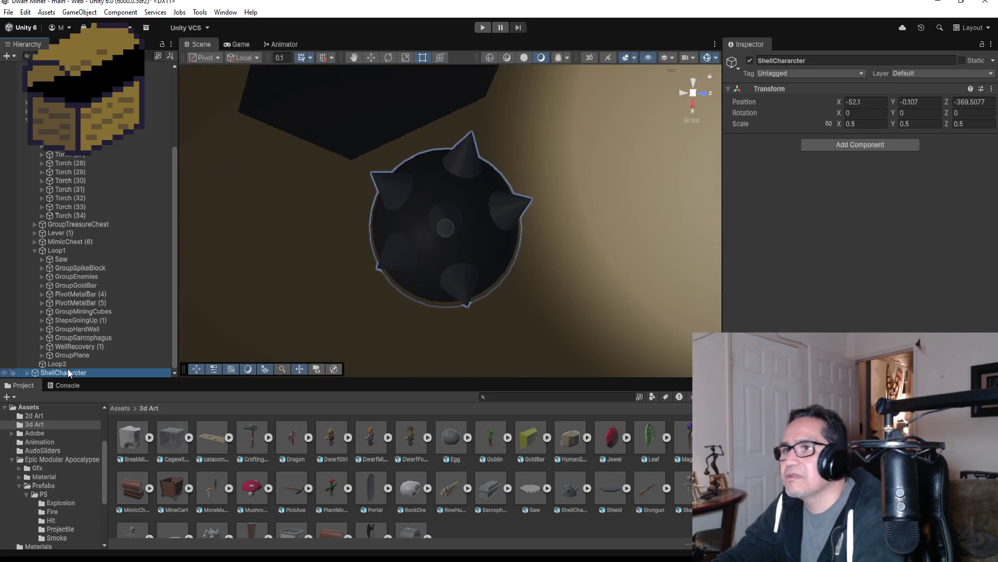
pyautogui.rightClick(72, 373)
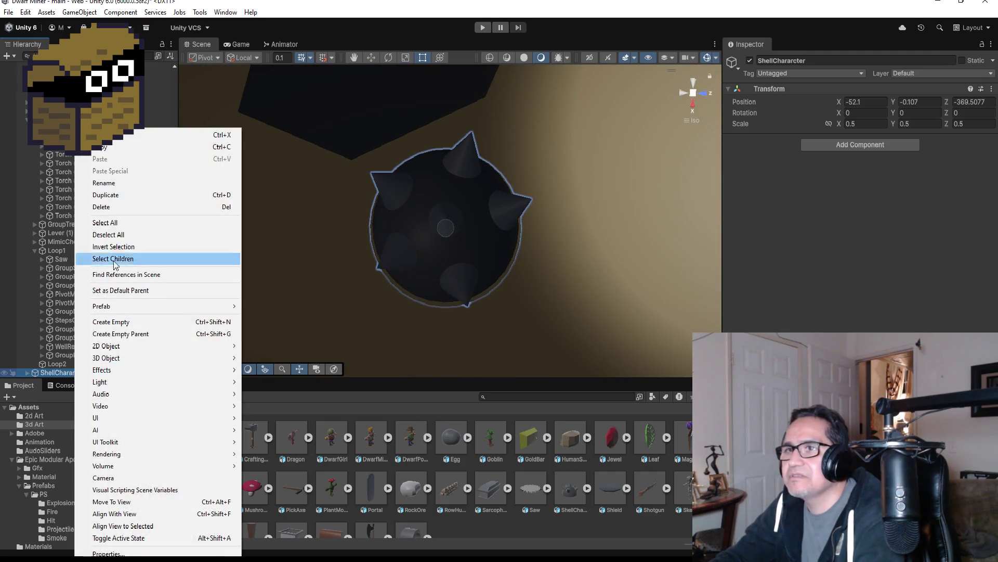
pyautogui.click(101, 206)
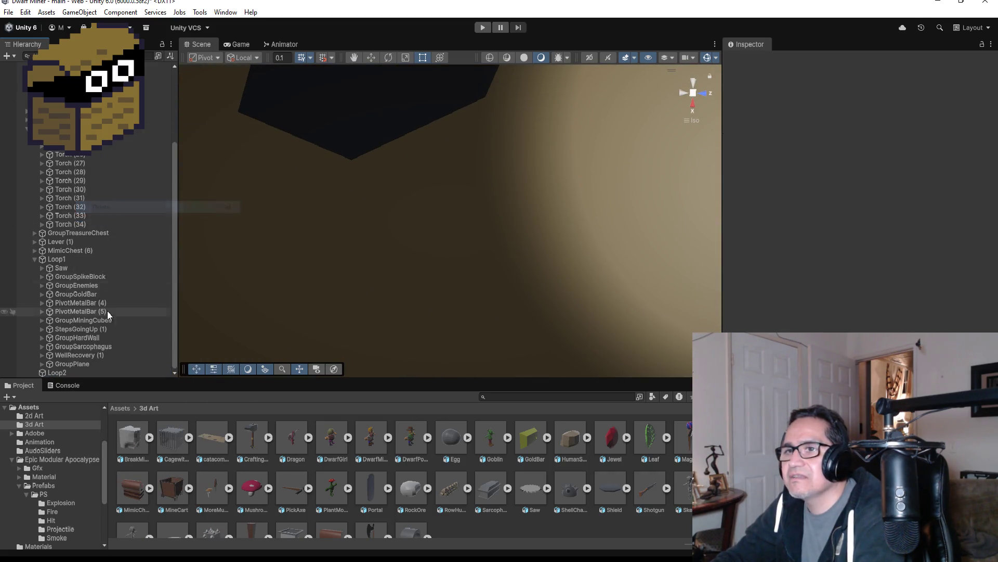
pyautogui.doubleClick(70, 266)
pyautogui.scroll(-10, 576, 267)
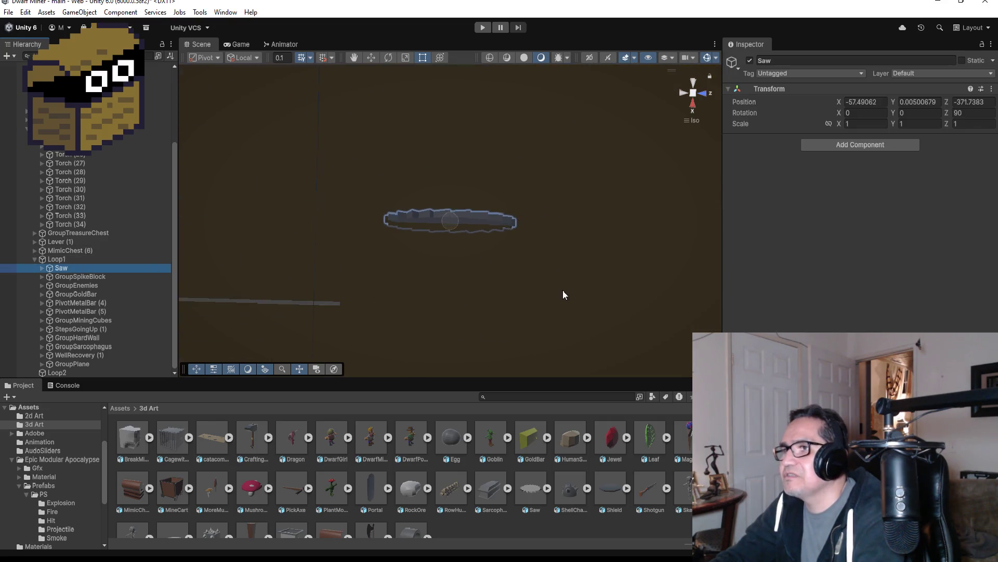
# Step: Nudge the Saw along Z and X to about (-57.27, 0.01, -370.099)
pyautogui.moveTo(582, 319)
pyautogui.mouseDown()
pyautogui.moveTo(566, 46)
pyautogui.moveTo(585, 245)
pyautogui.mouseUp()
pyautogui.click(367, 58)
pyautogui.moveTo(489, 222)
pyautogui.mouseDown()
pyautogui.moveTo(679, 227)
pyautogui.moveTo(518, 225)
pyautogui.moveTo(527, 233)
pyautogui.moveTo(697, 231)
pyautogui.moveTo(474, 231)
pyautogui.moveTo(701, 235)
pyautogui.moveTo(468, 226)
pyautogui.moveTo(581, 224)
pyautogui.mouseUp()
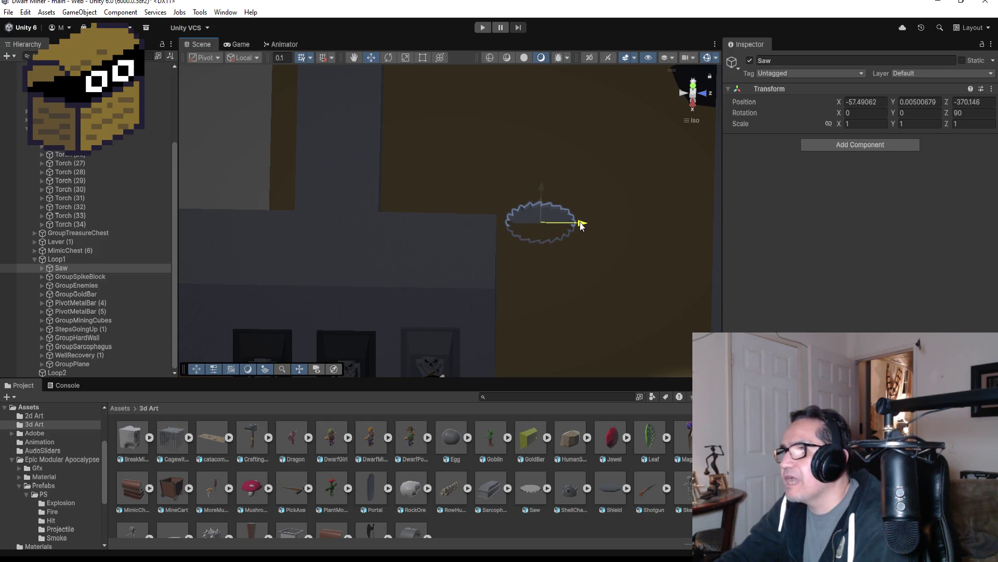
pyautogui.click(695, 89)
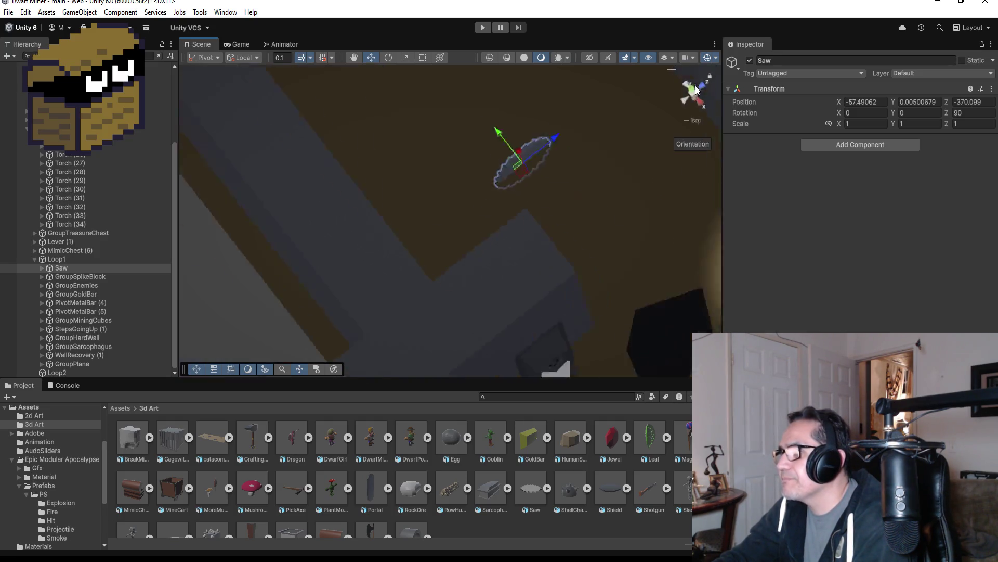
pyautogui.scroll(-5, 504, 193)
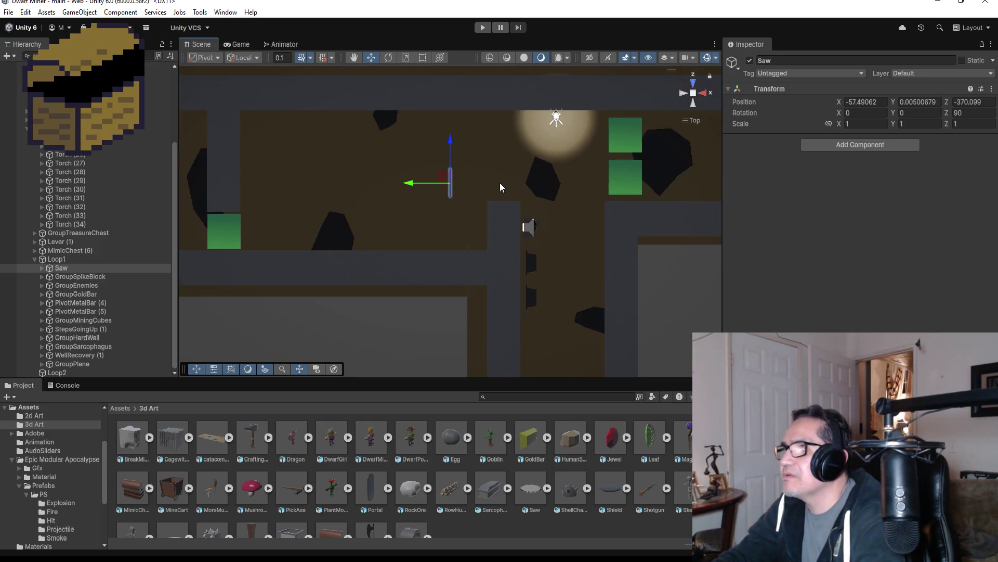
pyautogui.moveTo(407, 194); pyautogui.dragTo(411, 193)
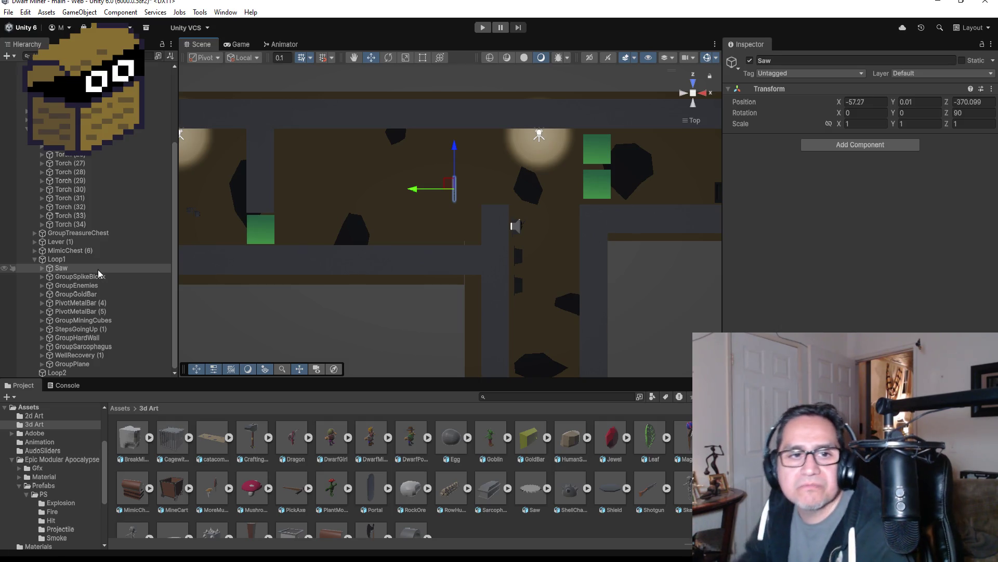
# Step: Refocus on the Saw and orbit to view it side-on next to the skeleton sarcophagus
pyautogui.doubleClick(67, 270)
pyautogui.scroll(-3, 559, 218)
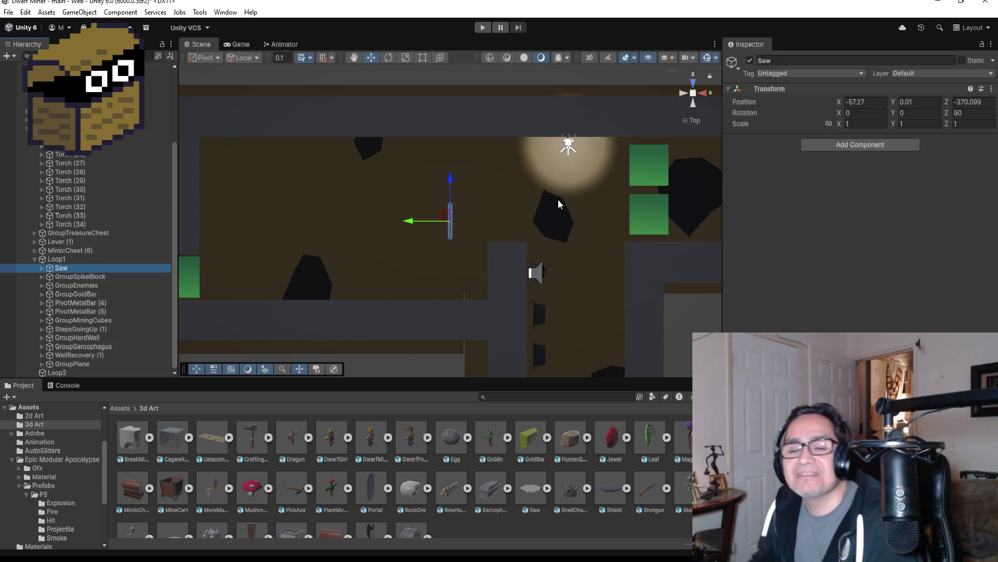
pyautogui.scroll(8, 498, 209)
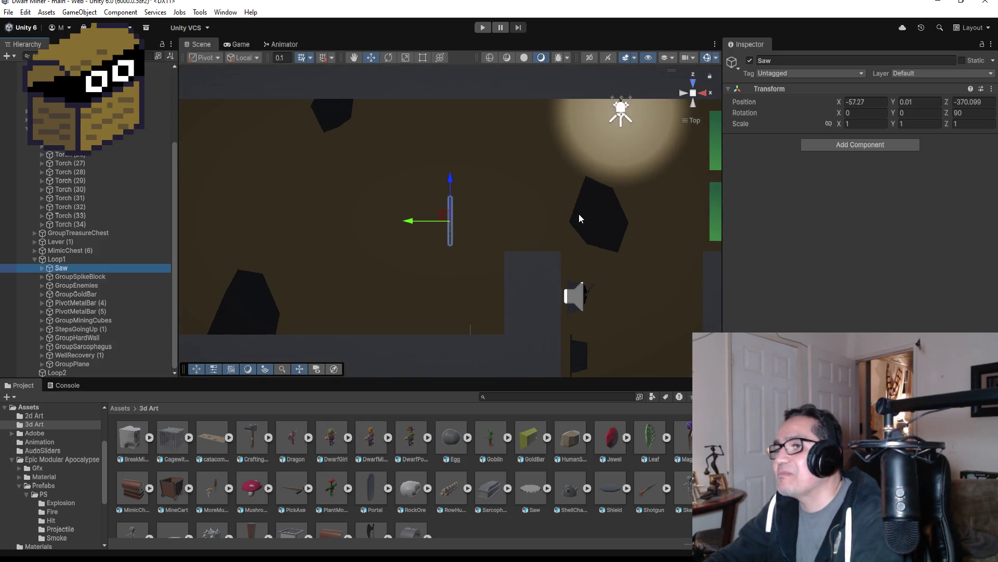
pyautogui.moveTo(605, 198)
pyautogui.mouseDown()
pyautogui.moveTo(617, 225)
pyautogui.moveTo(407, 57)
pyautogui.mouseUp()
pyautogui.moveTo(698, 173)
pyautogui.mouseDown()
pyautogui.moveTo(570, 165)
pyautogui.moveTo(683, 200)
pyautogui.moveTo(594, 201)
pyautogui.moveTo(814, 177)
pyautogui.mouseUp()
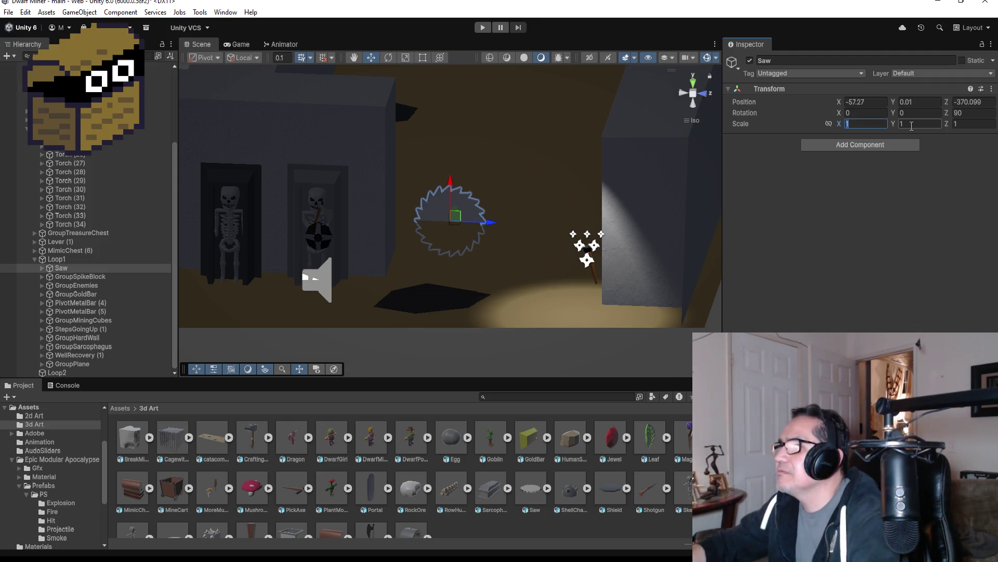
# Step: Set the Saw's scale to 1.2 on X, Y and Z
pyautogui.write('.5')
pyautogui.click(911, 125)
pyautogui.press('Tab')
pyautogui.write('.5')
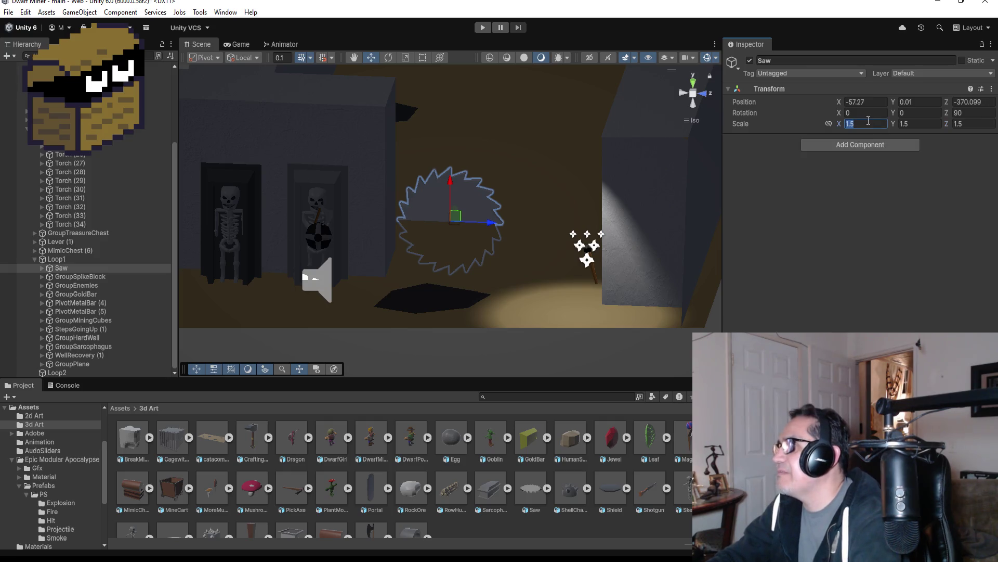
pyautogui.write('1.2')
pyautogui.press('Tab')
pyautogui.write('1.2')
pyautogui.press('Tab')
pyautogui.write('1.2')
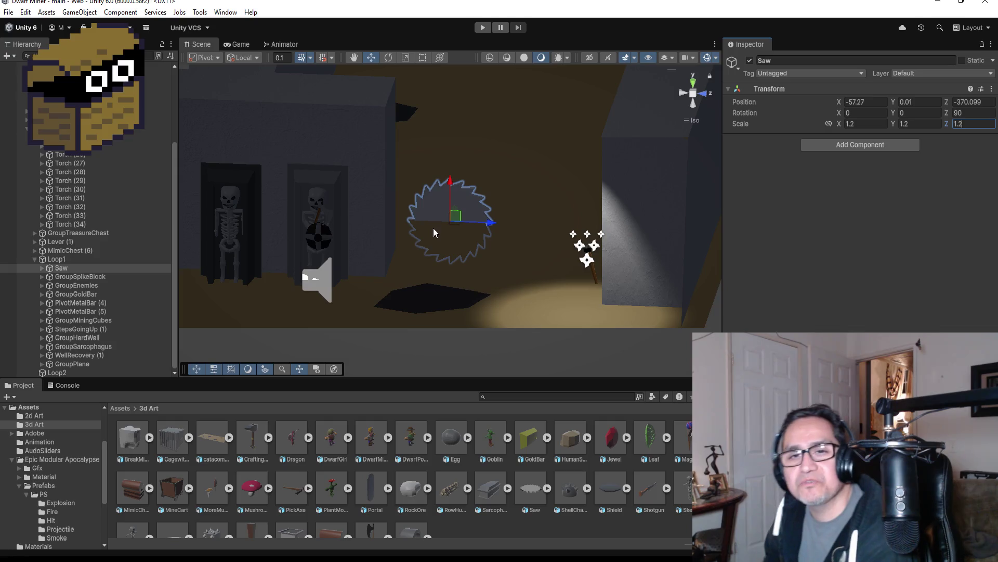
# Step: From top view shift the Saw along Z to -369.45, then search components for a Box Collider
pyautogui.click(693, 85)
pyautogui.scroll(-3, 473, 205)
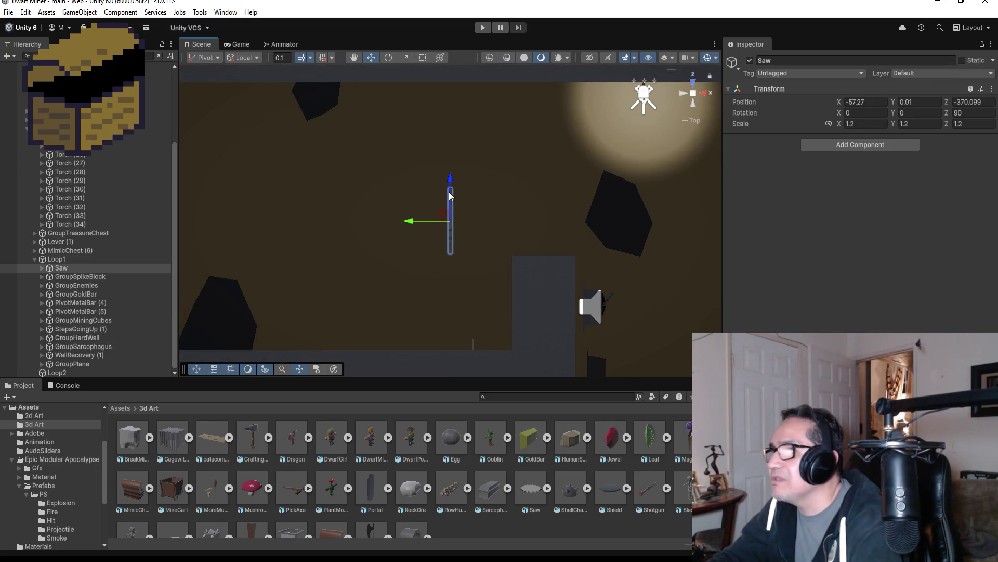
pyautogui.moveTo(450, 181); pyautogui.dragTo(450, 152)
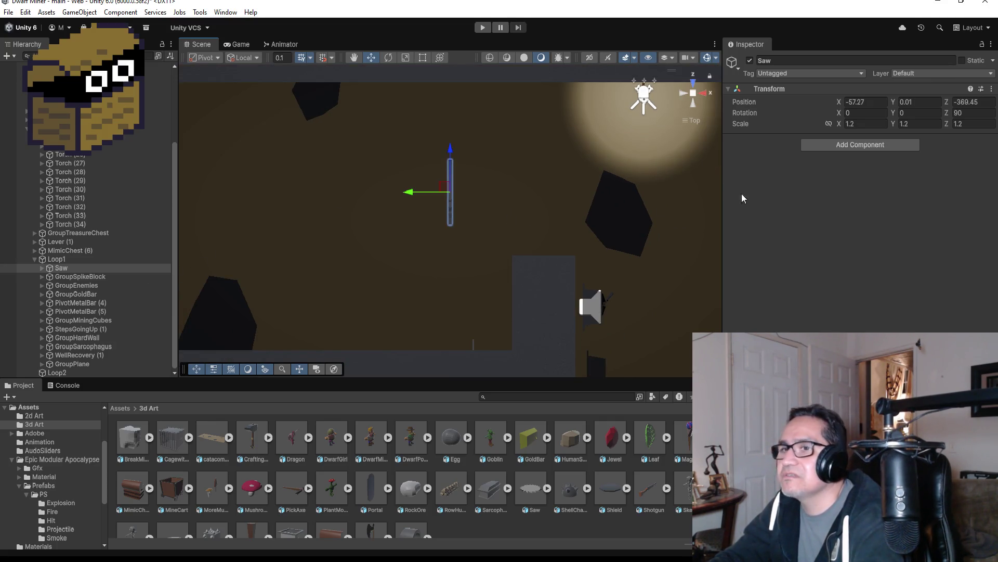
pyautogui.click(853, 149)
pyautogui.write('box')
# Step: Add a trigger Box Collider to the Saw and trim it to about 1 × 0.19 × 1.14 around the blade
pyautogui.click(822, 183)
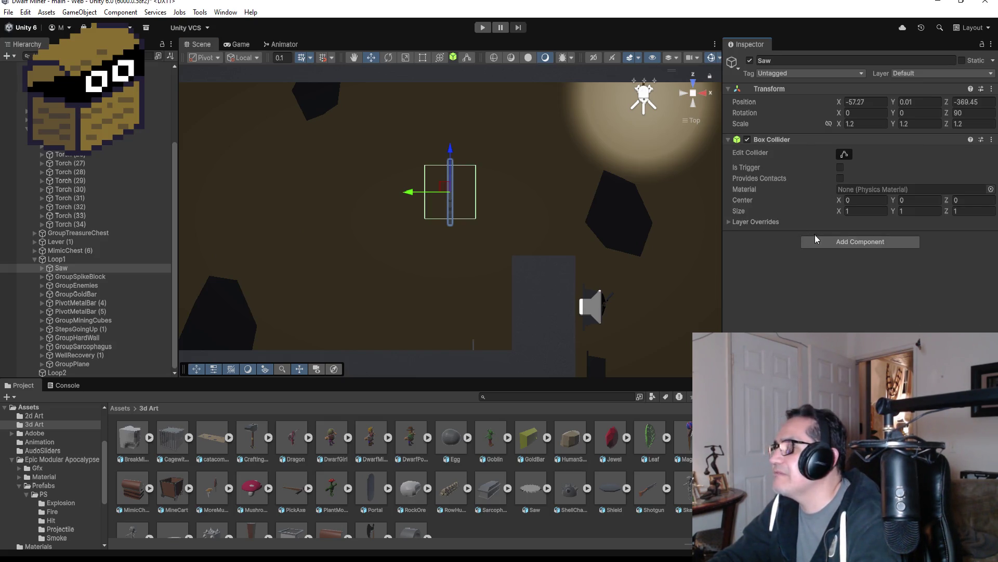
pyautogui.click(845, 154)
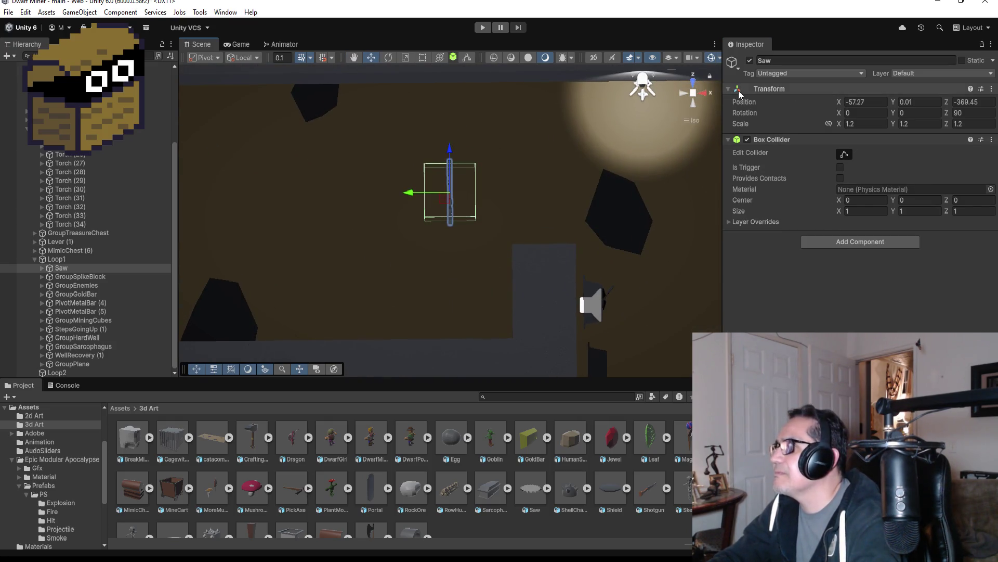
pyautogui.click(694, 86)
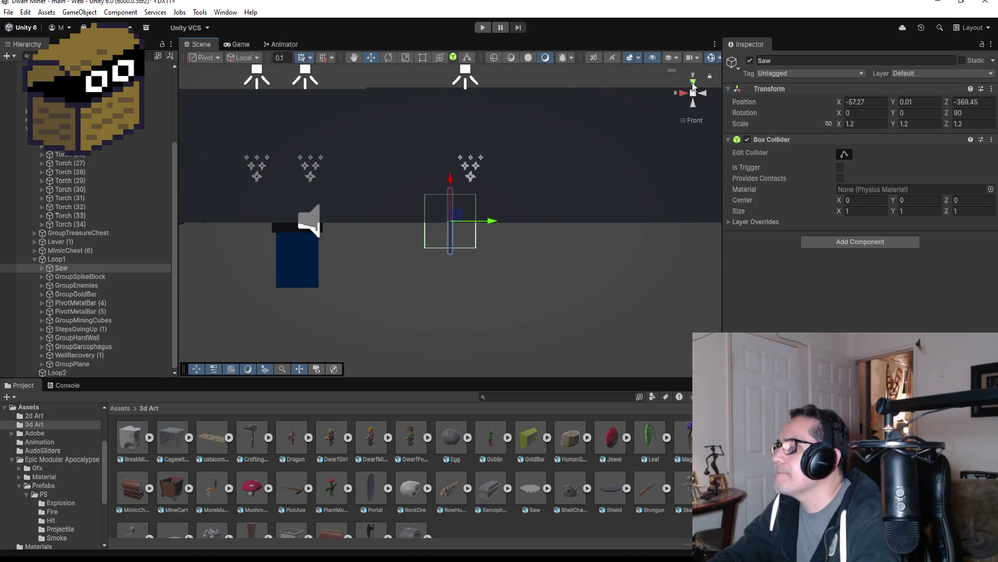
pyautogui.click(689, 83)
pyautogui.click(845, 152)
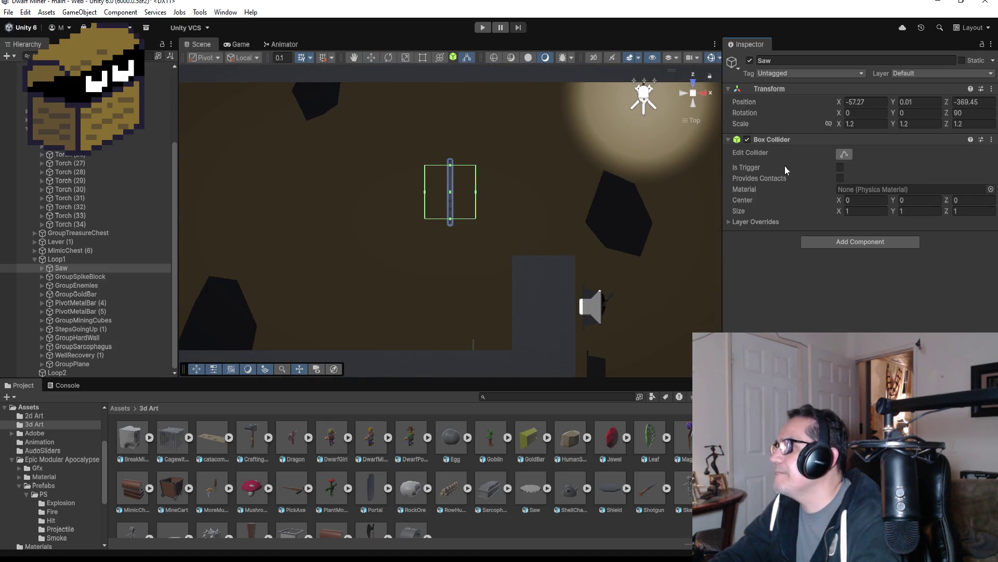
pyautogui.moveTo(476, 192); pyautogui.dragTo(463, 191)
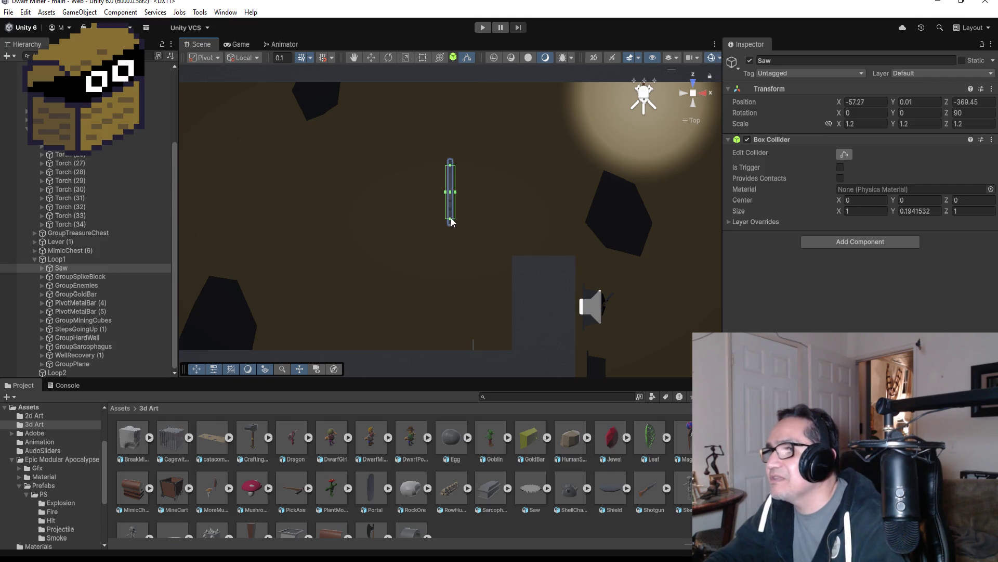
pyautogui.moveTo(452, 222); pyautogui.dragTo(452, 225)
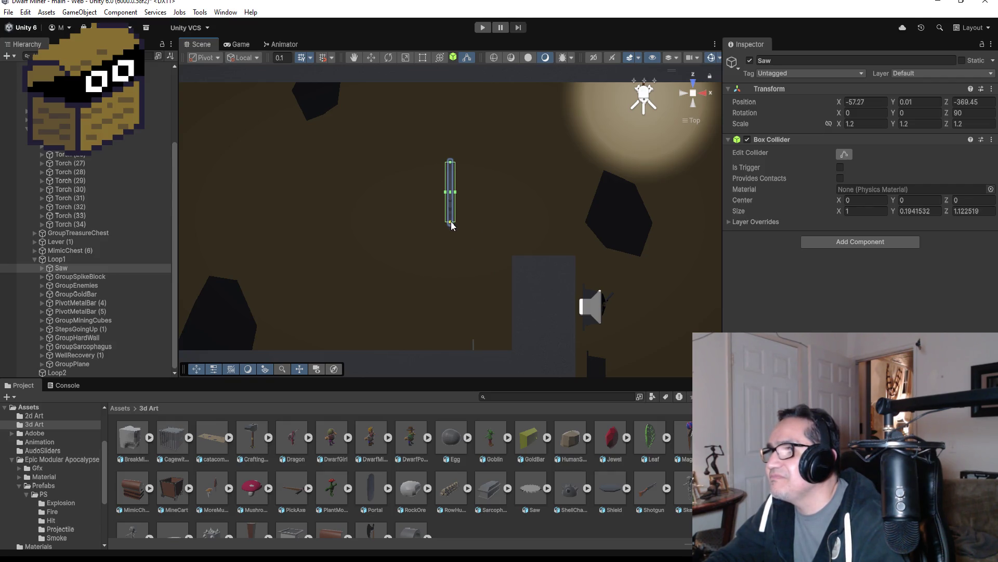
pyautogui.moveTo(567, 192); pyautogui.dragTo(363, 111)
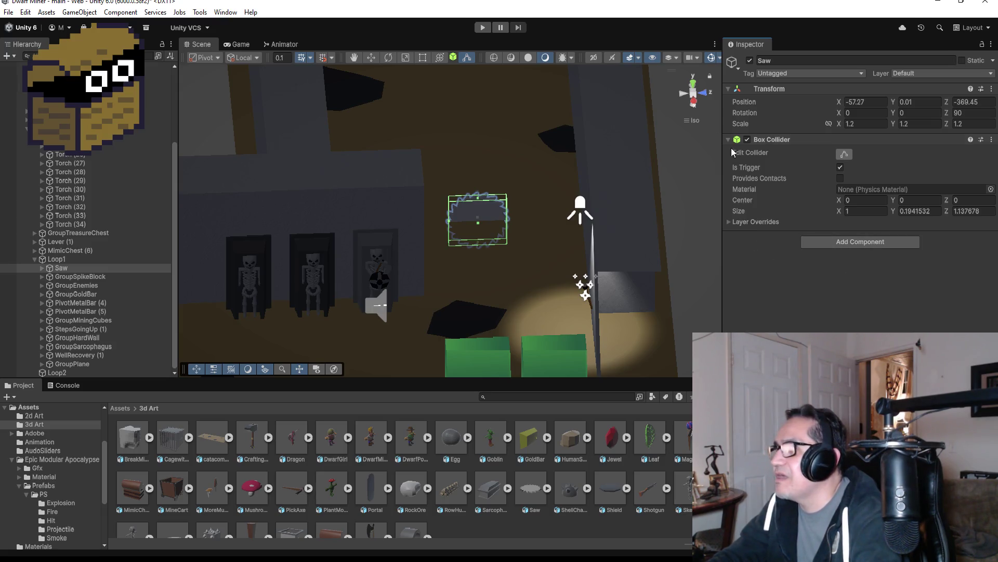
pyautogui.click(693, 88)
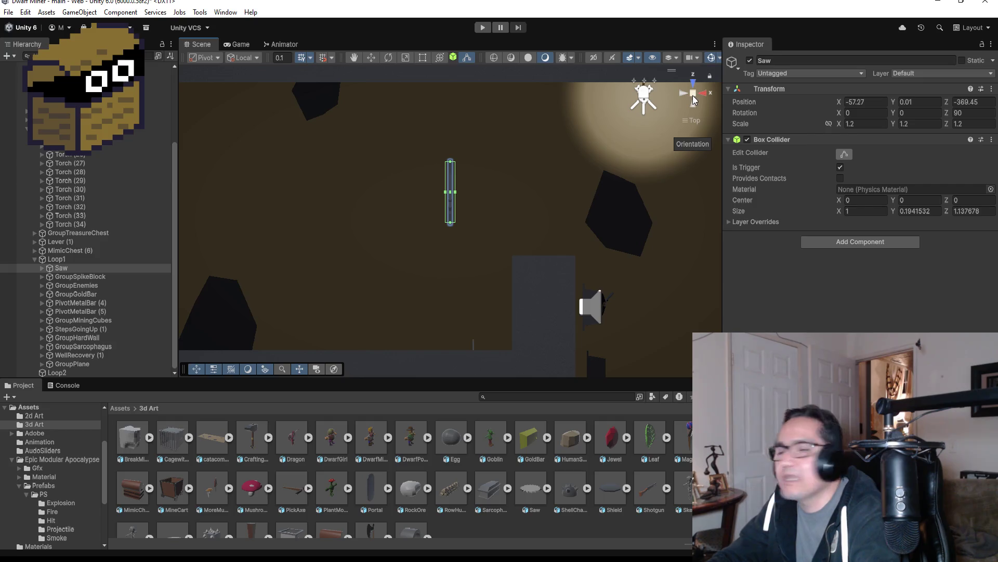
pyautogui.click(886, 248)
pyautogui.press('BackSpace')
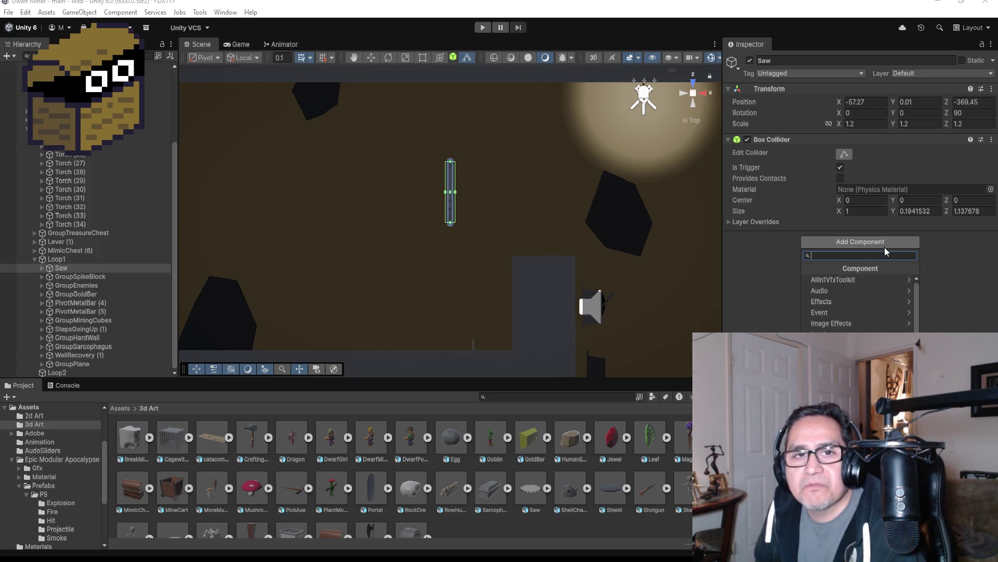
# Step: Create a new script named SawBlade on the Saw and switch to Visual Studio
pyautogui.write('SawB')
pyautogui.press('BackSpace')
pyautogui.press('BackSpace')
pyautogui.press('BackSpace')
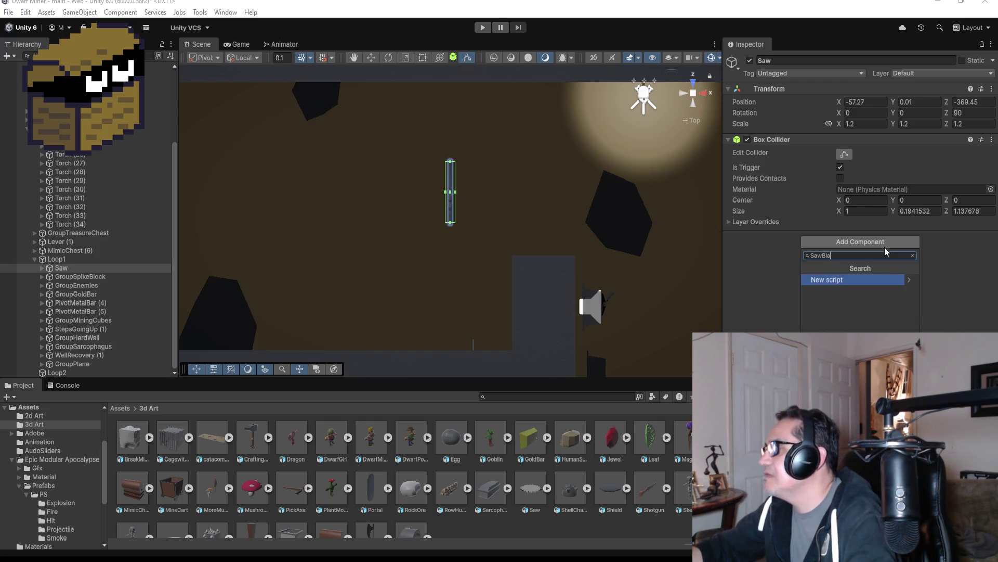
pyautogui.write('SawBlade')
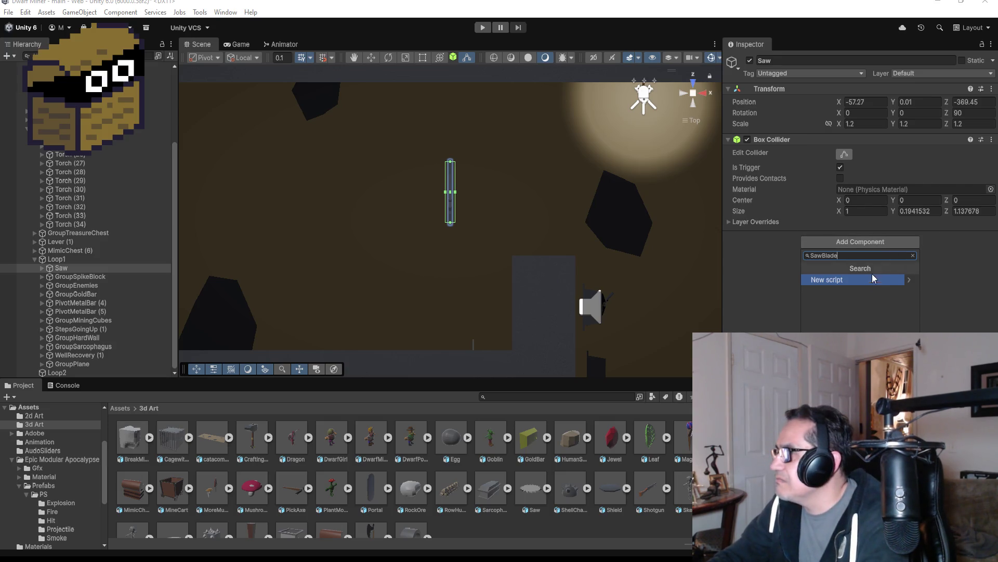
pyautogui.click(864, 280)
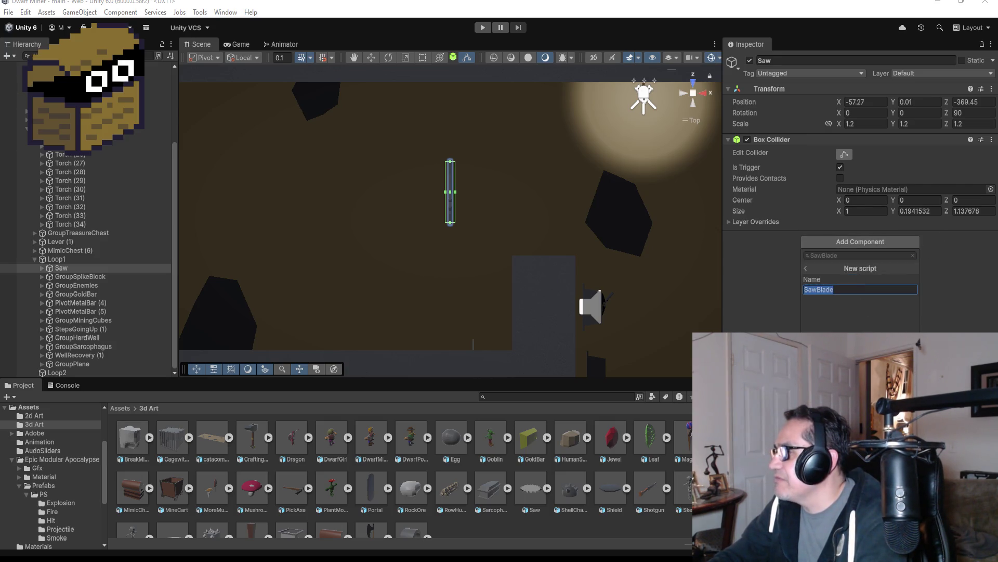
pyautogui.press('Return')
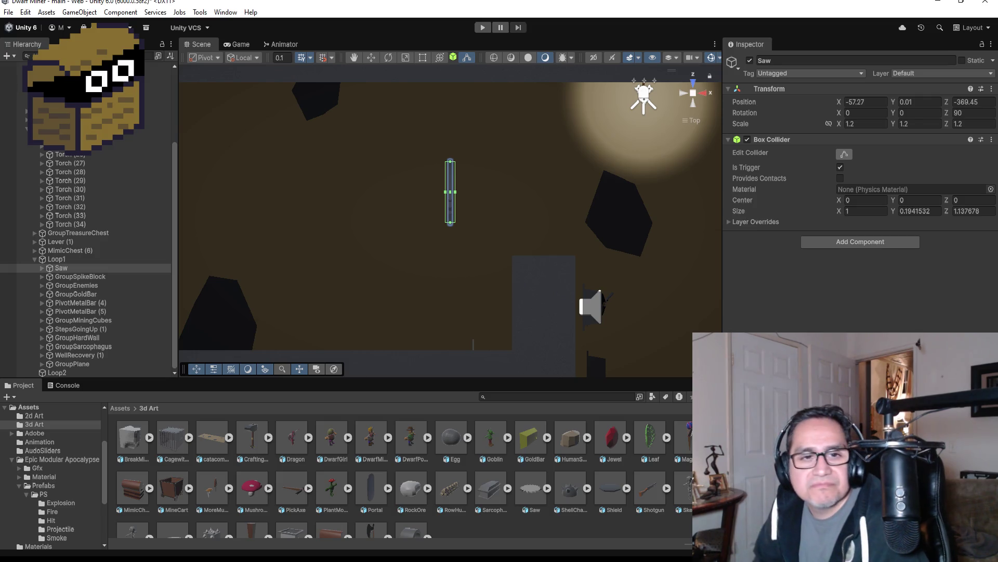
pyautogui.hotkey('alt', 'Tab')
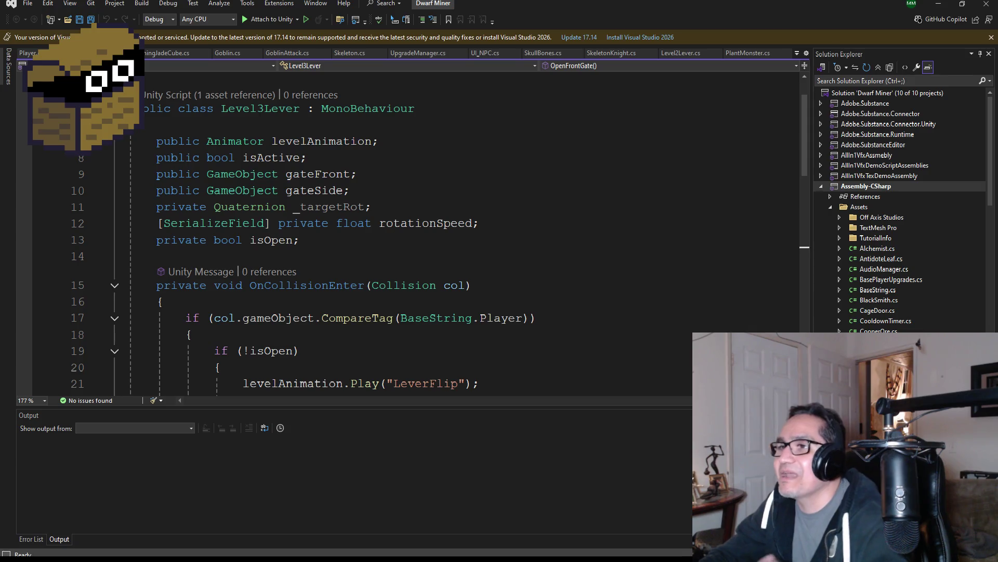
# Step: Open SawBlade.cs, delete its default Start and Update methods, and save it
pyautogui.scroll(-15, 903, 303)
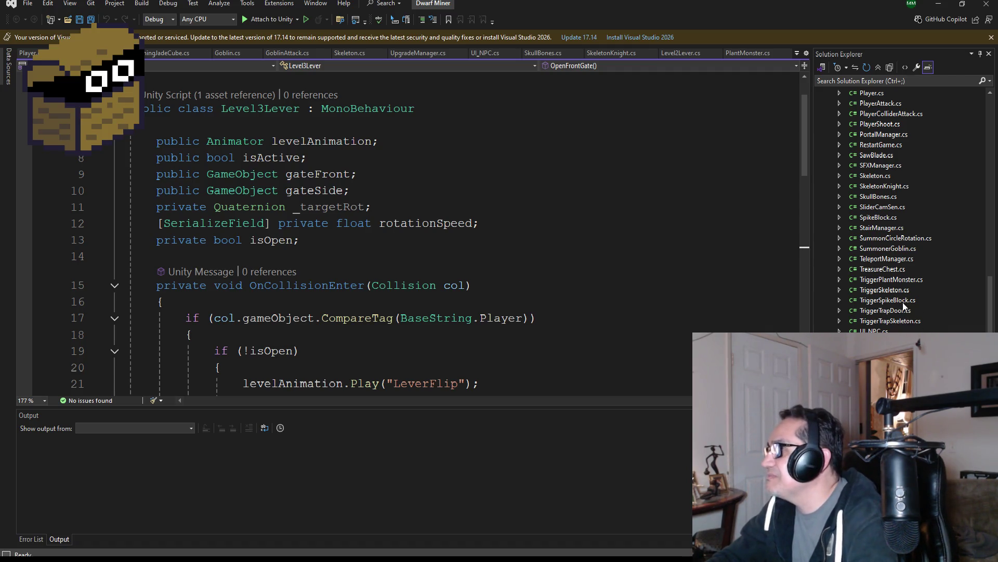
pyautogui.scroll(2, 897, 291)
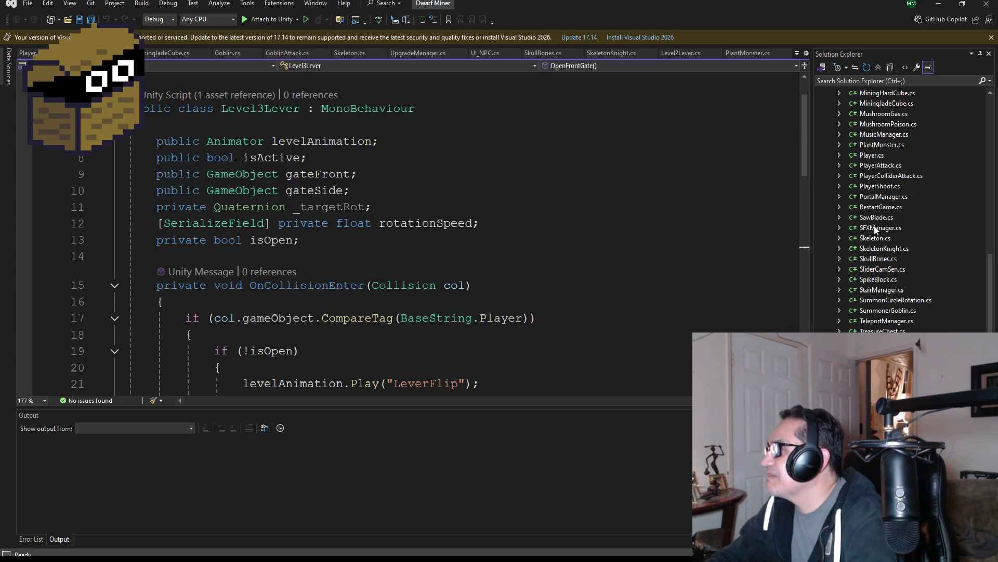
pyautogui.click(878, 238)
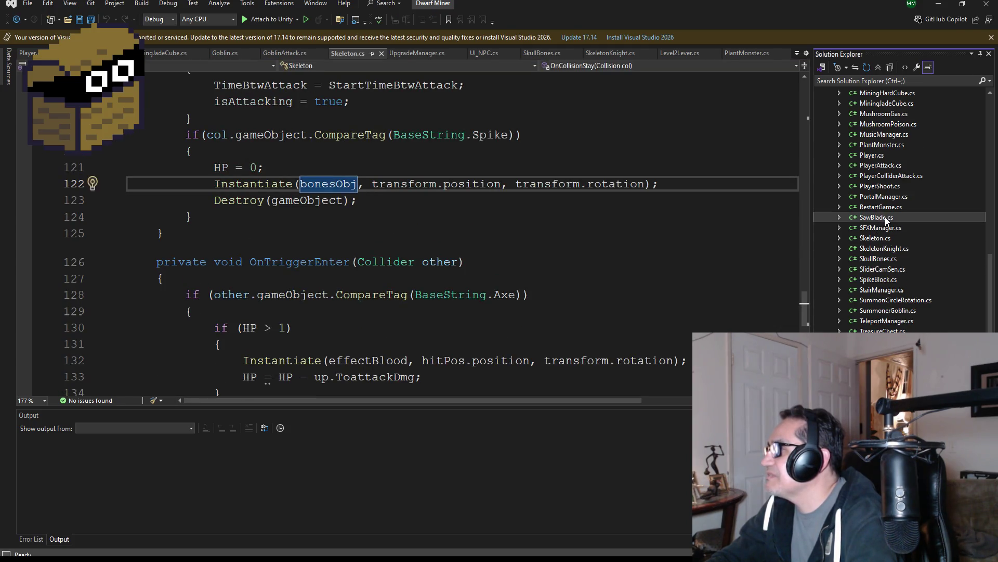
pyautogui.click(885, 217)
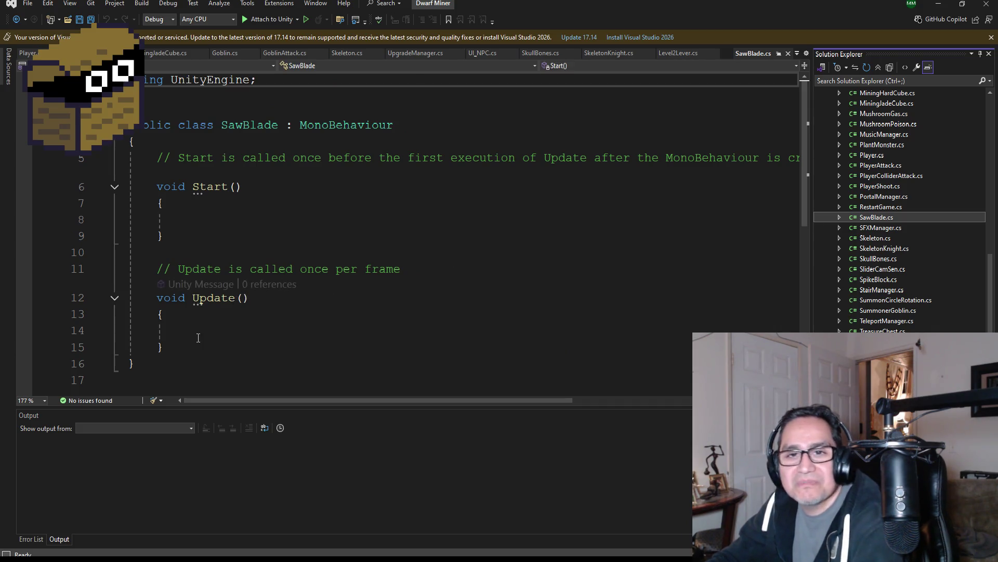
pyautogui.moveTo(197, 349)
pyautogui.mouseDown()
pyautogui.moveTo(159, 343)
pyautogui.moveTo(103, 157)
pyautogui.mouseUp()
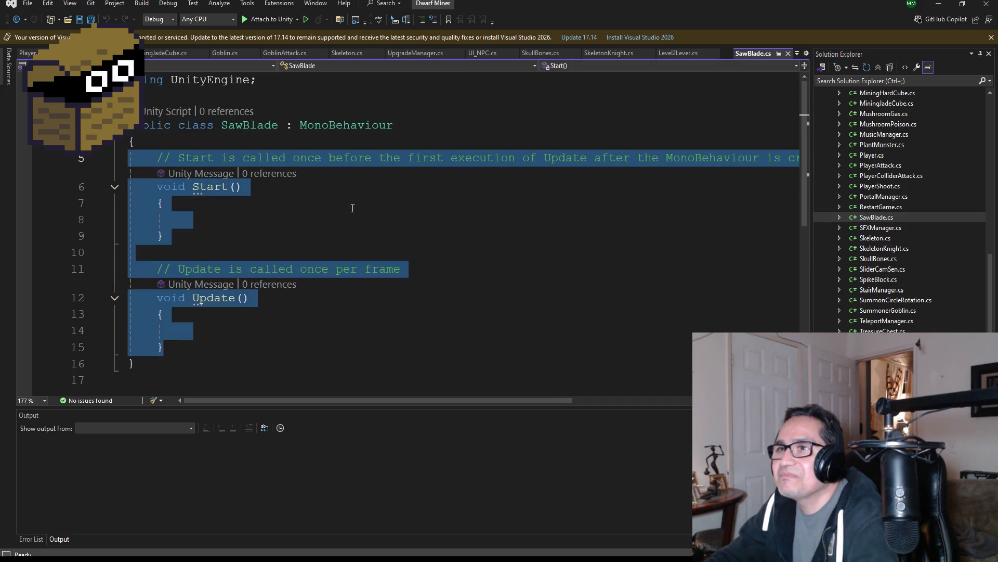
pyautogui.press('Delete')
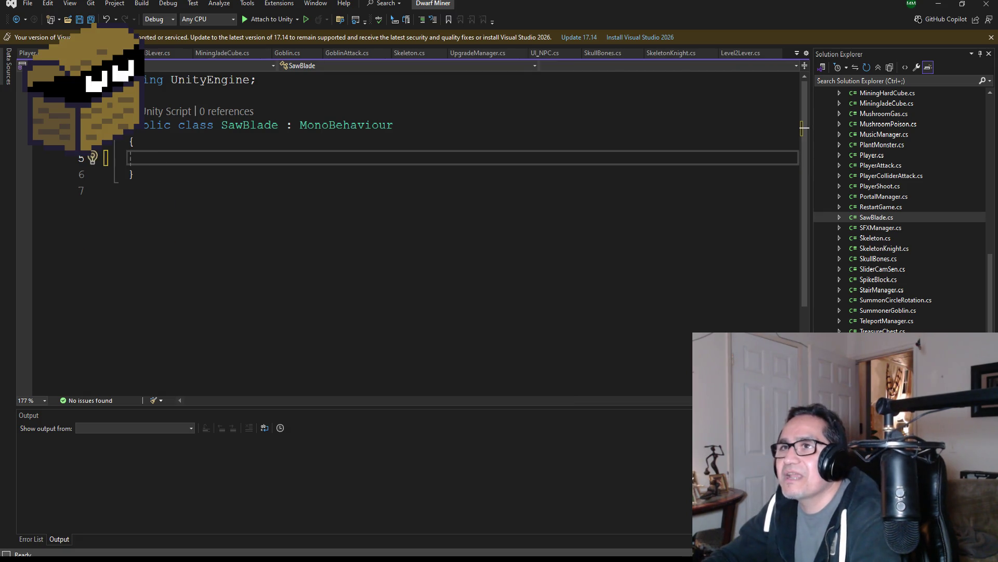
pyautogui.hotkey('ctrl', 's')
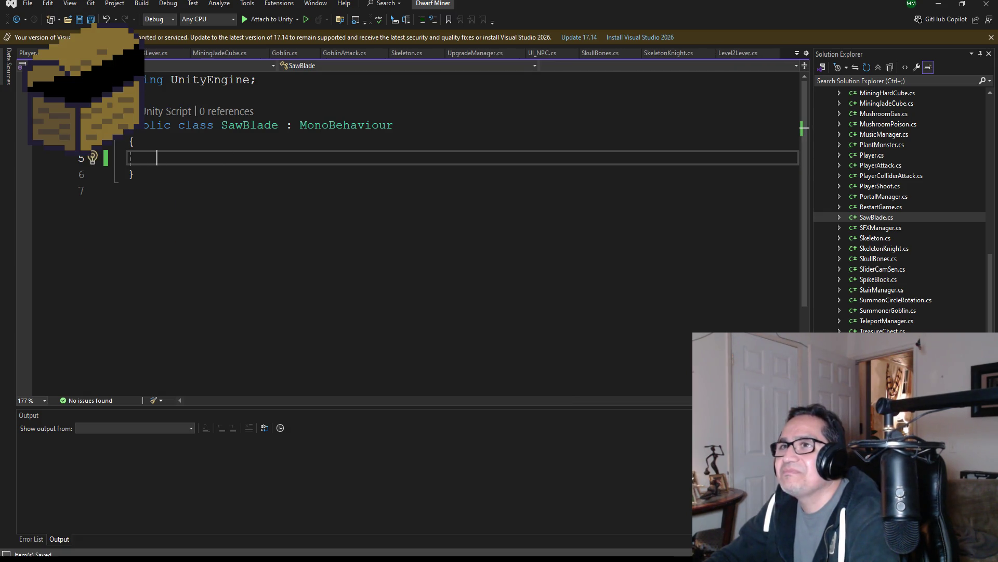
# Step: Dismiss the update notice and bring up the Player.cs script
pyautogui.click(992, 38)
pyautogui.click(40, 42)
pyautogui.scroll(20, 348, 167)
pyautogui.scroll(20, 348, 168)
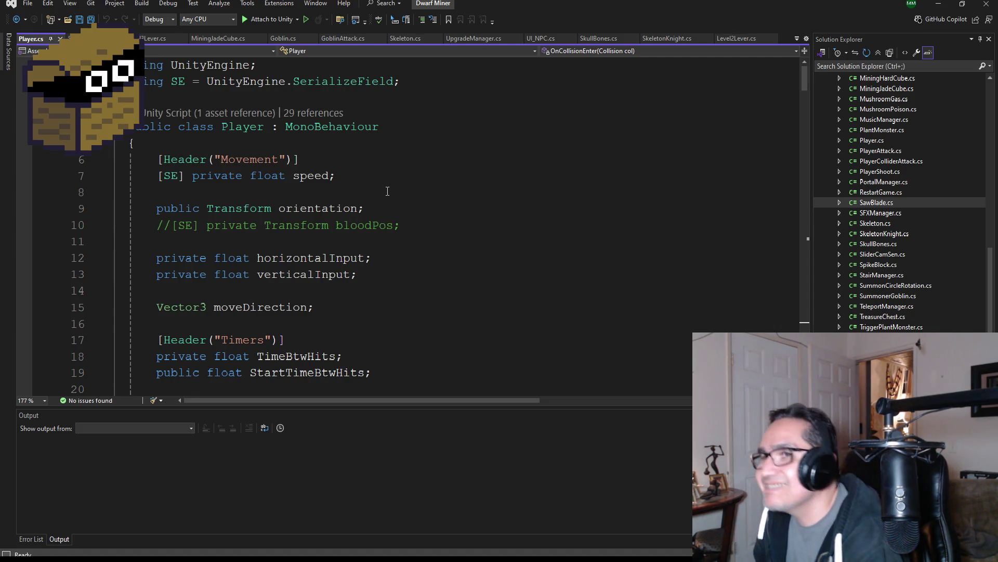
# Step: Copy the 'using SE = UnityEngine.SerializeField;' line from Player.cs into SawBlade.cs and save all files
pyautogui.moveTo(403, 81); pyautogui.dragTo(132, 83)
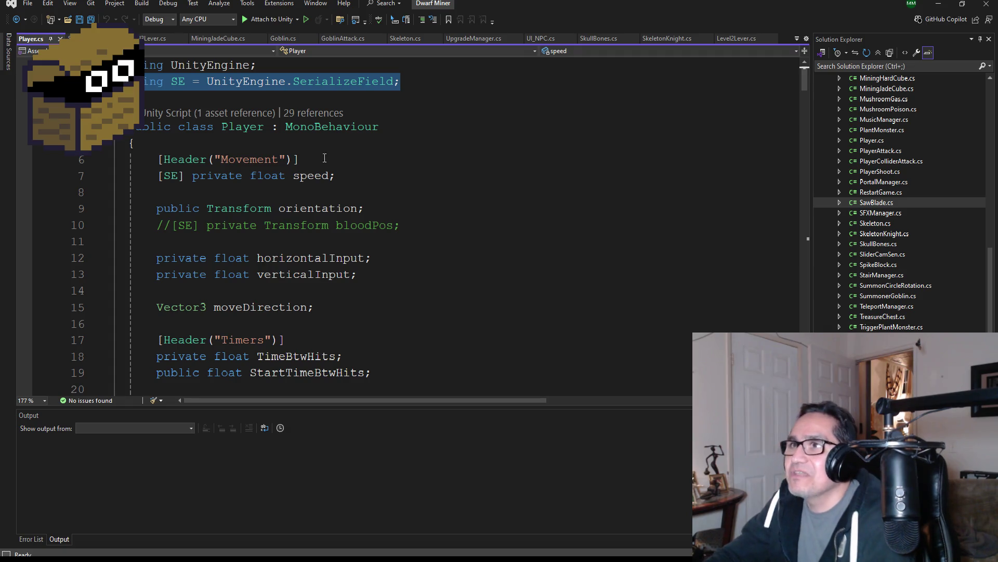
pyautogui.hotkey('ctrl', 'Tab')
pyautogui.click(294, 76)
pyautogui.press('Return')
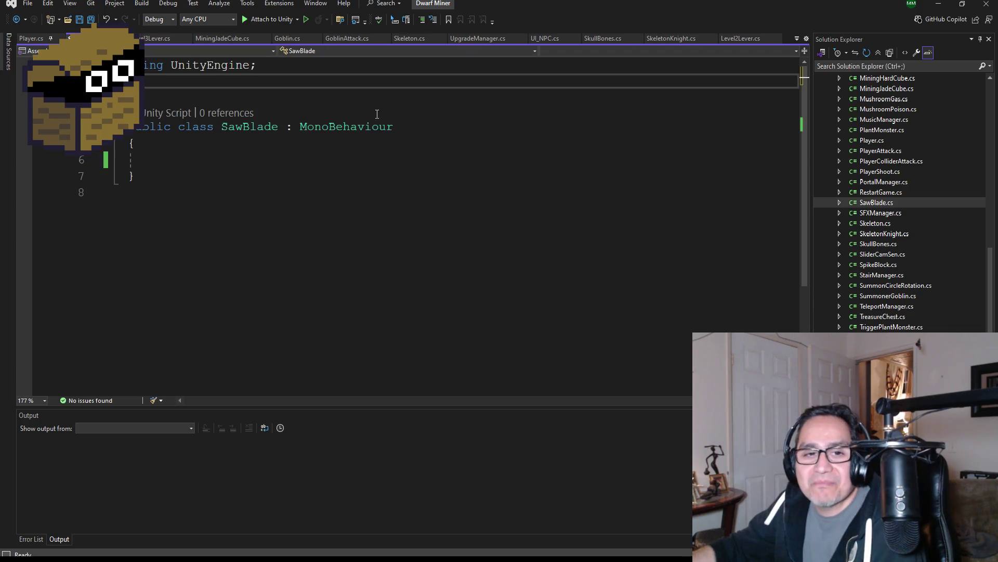
pyautogui.write('using SE = UnityEngine.SerializeField;')
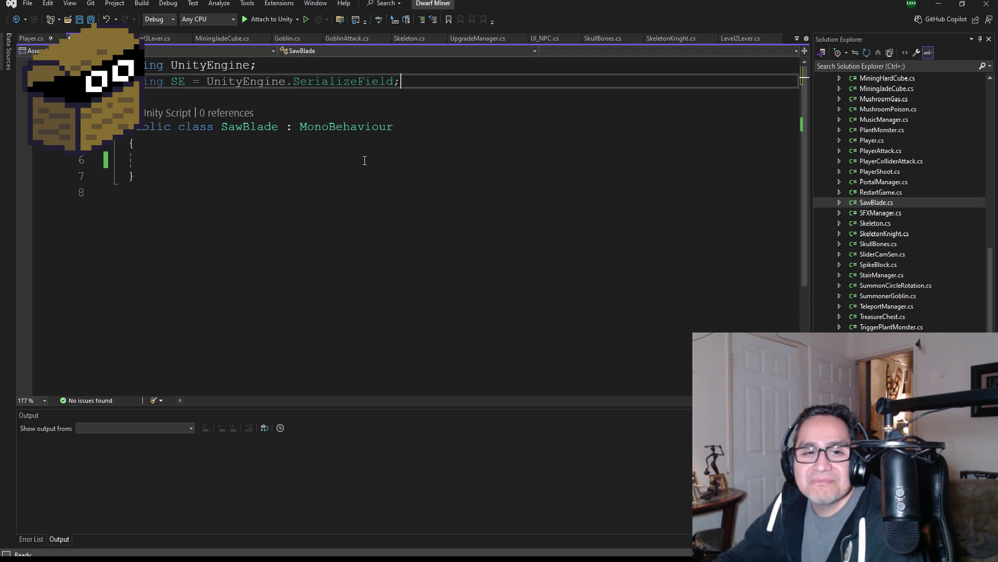
pyautogui.click(190, 163)
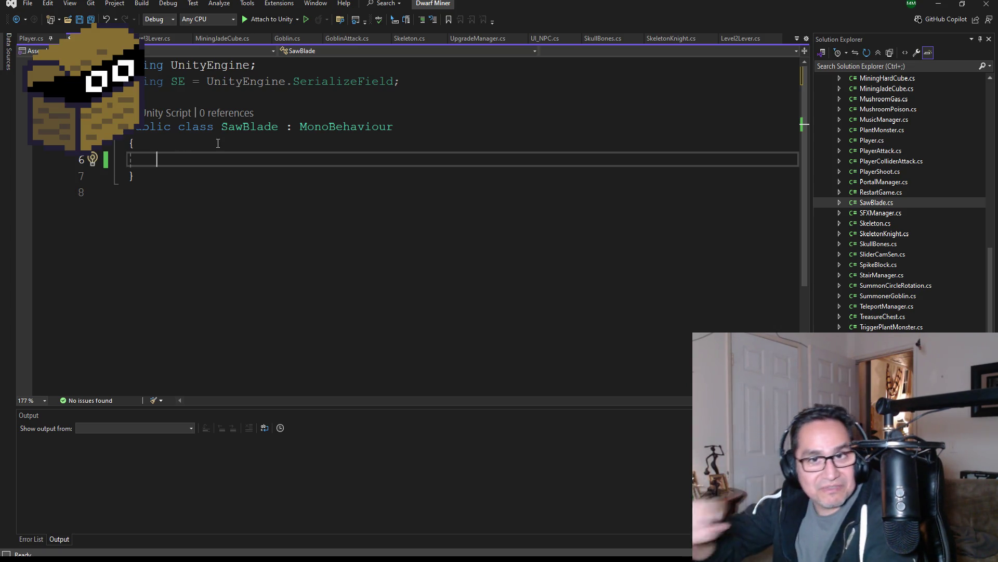
pyautogui.click(92, 19)
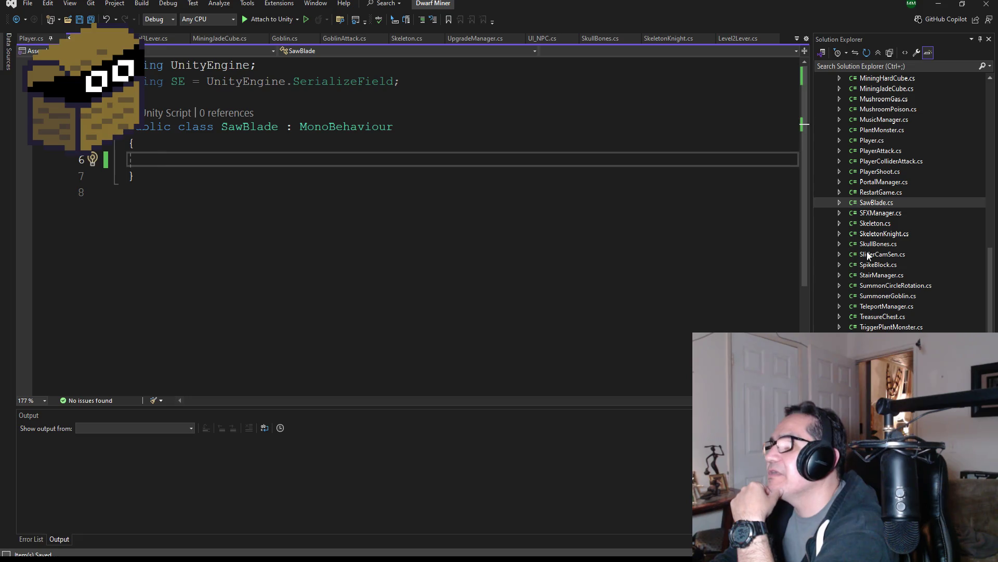
# Step: Glance at TriggerSkeleton.cs, return to SawBlade.cs, then open SpikeBlock.cs for reference
pyautogui.scroll(-2, 922, 288)
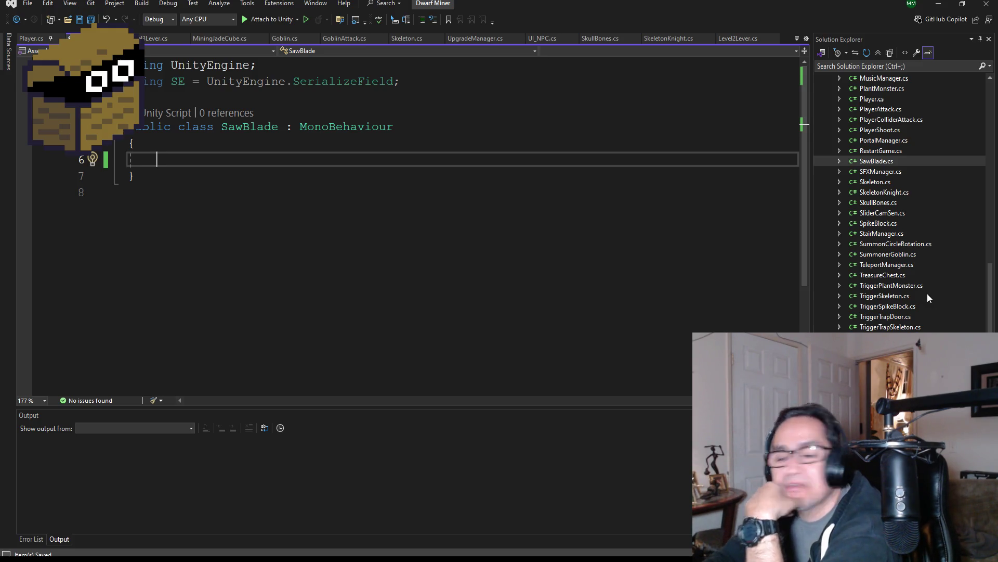
pyautogui.doubleClick(884, 295)
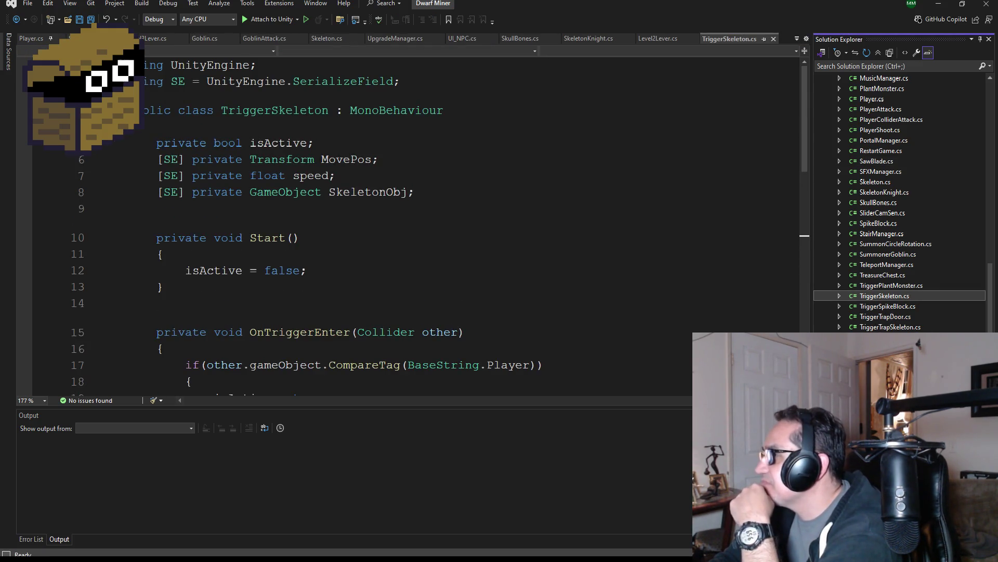
pyautogui.hotkey('ctrl', 'Tab')
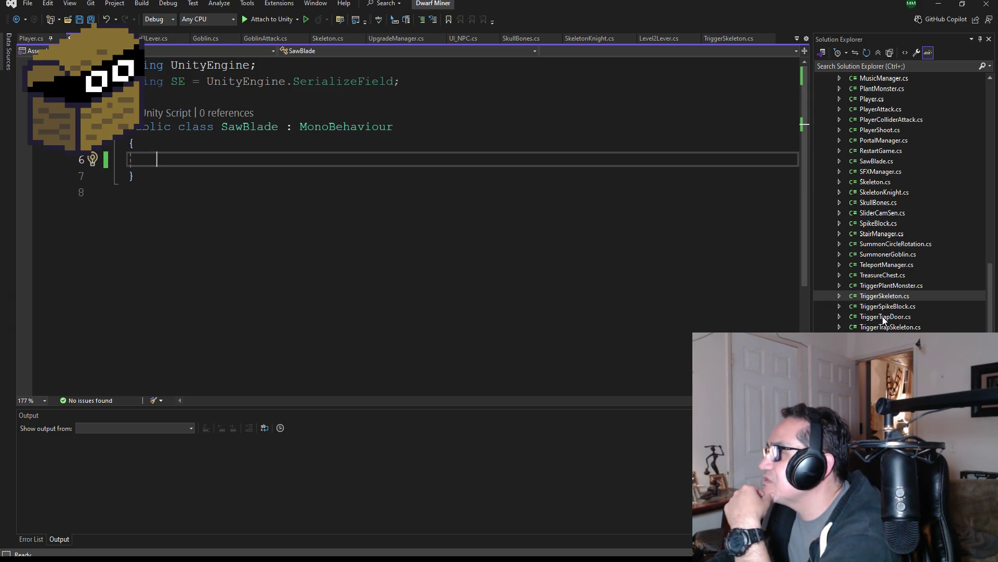
pyautogui.scroll(2, 881, 317)
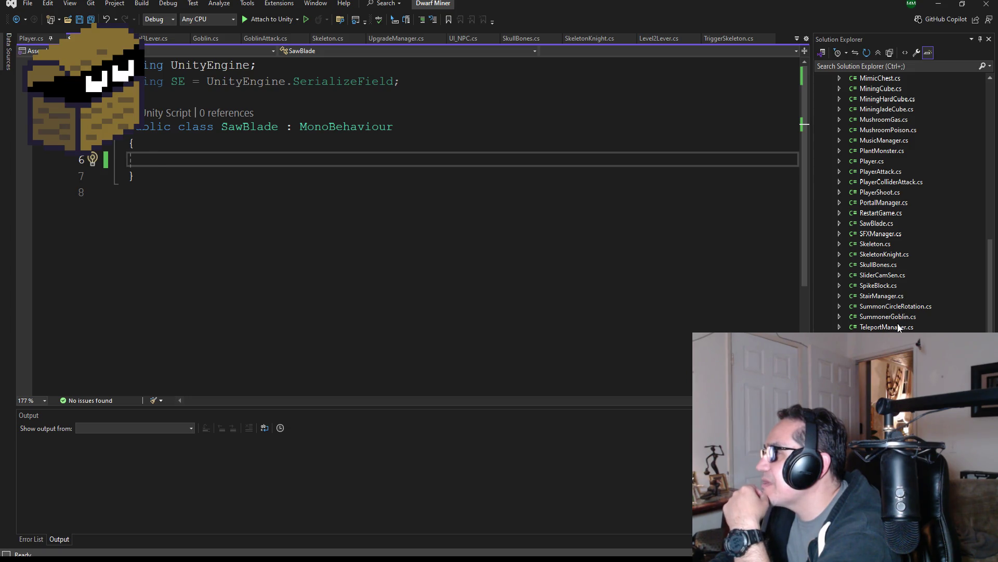
pyautogui.doubleClick(878, 285)
pyautogui.scroll(5, 301, 264)
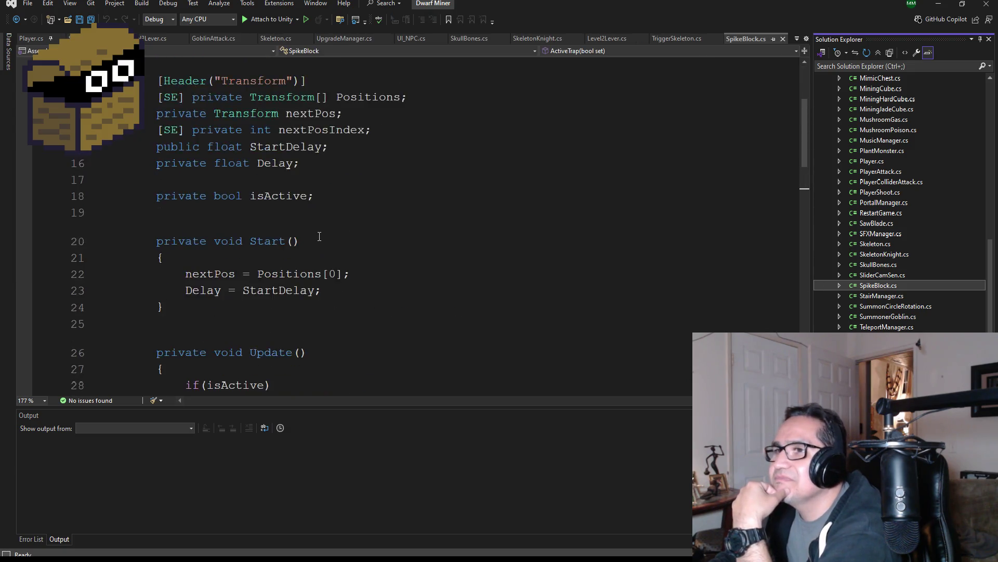
# Step: Copy SpikeBlock's field declarations, from the Speed header through isActive, into SawBlade
pyautogui.scroll(-7, 306, 245)
pyautogui.scroll(10, 365, 259)
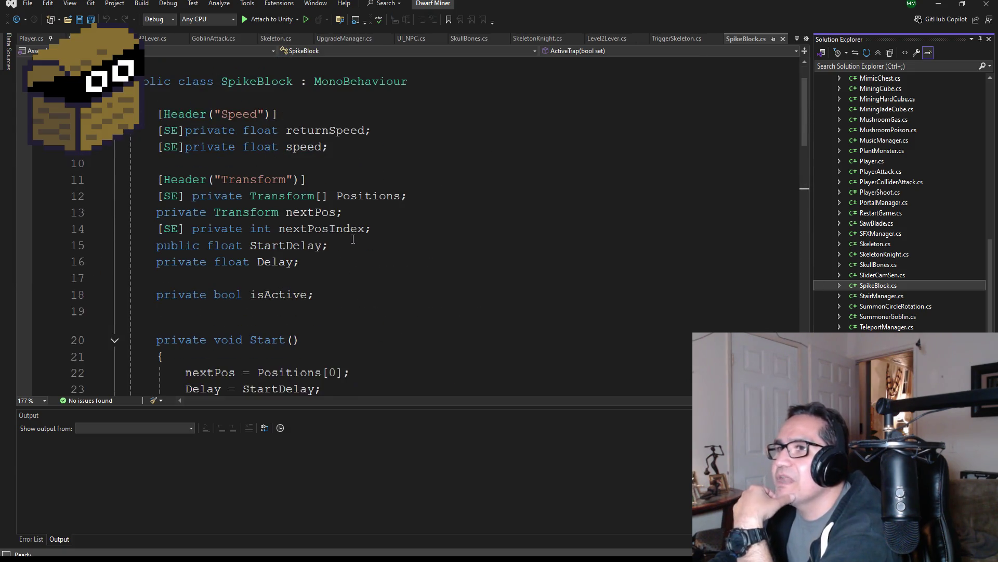
pyautogui.moveTo(338, 295)
pyautogui.mouseDown()
pyautogui.moveTo(132, 197)
pyautogui.moveTo(129, 79)
pyautogui.mouseUp()
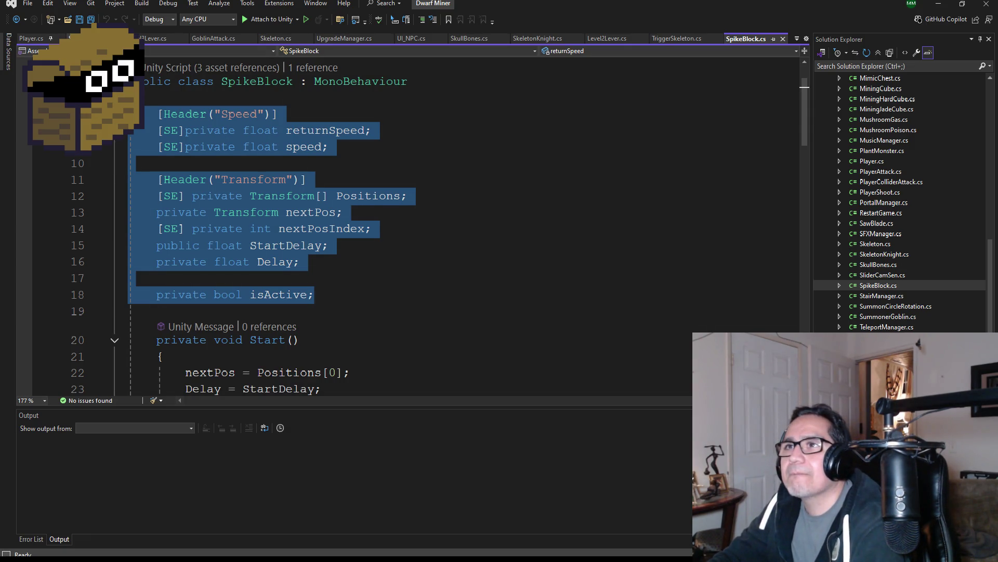
pyautogui.hotkey('ctrl', 'Tab')
pyautogui.write('[Header("Speed")]     [SE] private float returnSpeed;     [SE] private float speed;      [Header("Transform")]     [SE] private Transform[] Positions;     private Transform nextPos;     [SE] private int nextPosIndex;     public float StartDelay;     private float Delay;      private bool isActive;')
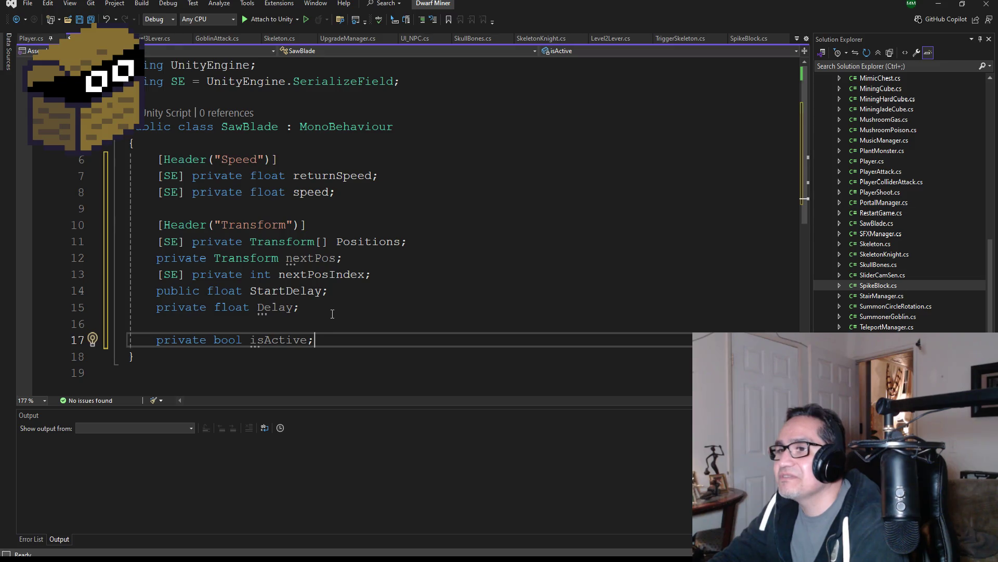
# Step: Remove the returnSpeed field from SawBlade, save, and add blank lines after isActive
pyautogui.click(379, 175)
pyautogui.hotkey('shift', 'Home')
pyautogui.hotkey('shift', 'Home')
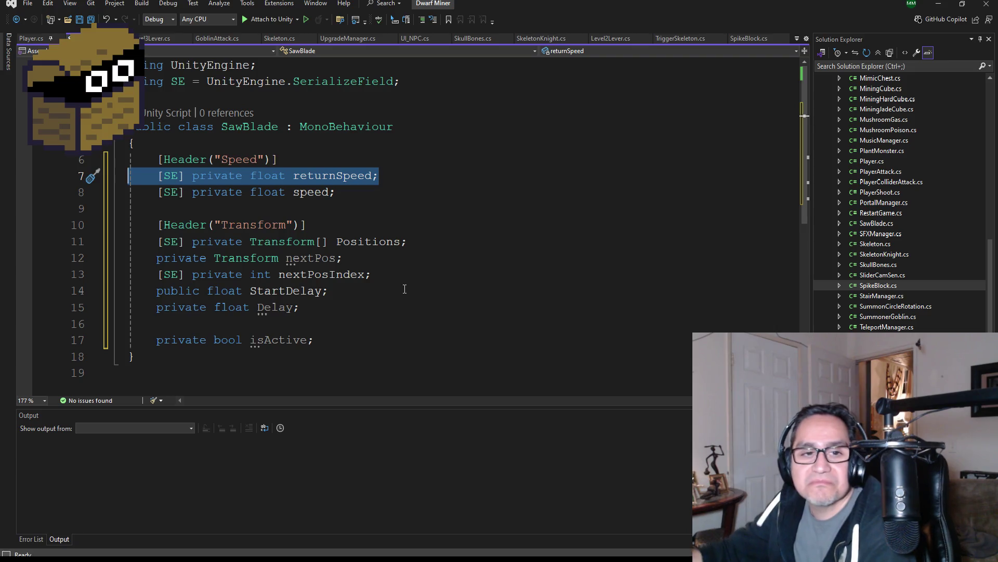
pyautogui.press('BackSpace')
pyautogui.press('BackSpace')
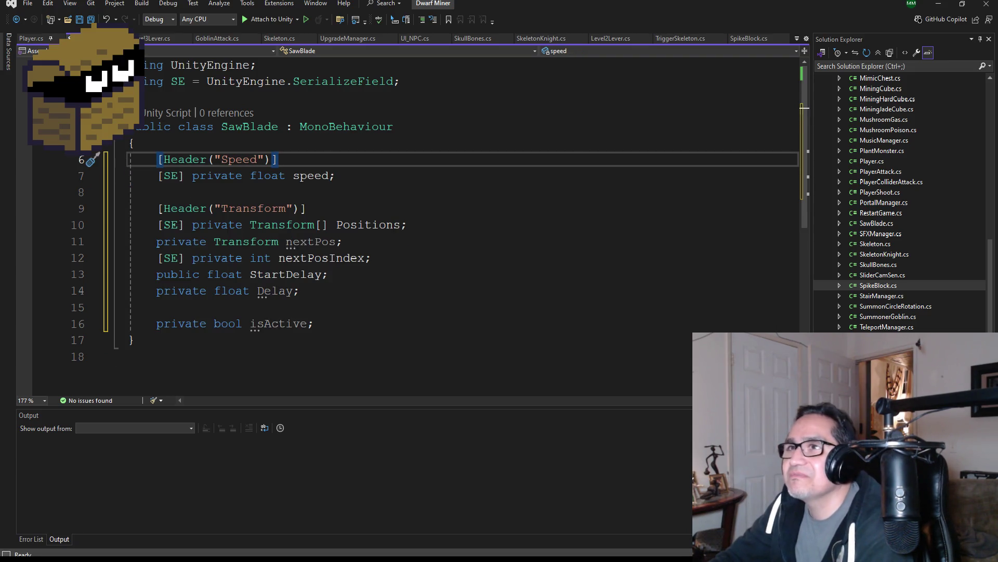
pyautogui.hotkey('ctrl', 's')
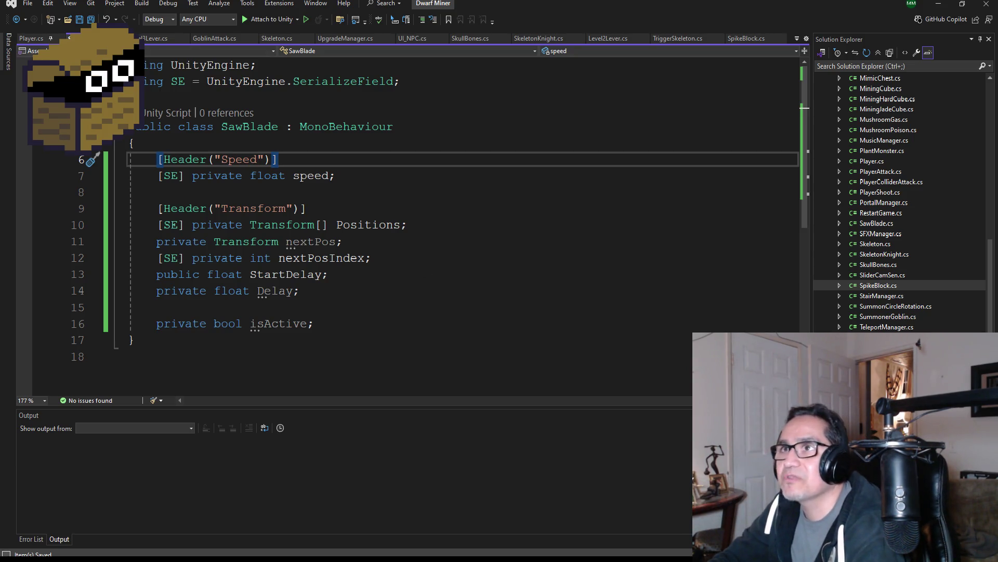
pyautogui.click(346, 325)
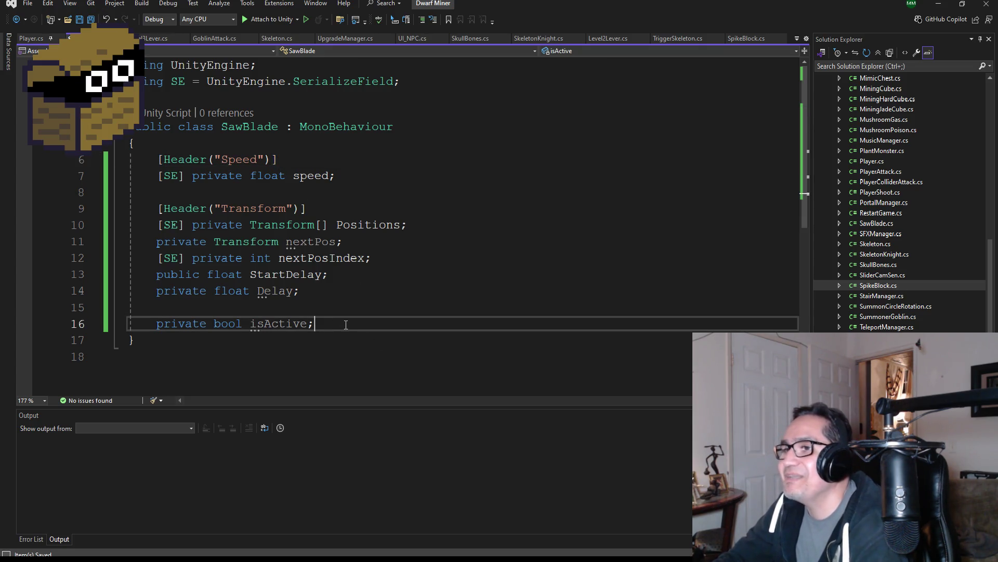
pyautogui.press('Return')
pyautogui.press('Return')
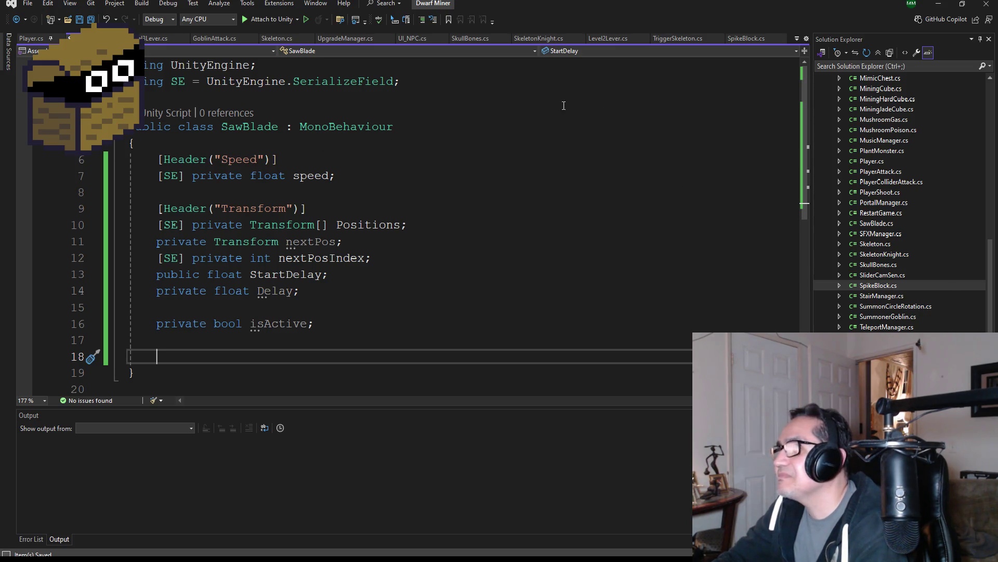
pyautogui.click(746, 41)
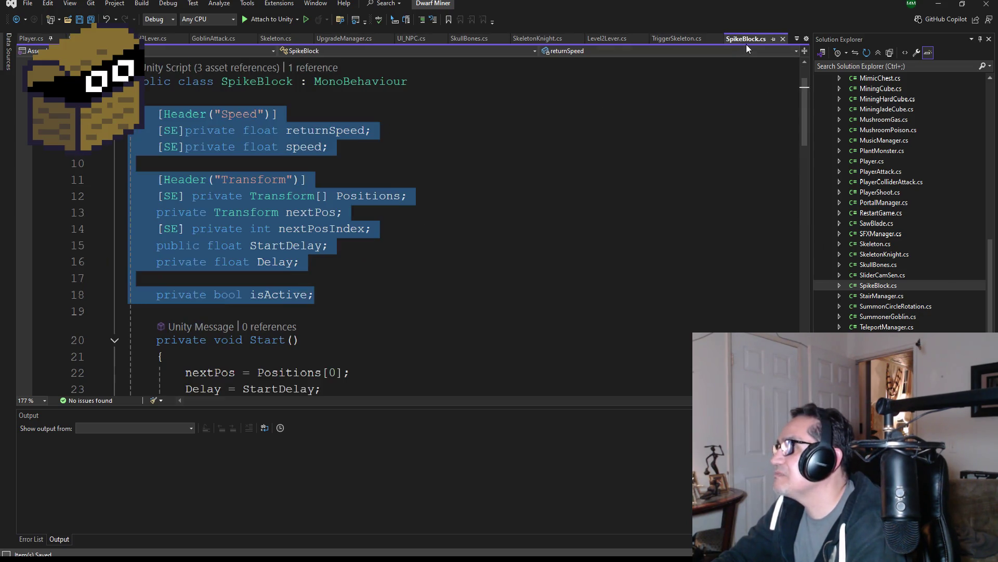
# Step: Paste SpikeBlock's Start() method, setting nextPos = Positions[0] and Delay = StartDelay, into SawBlade
pyautogui.scroll(-4, 314, 263)
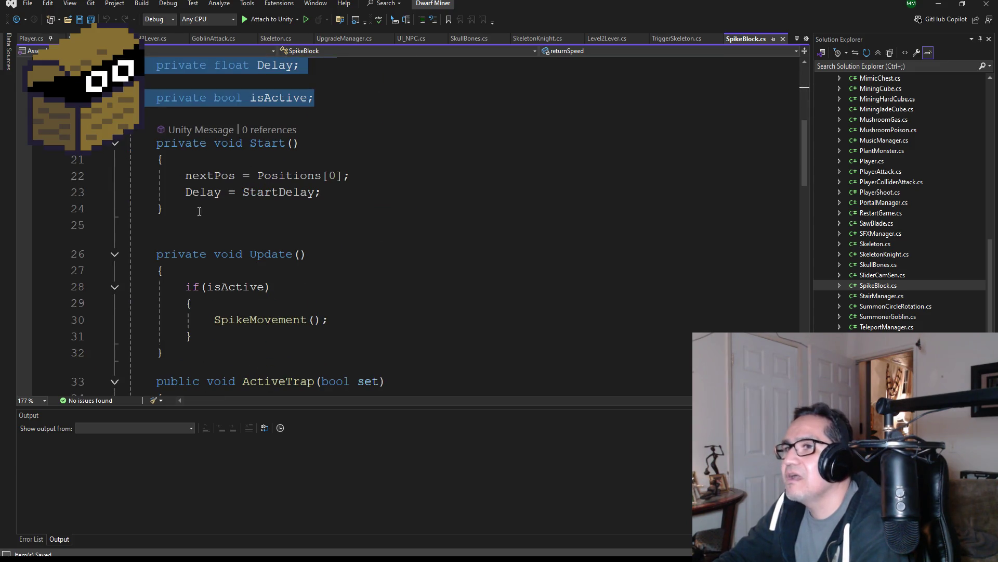
pyautogui.moveTo(216, 210); pyautogui.dragTo(130, 142)
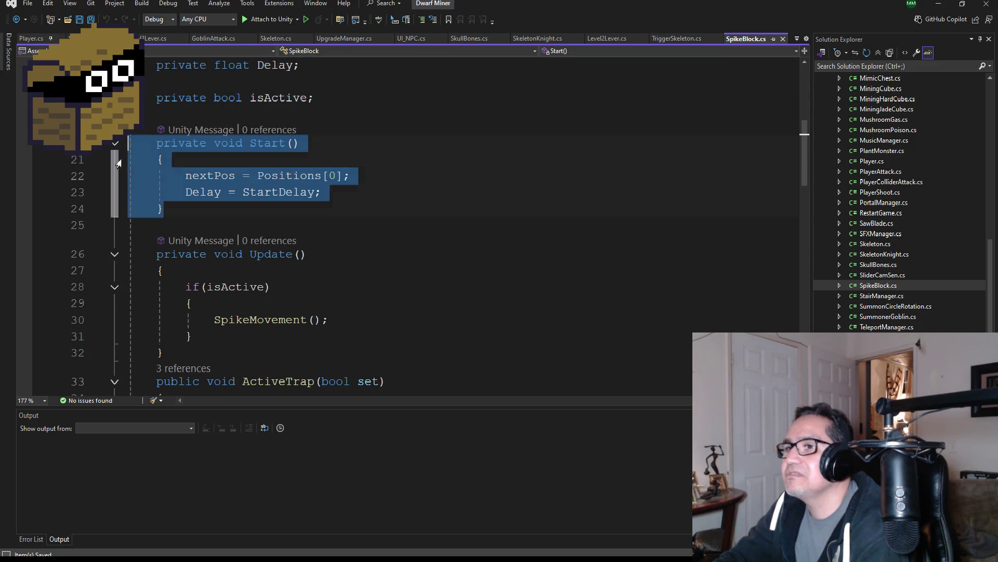
pyautogui.scroll(-6, 236, 317)
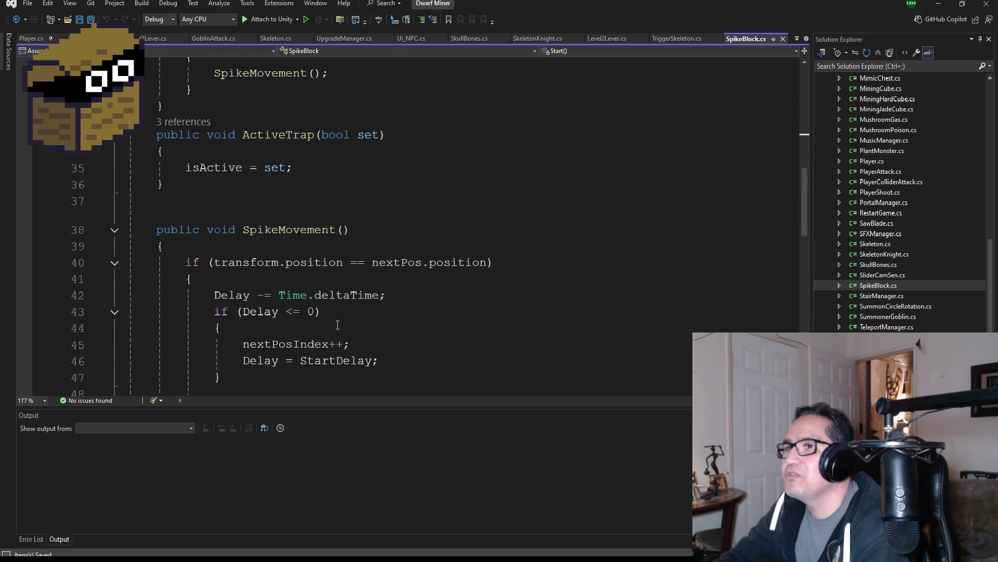
pyautogui.scroll(-3, 335, 316)
pyautogui.scroll(8, 364, 310)
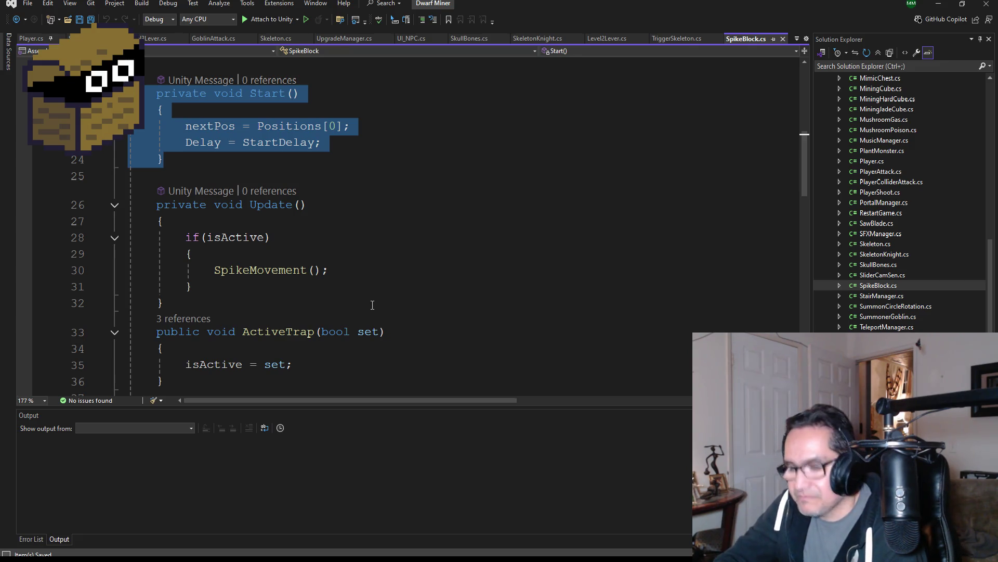
pyautogui.hotkey('ctrl', 'Tab')
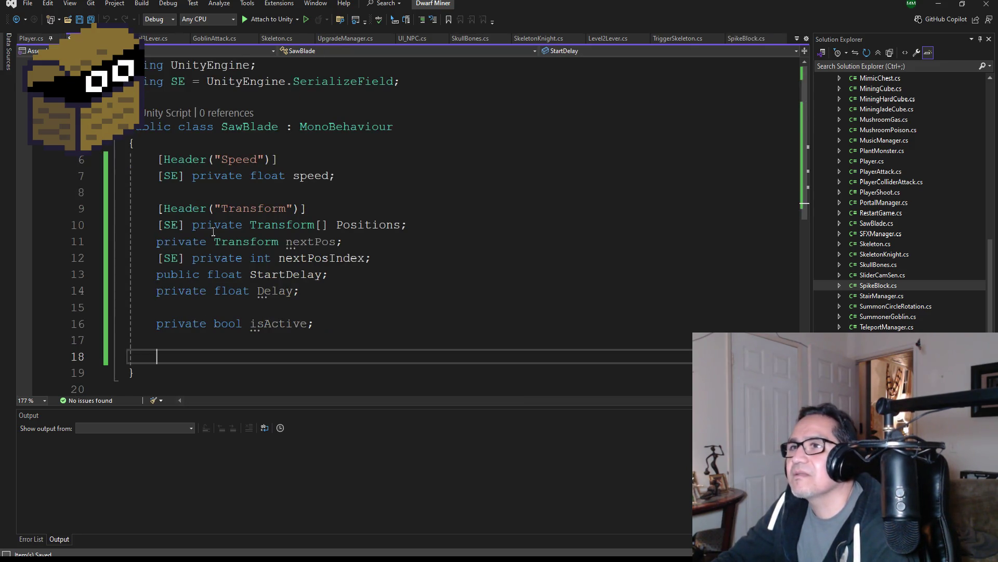
pyautogui.write('private void Start() {     nextPos = Positions[0];     Delay = StartDelay; }')
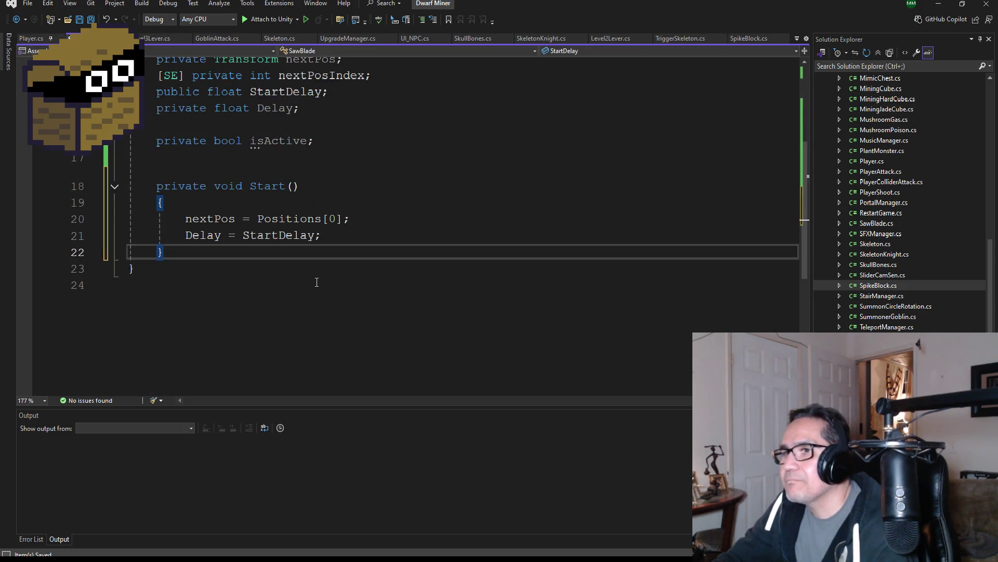
pyautogui.press('Return')
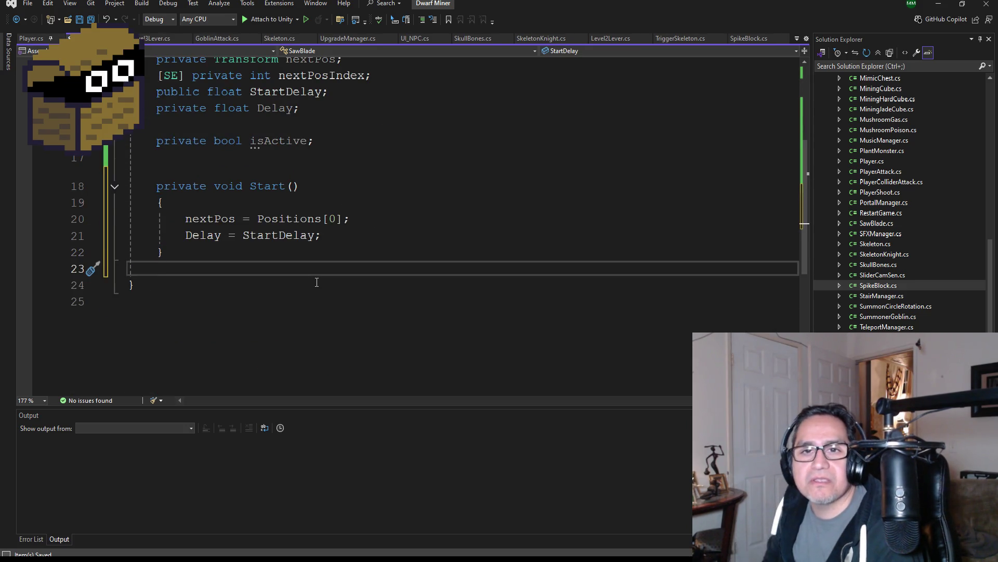
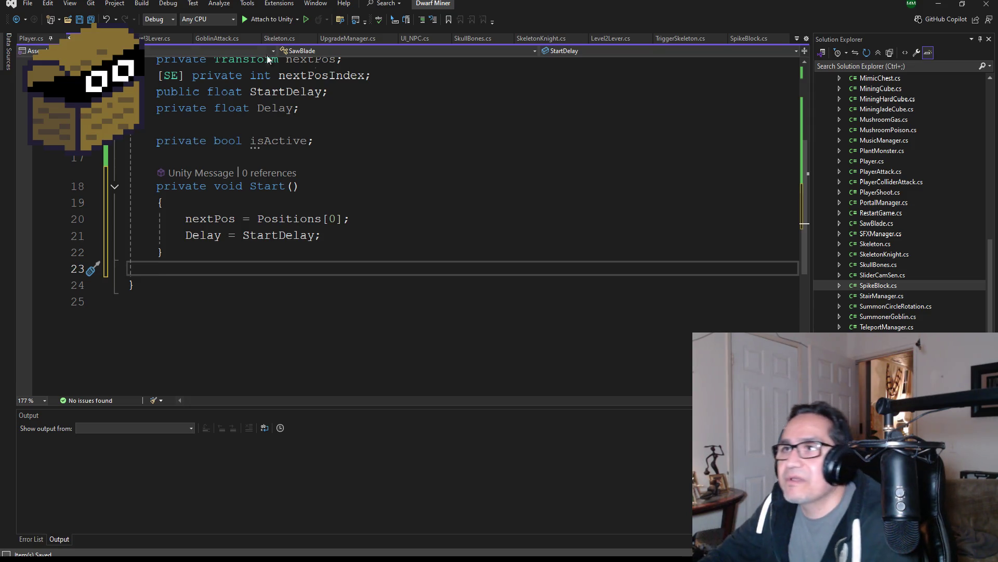
# Step: Save all, then copy the SpikeMovement method from SpikeBlock.cs into SawBlade.cs below Start()
pyautogui.click(91, 19)
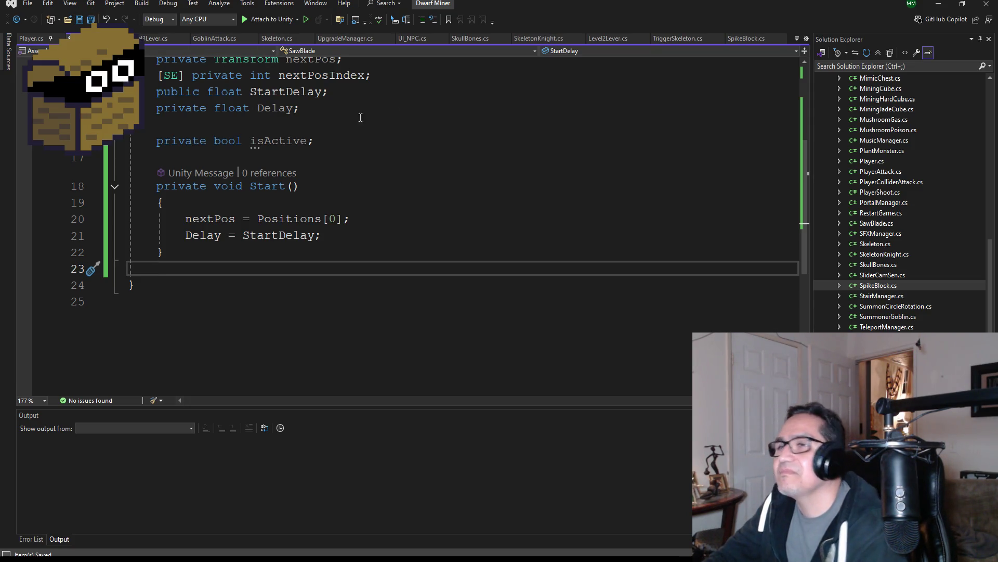
pyautogui.click(749, 38)
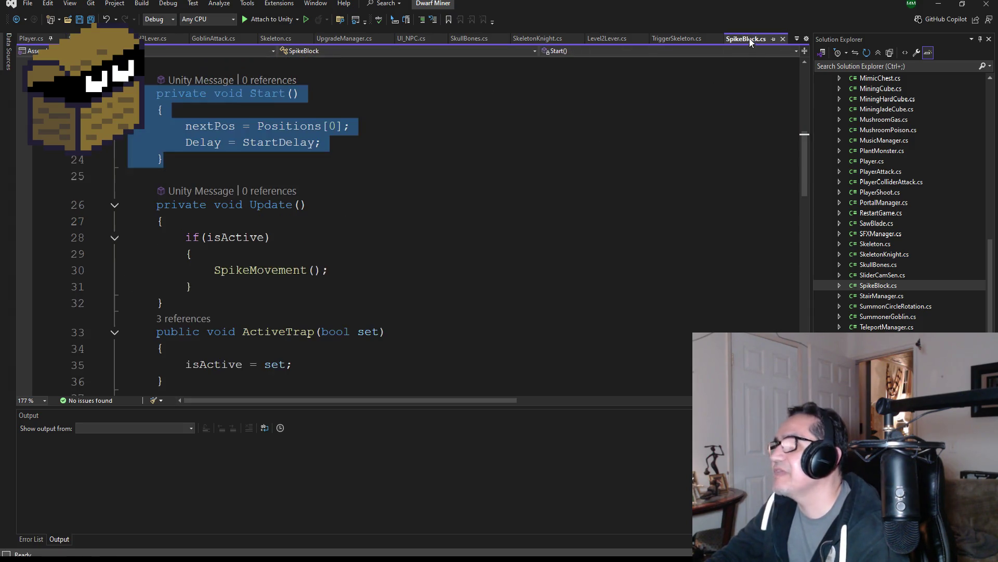
pyautogui.scroll(-4, 383, 268)
pyautogui.scroll(-2, 310, 276)
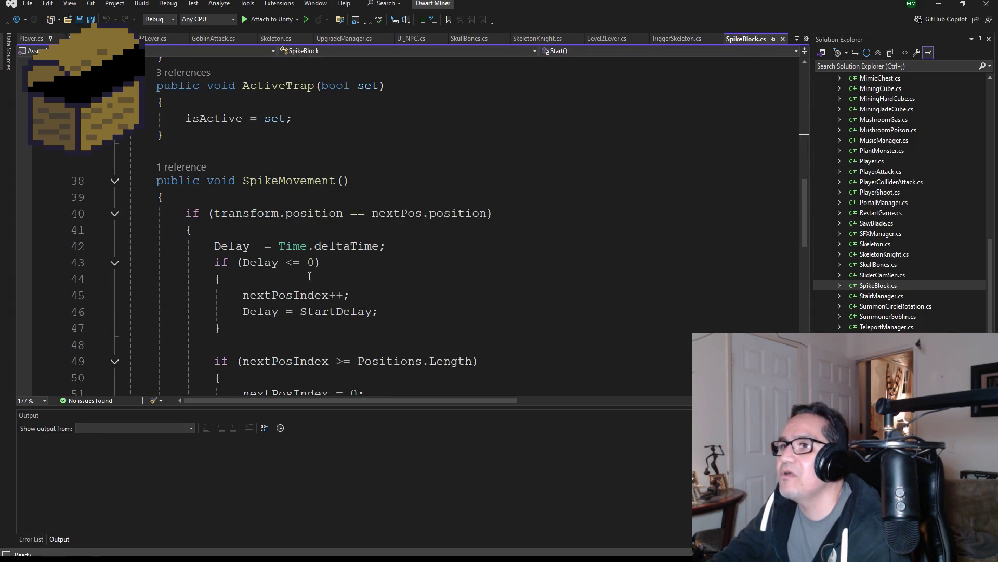
pyautogui.moveTo(135, 178)
pyautogui.mouseDown()
pyautogui.moveTo(317, 389)
pyautogui.moveTo(335, 464)
pyautogui.moveTo(320, 321)
pyautogui.mouseUp()
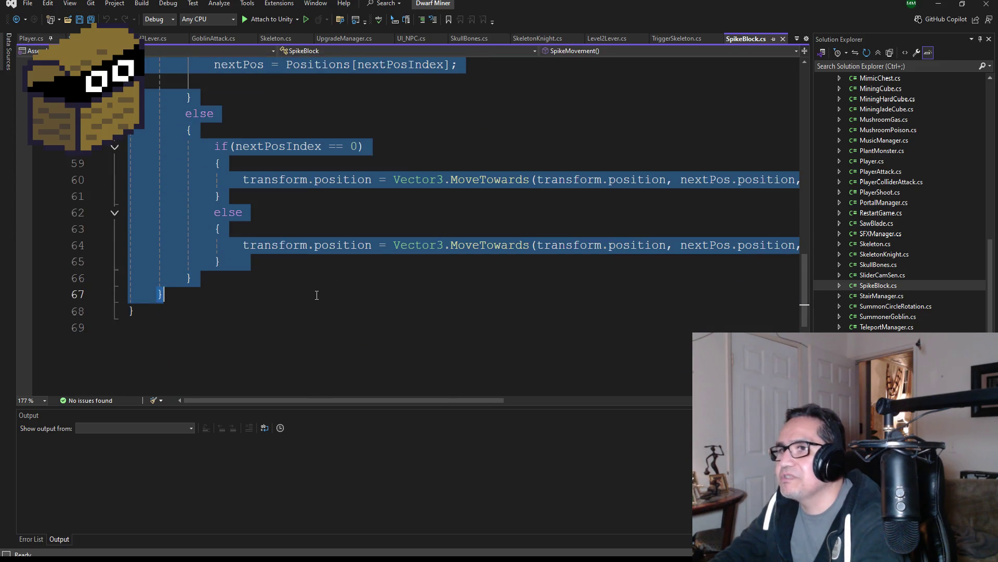
pyautogui.scroll(4, 406, 320)
pyautogui.scroll(-3, 409, 322)
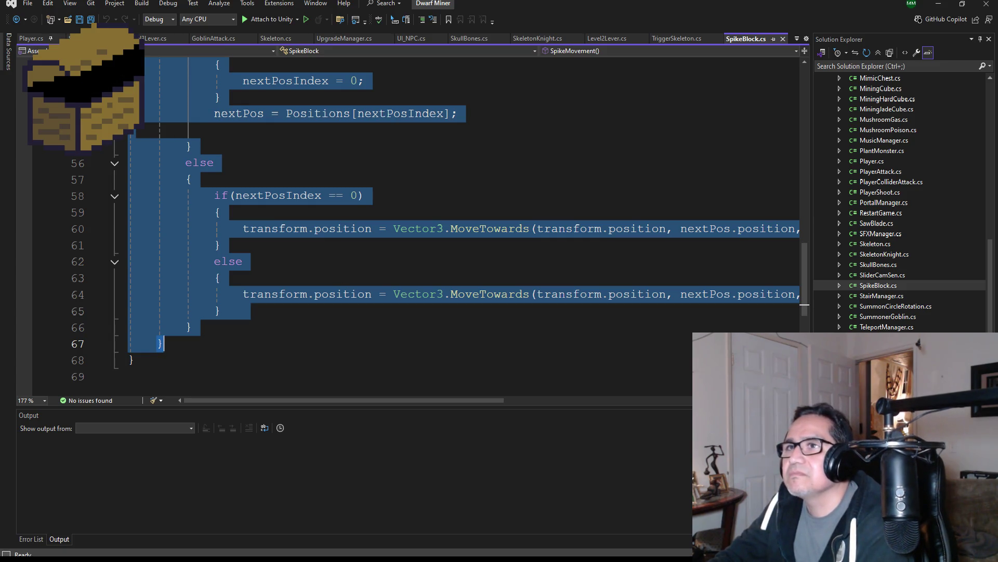
pyautogui.hotkey('ctrl', 'Tab')
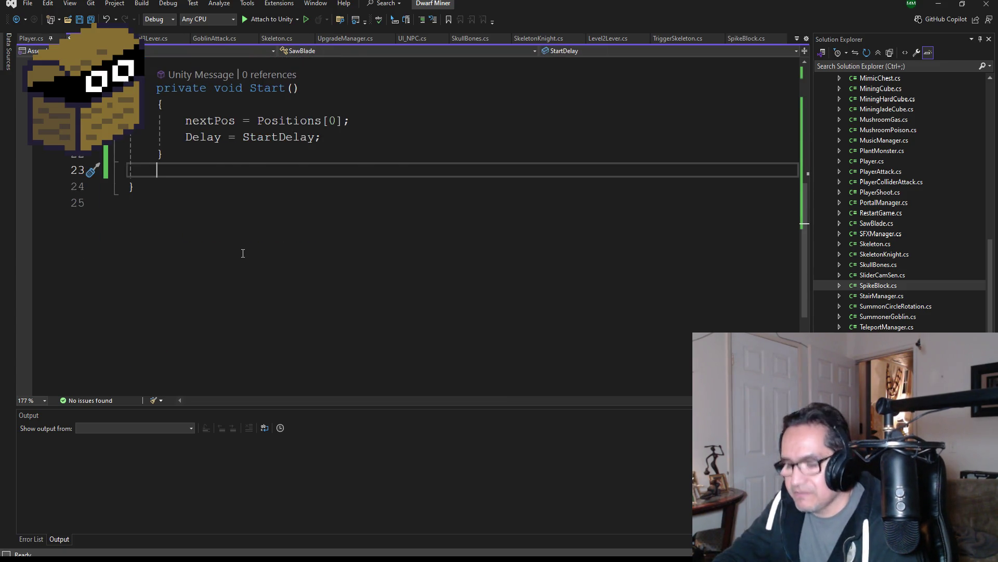
pyautogui.hotkey('ctrl', 'v')
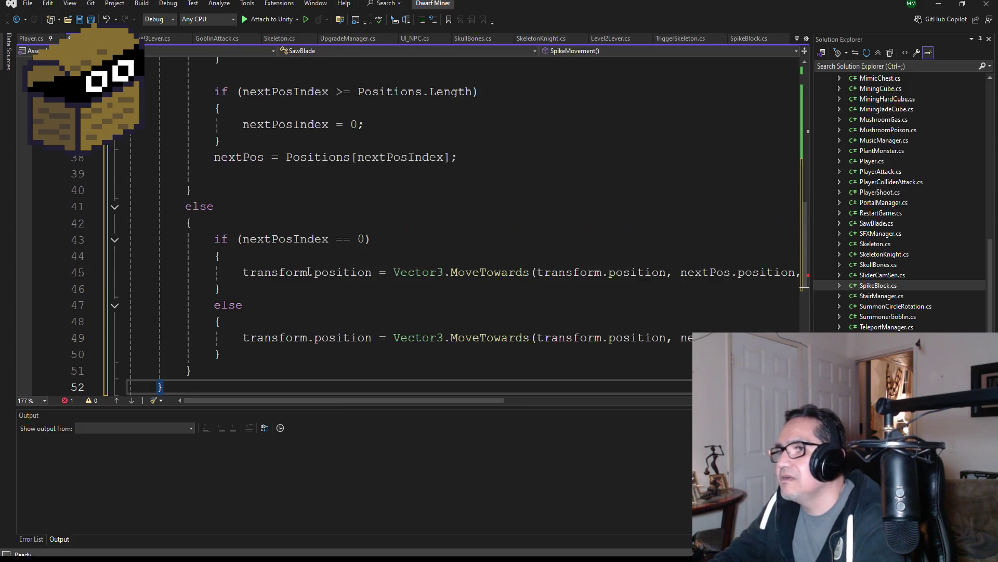
# Step: Delete the inner else block from the pasted method
pyautogui.scroll(-1, 377, 321)
pyautogui.moveTo(274, 308); pyautogui.dragTo(114, 256)
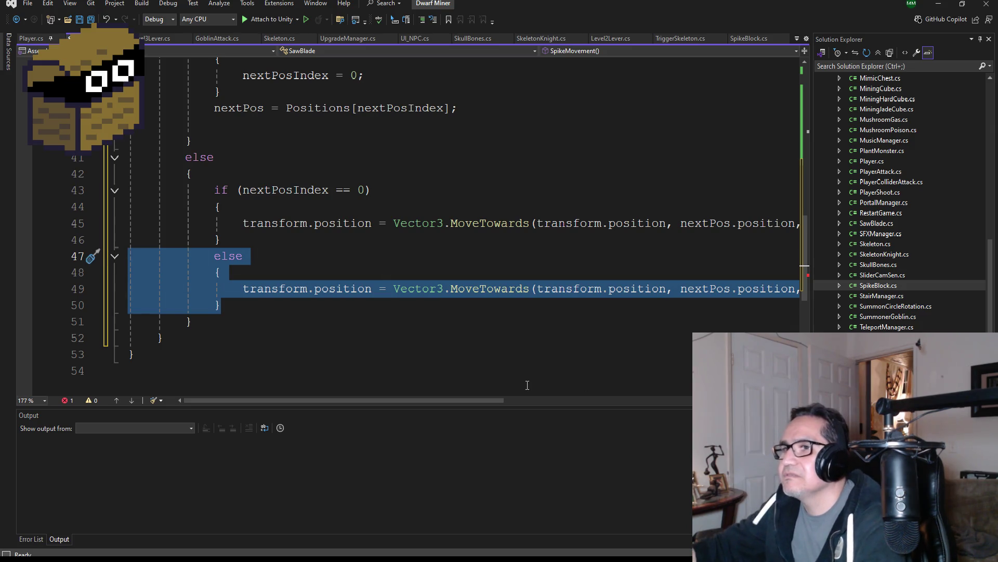
pyautogui.press('Delete')
pyautogui.press('BackSpace')
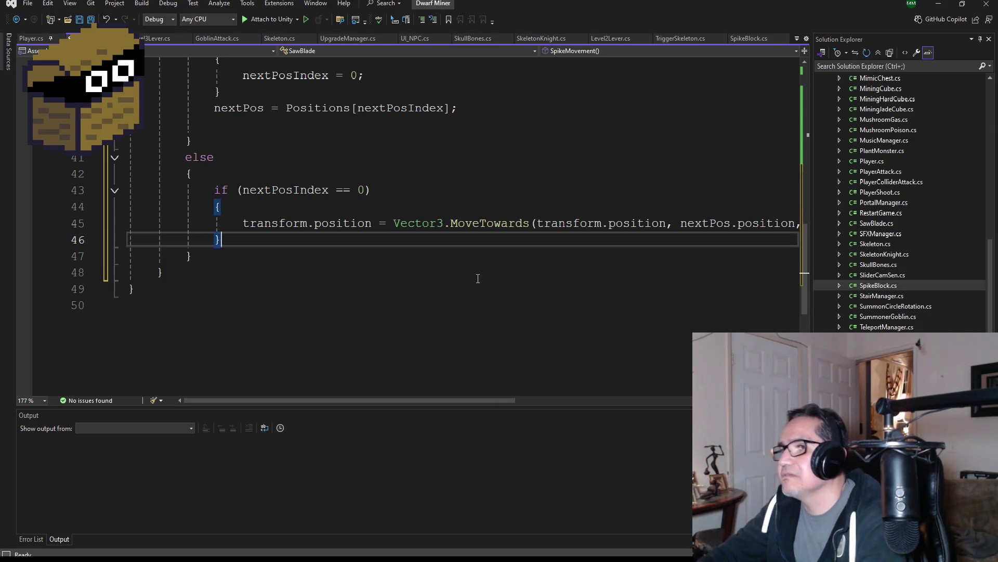
# Step: Replace the leftover if block with the single MoveTowards line and save SawBlade.cs
pyautogui.moveTo(479, 404); pyautogui.dragTo(628, 386)
pyautogui.click(697, 223)
pyautogui.click(93, 228)
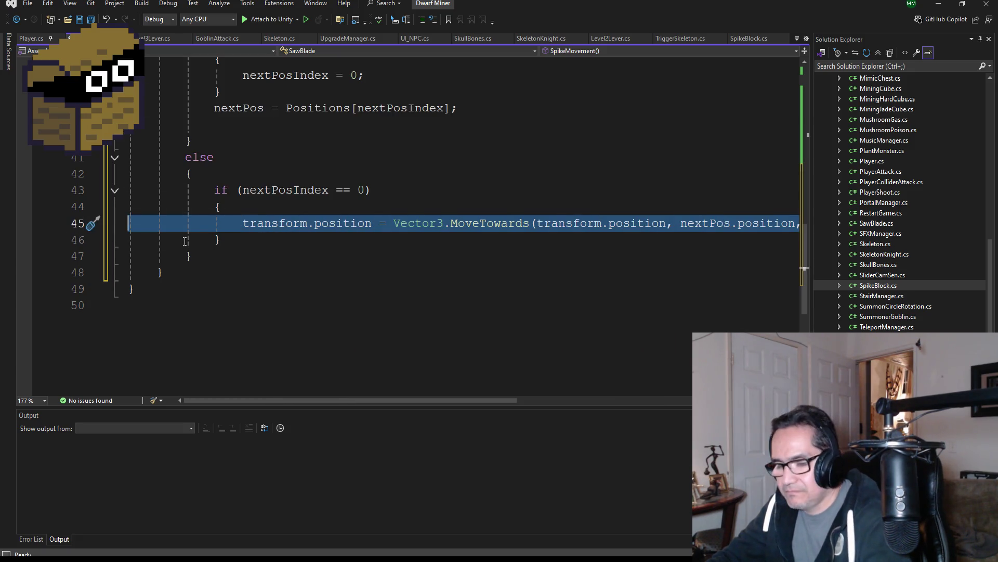
pyautogui.press('Delete')
pyautogui.moveTo(274, 240); pyautogui.dragTo(88, 196)
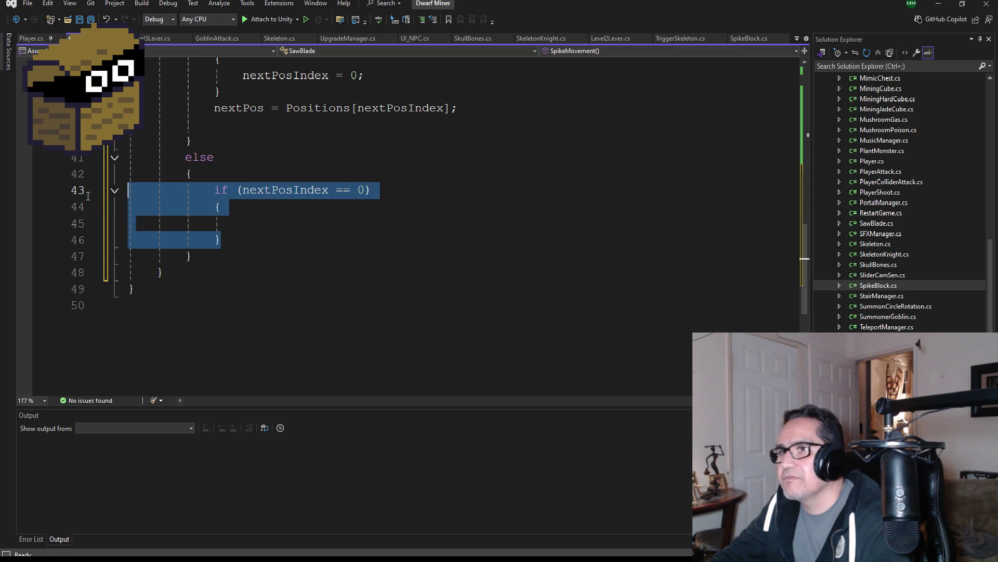
pyautogui.hotkey('ctrl', 'v')
pyautogui.moveTo(504, 400); pyautogui.dragTo(598, 403)
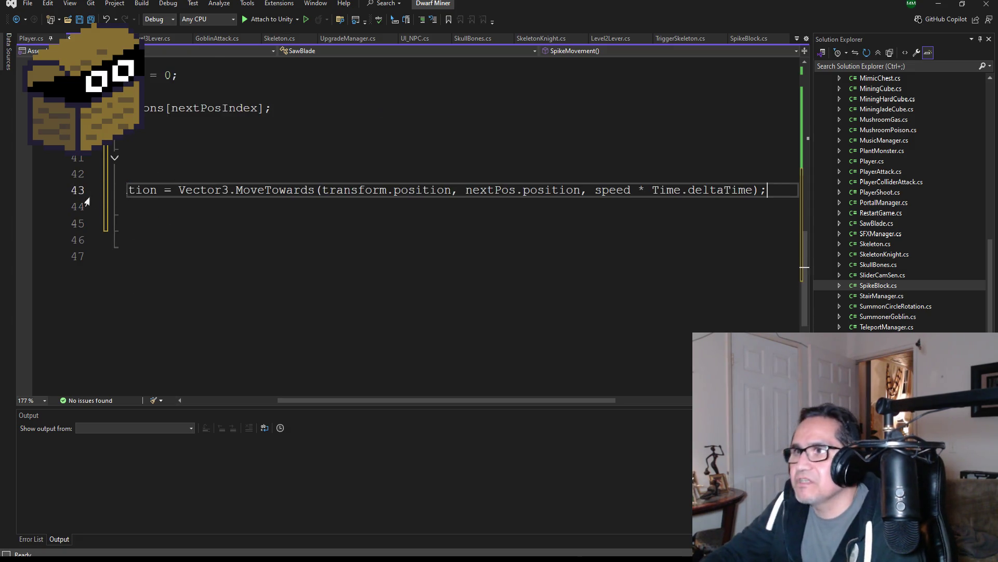
pyautogui.moveTo(464, 400)
pyautogui.mouseDown()
pyautogui.moveTo(232, 379)
pyautogui.moveTo(355, 337)
pyautogui.mouseUp()
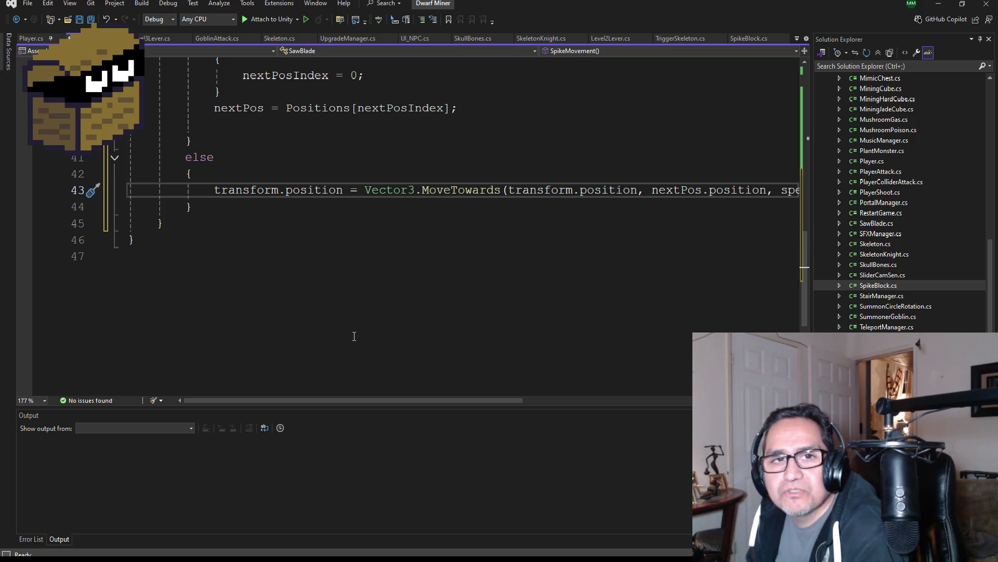
pyautogui.hotkey('ctrl', 's')
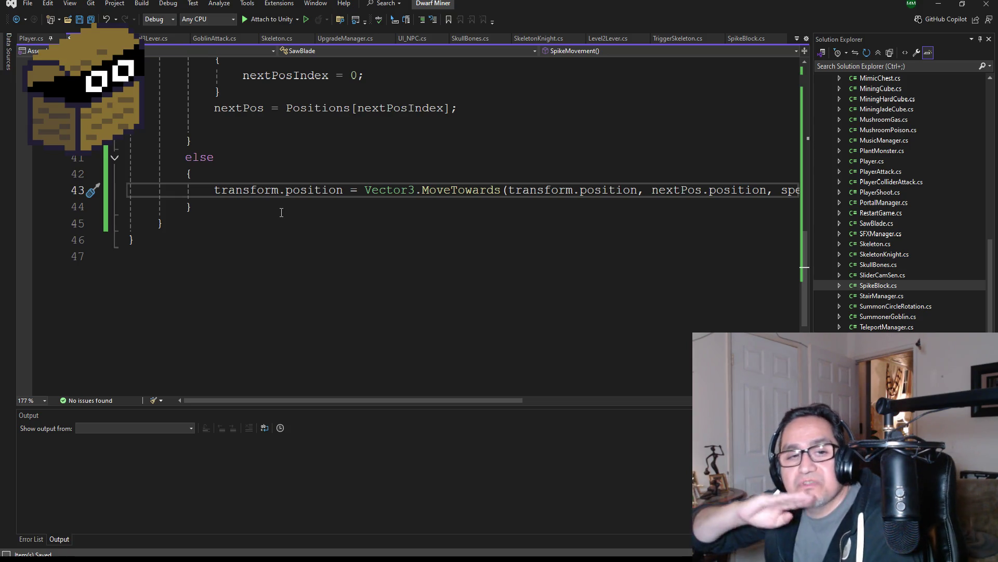
pyautogui.scroll(3, 309, 172)
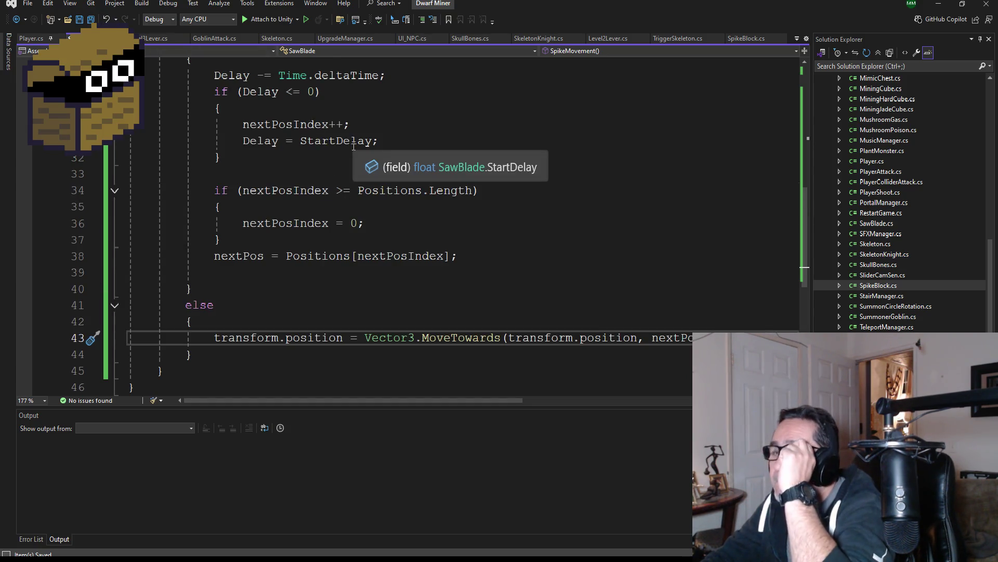
pyautogui.scroll(9, 291, 151)
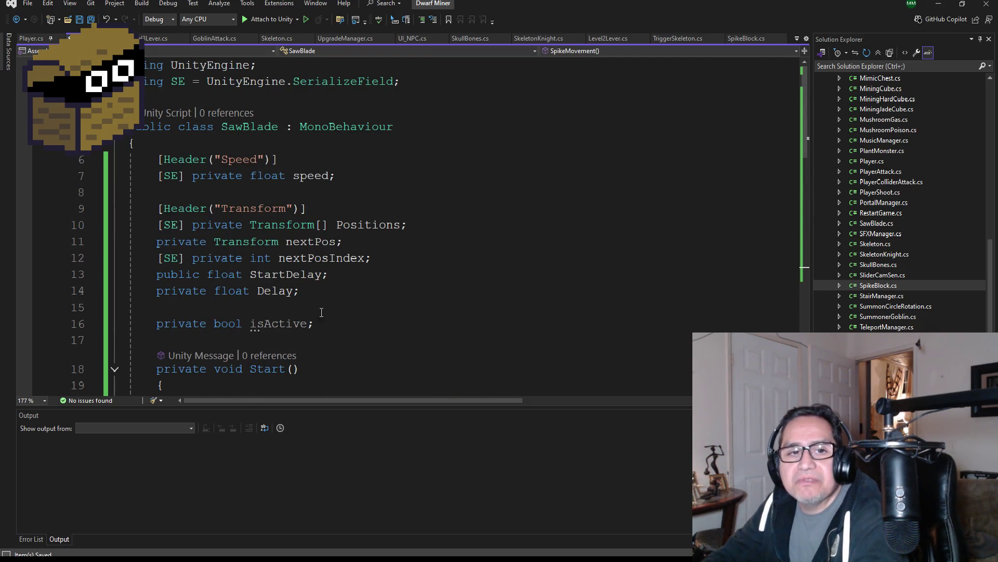
pyautogui.scroll(-3, 323, 312)
pyautogui.scroll(-4, 306, 292)
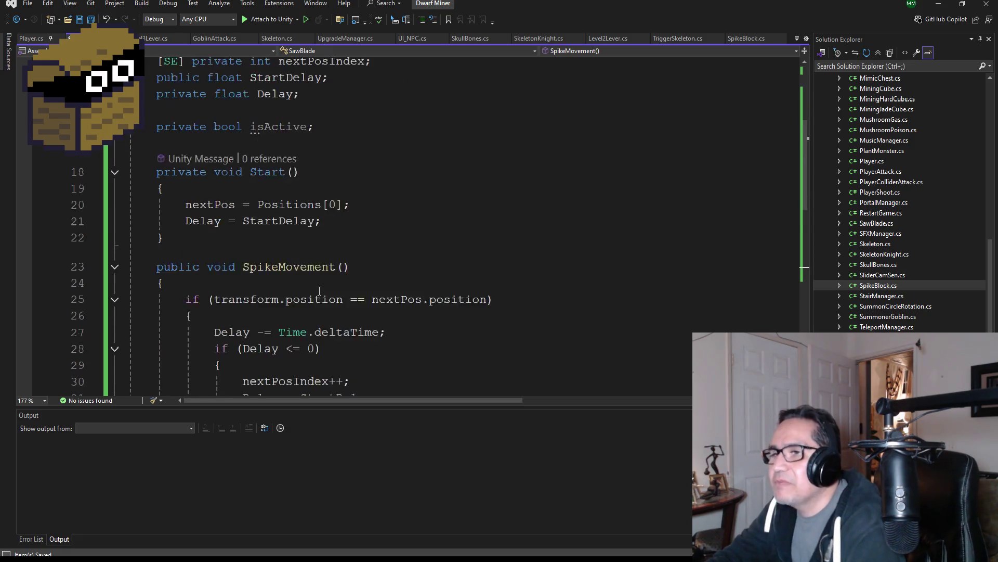
pyautogui.scroll(-2, 364, 283)
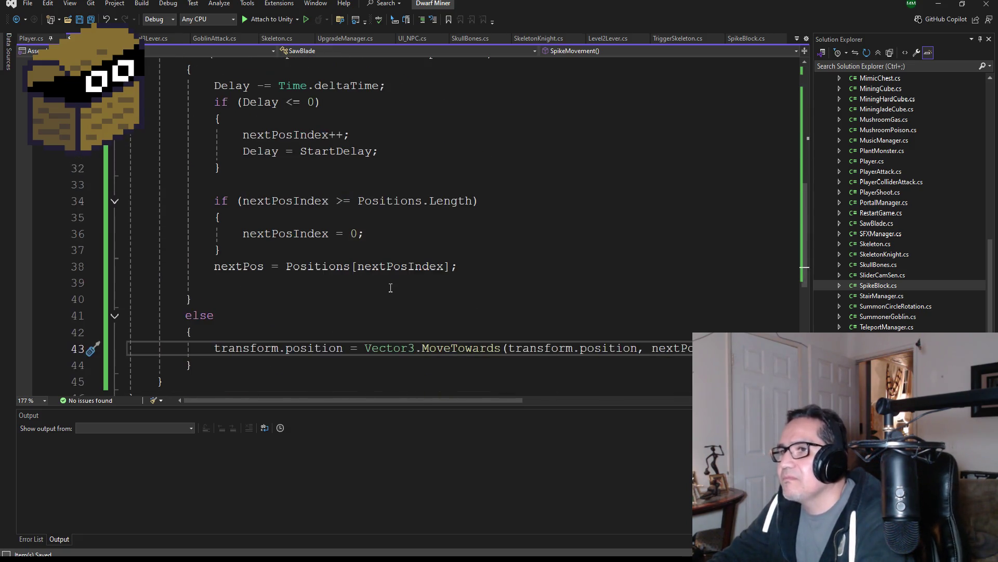
pyautogui.scroll(-2, 416, 296)
pyautogui.scroll(2, 434, 304)
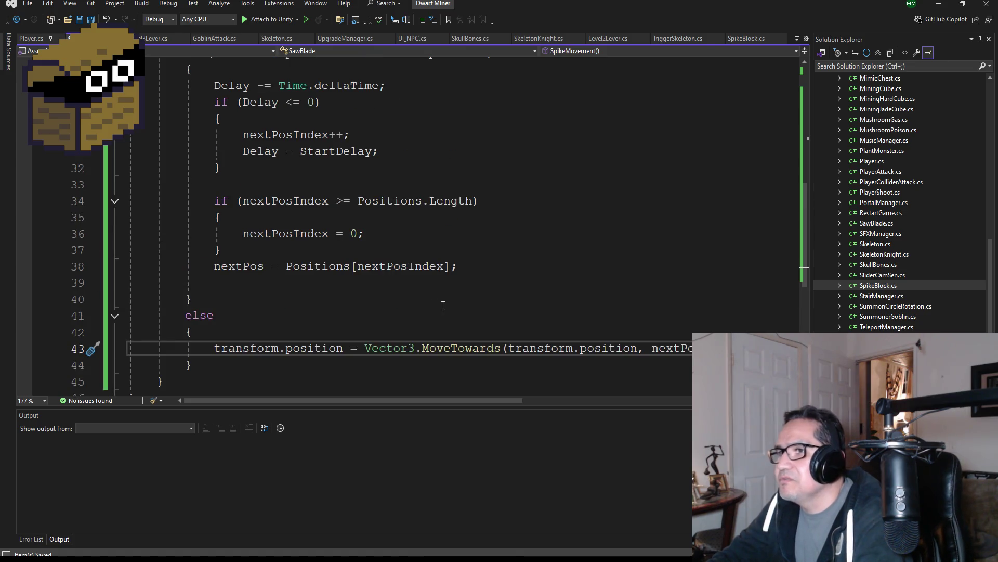
pyautogui.scroll(8, 440, 304)
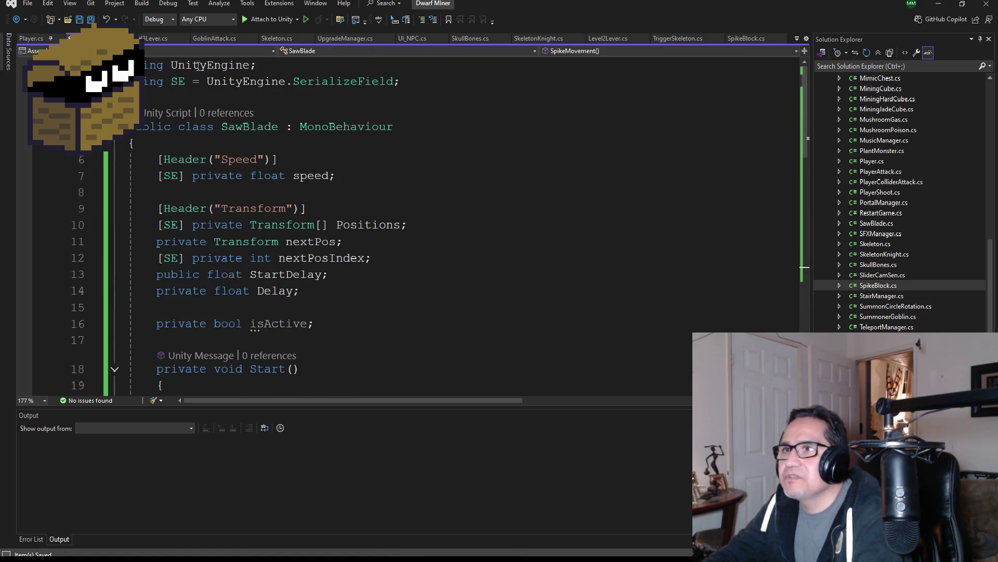
pyautogui.scroll(-7, 337, 268)
pyautogui.click(229, 137)
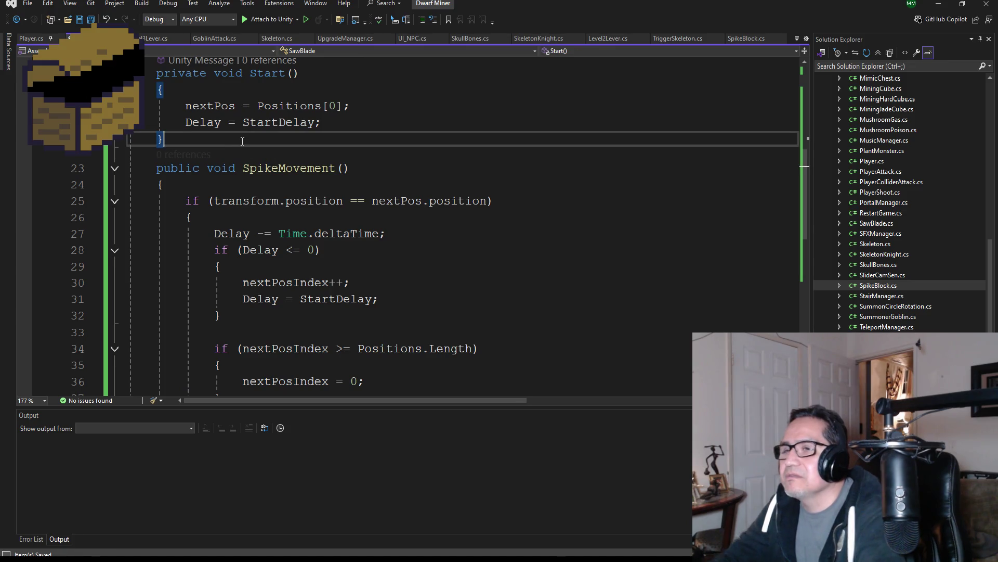
# Step: Add an Update() method below Start() in SawBlade.cs
pyautogui.press('Return')
pyautogui.write('void Upd')
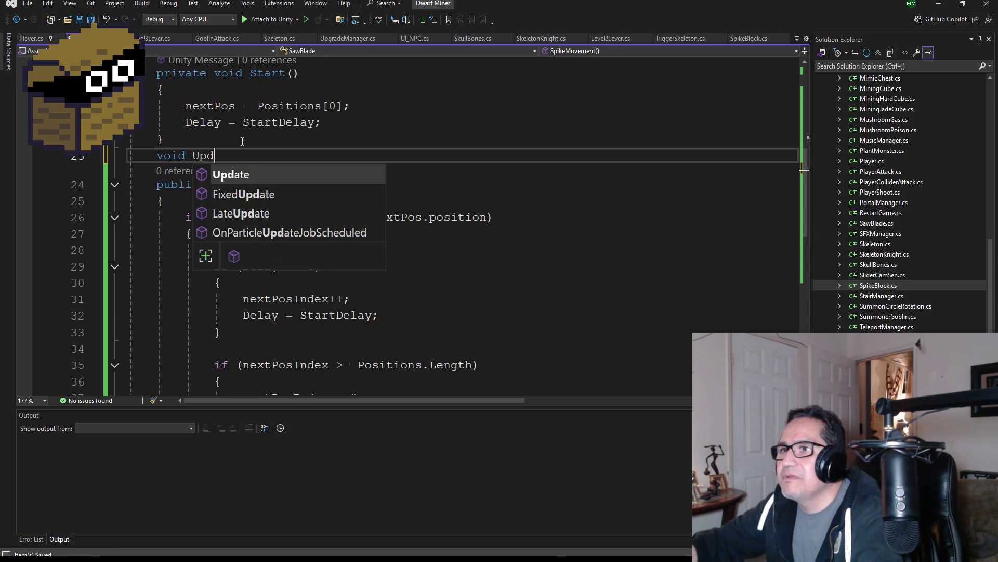
pyautogui.press('Return')
pyautogui.write('Sp')
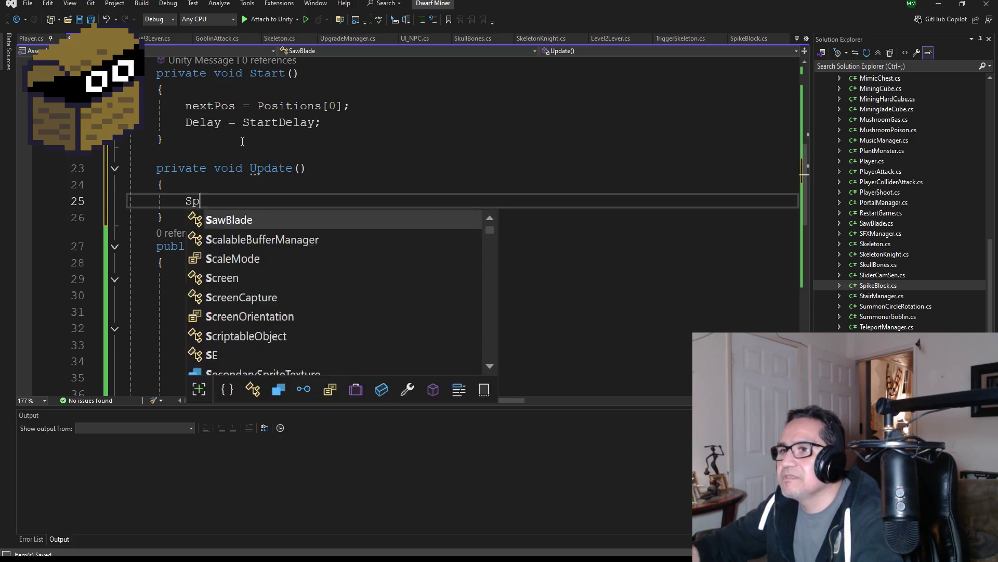
pyautogui.press('BackSpace')
pyautogui.press('BackSpace')
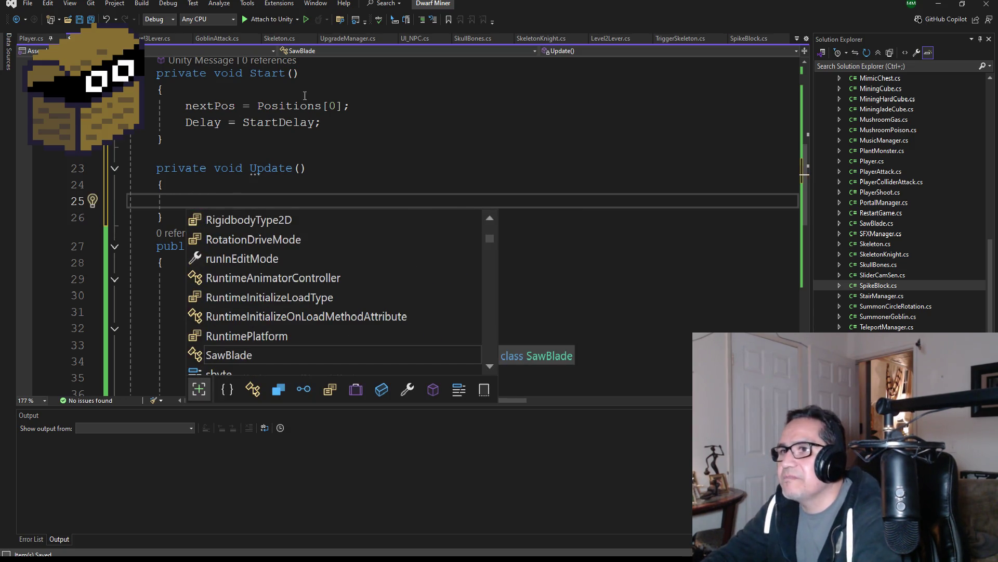
pyautogui.click(240, 139)
# Step: Rename the SpikeMovement method to SawBlade and call SawBlade() inside Update()
pyautogui.doubleClick(313, 246)
pyautogui.write('SawBlade(')
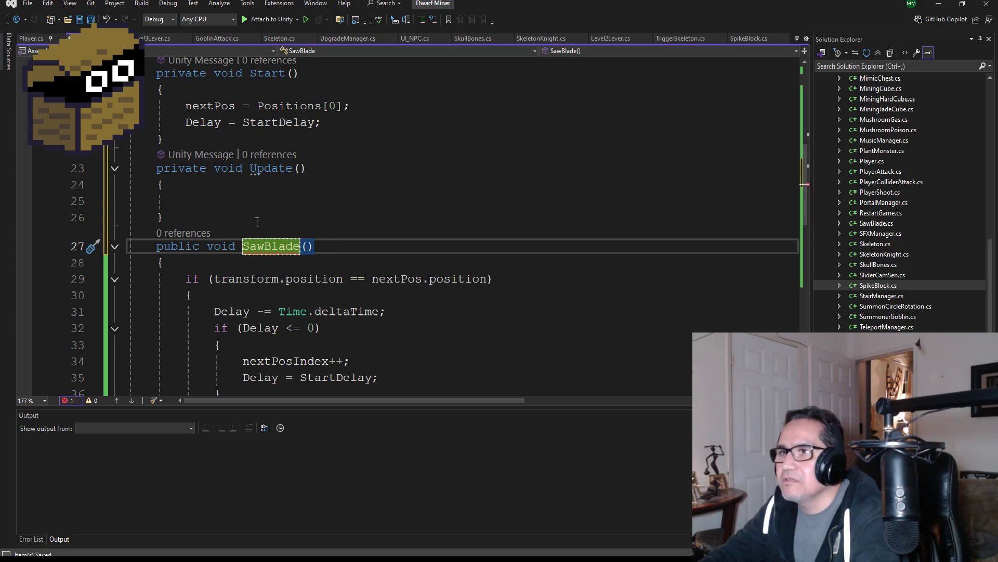
pyautogui.click(243, 202)
pyautogui.write('Sa')
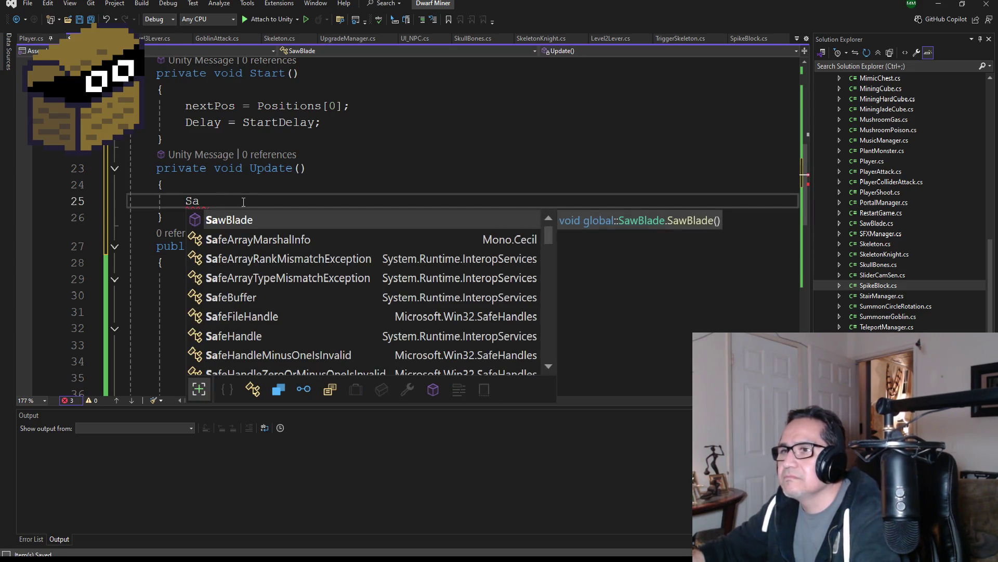
pyautogui.press('Tab')
pyautogui.write('()')
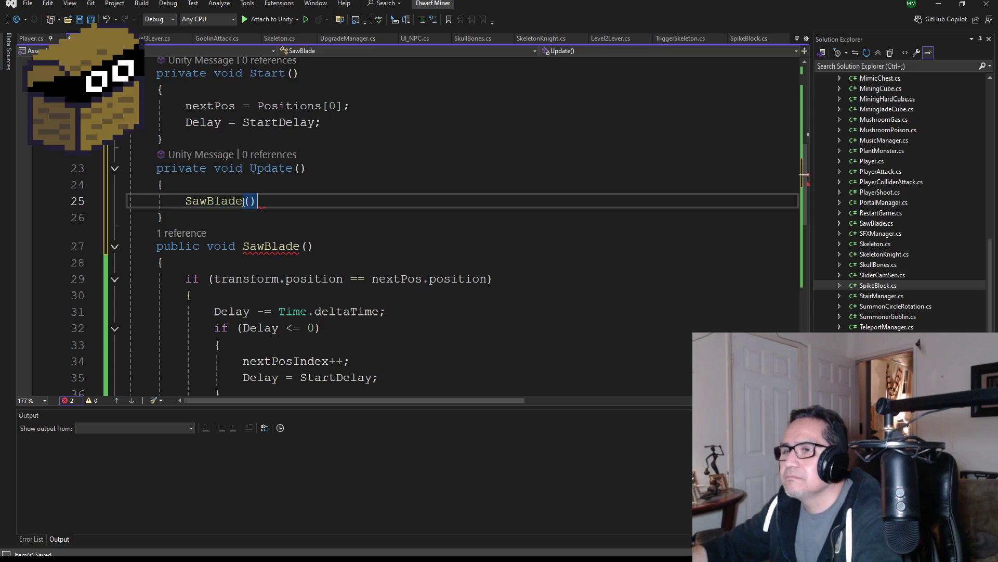
# Step: Rename the movement method from SawBlade to SawMove
pyautogui.scroll(-2, 374, 263)
pyautogui.scroll(7, 362, 246)
pyautogui.scroll(2, 362, 245)
pyautogui.scroll(-5, 307, 312)
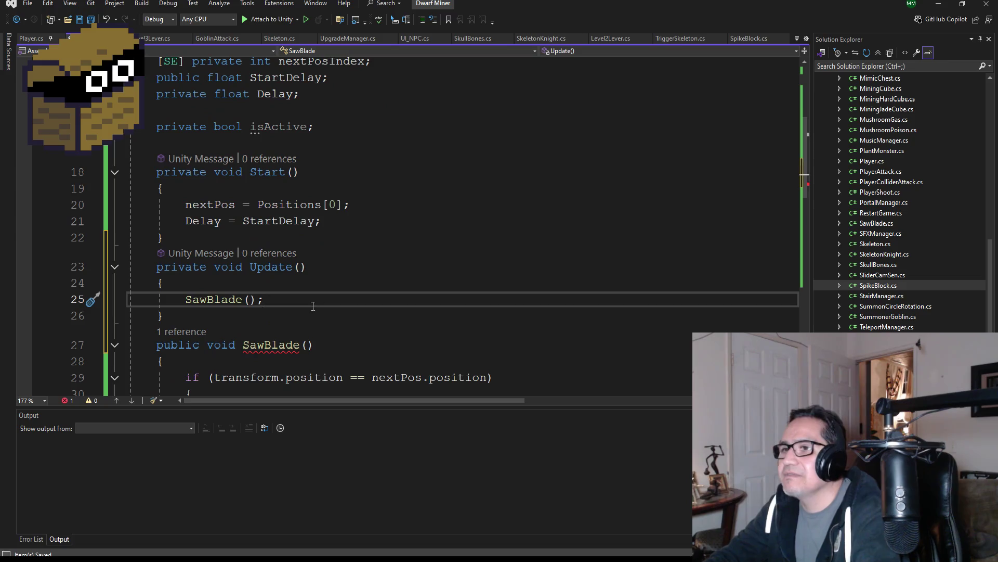
pyautogui.click(301, 303)
pyautogui.press('BackSpace')
pyautogui.press('BackSpace')
pyautogui.press('BackSpace')
pyautogui.write('Move')
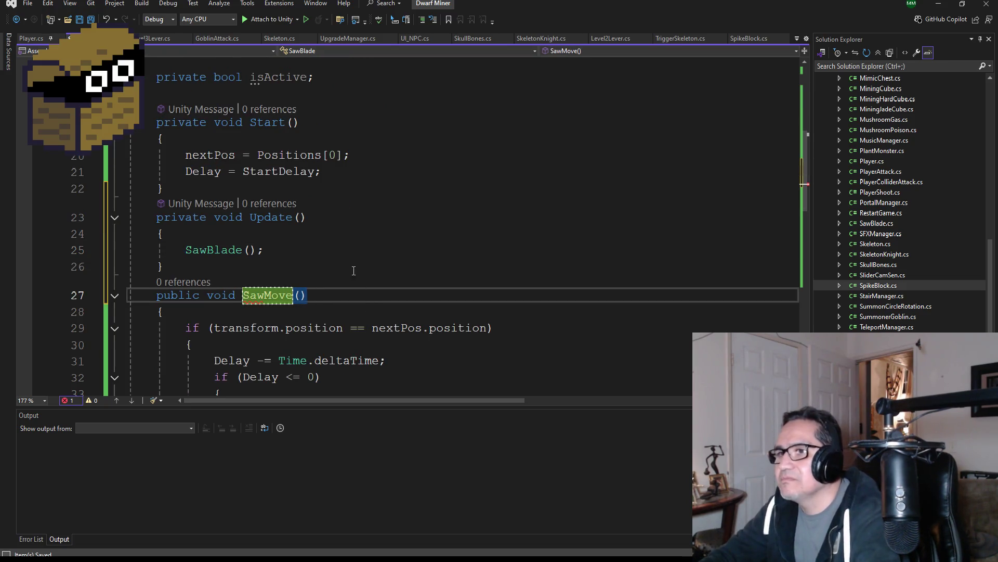
# Step: Change the Update() call to SawMove(), save all scripts and return to Unity
pyautogui.click(242, 250)
pyautogui.hotkey('ctrl', 'Left')
pyautogui.hotkey('ctrl', 'shift', 'Right')
pyautogui.write('SawMN')
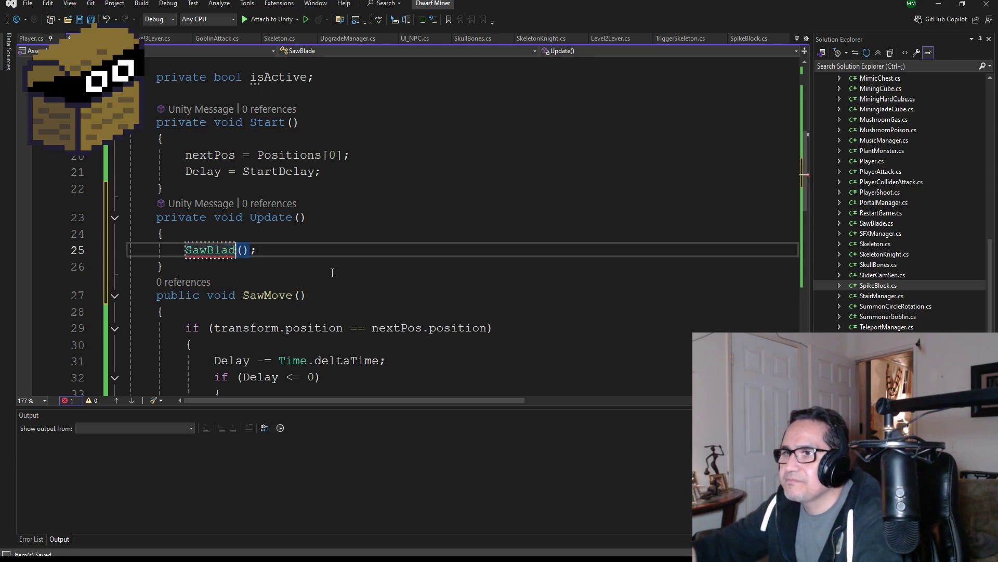
pyautogui.press('BackSpace')
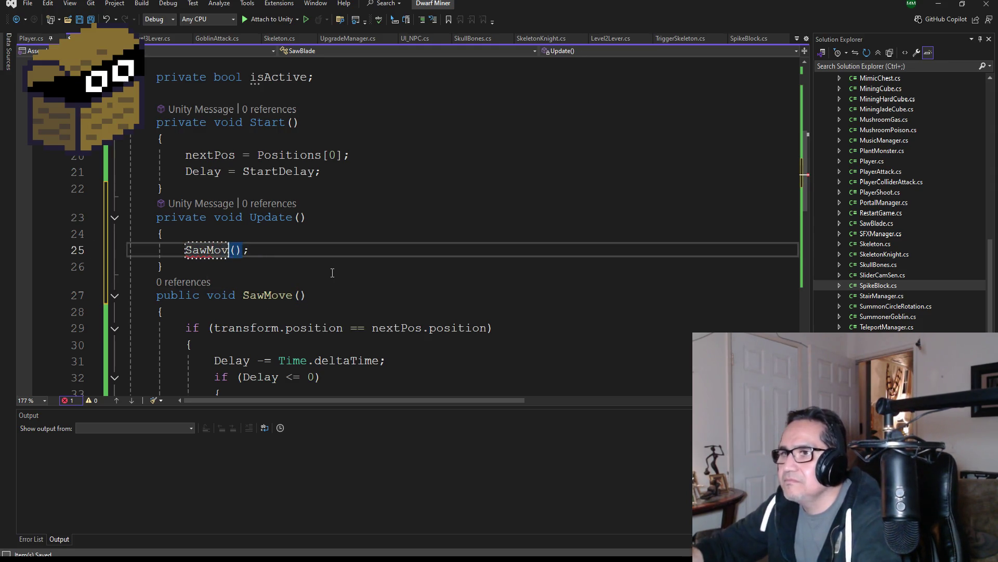
pyautogui.write('ve')
pyautogui.click(91, 19)
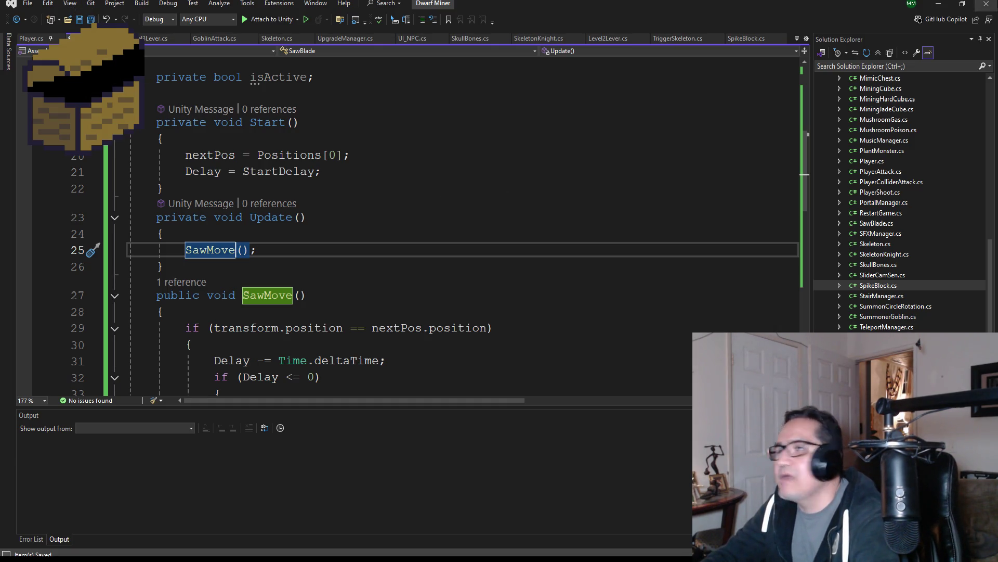
pyautogui.click(939, 4)
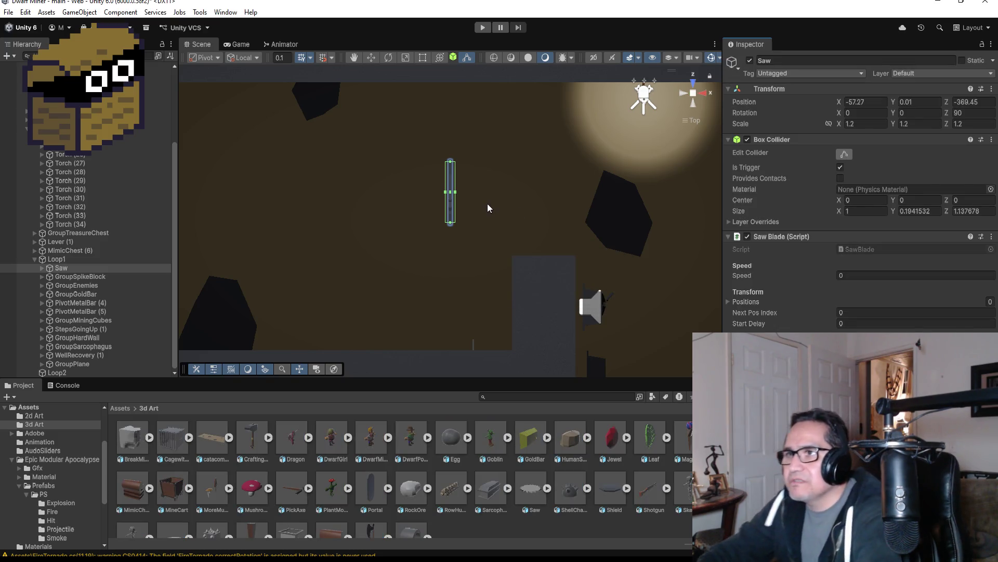
# Step: Create an empty object under Loop1, placed just below Saw, and name it Pos1
pyautogui.scroll(-3, 520, 209)
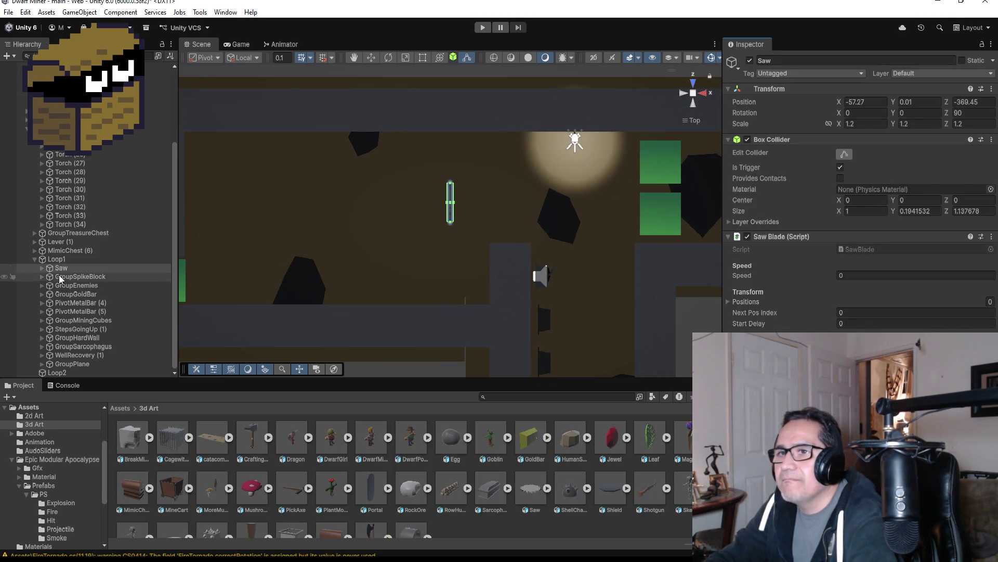
pyautogui.click(42, 268)
pyautogui.click(42, 266)
pyautogui.click(56, 259)
pyautogui.rightClick(56, 258)
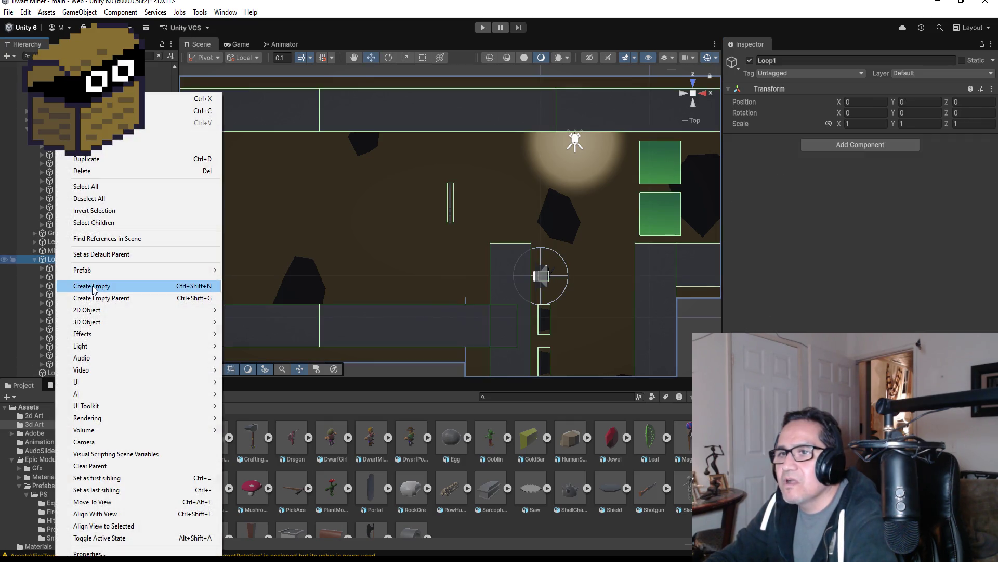
pyautogui.click(95, 290)
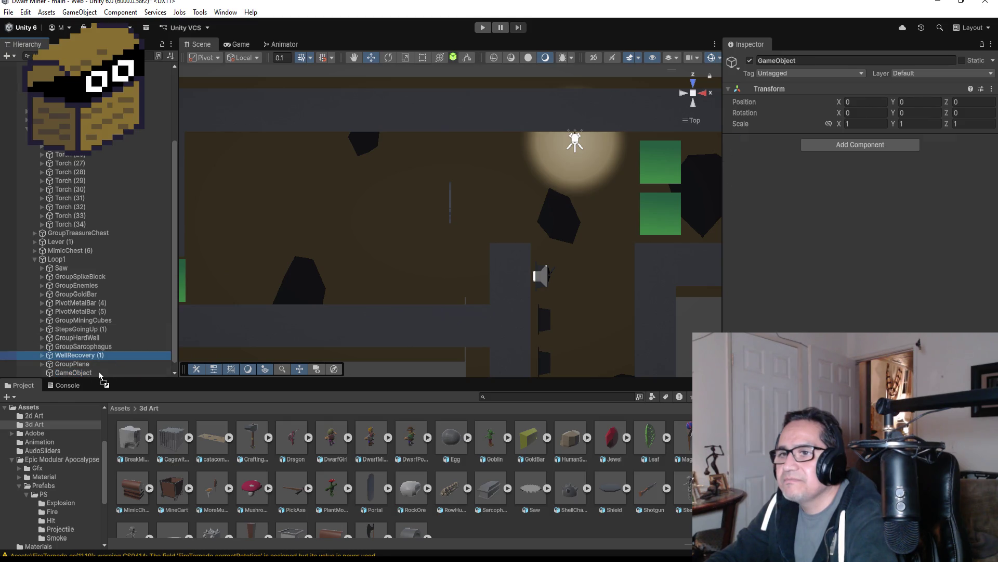
pyautogui.moveTo(100, 371); pyautogui.dragTo(73, 273)
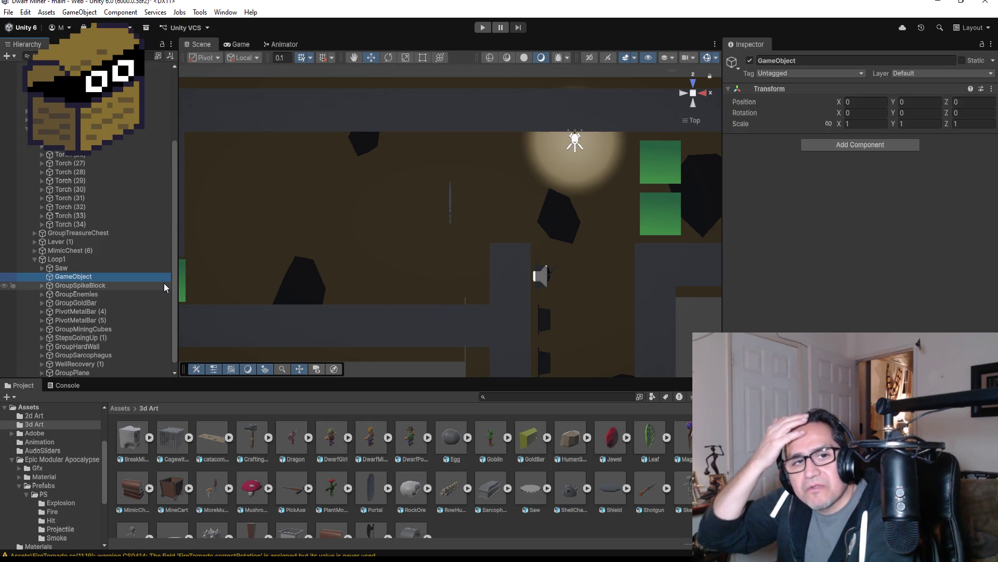
pyautogui.click(817, 61)
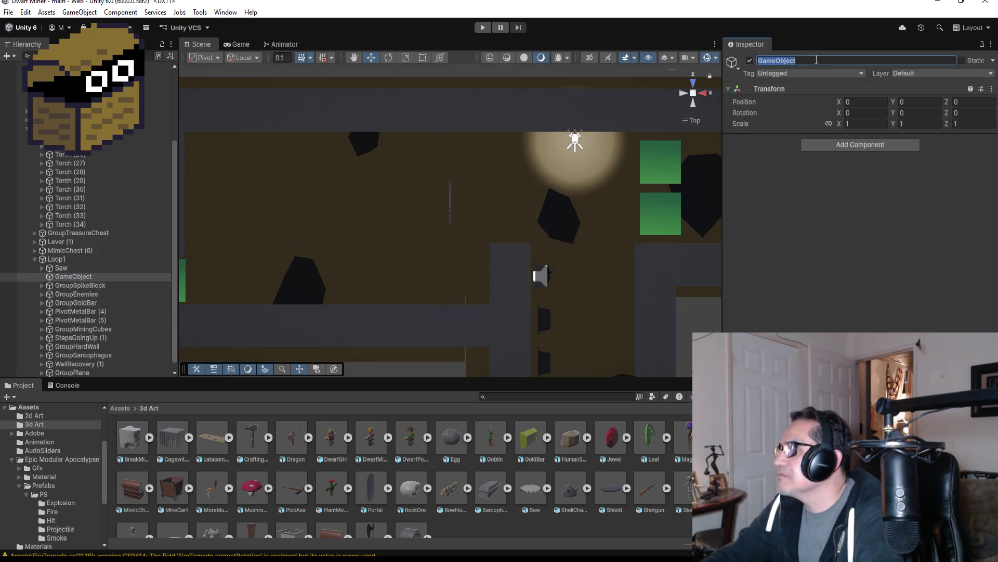
pyautogui.write('Move')
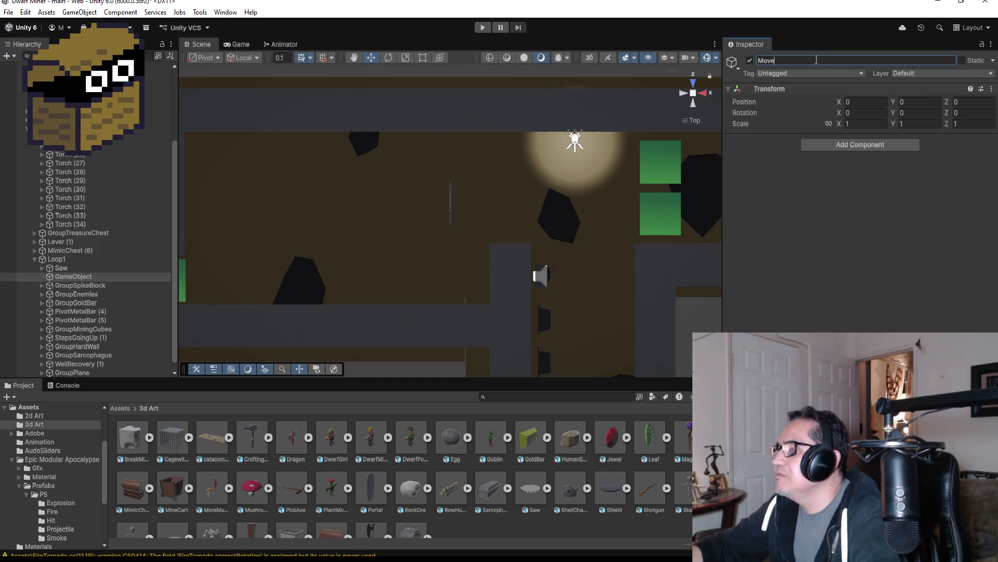
pyautogui.press('BackSpace')
pyautogui.press('BackSpace')
pyautogui.write('Pos1')
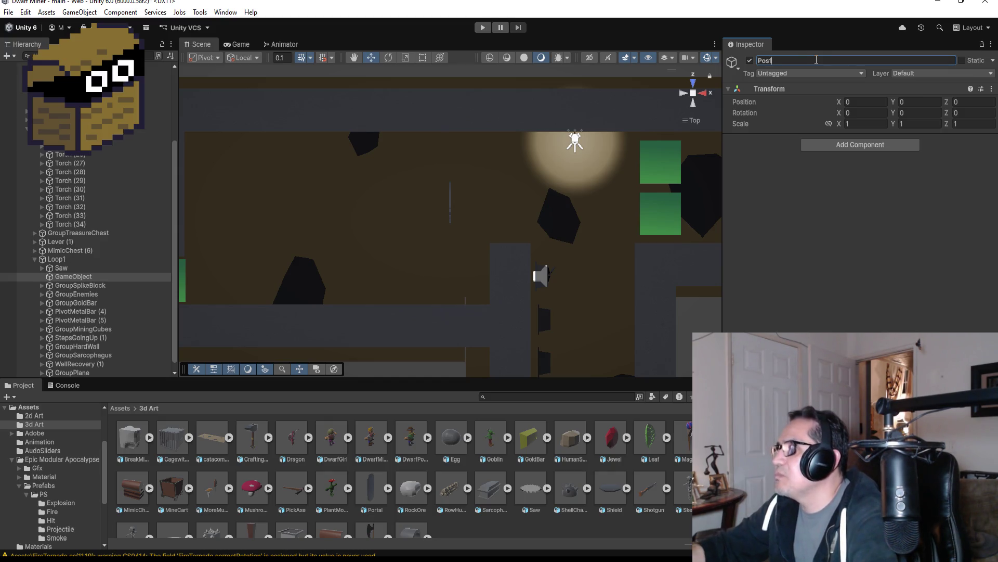
pyautogui.click(61, 267)
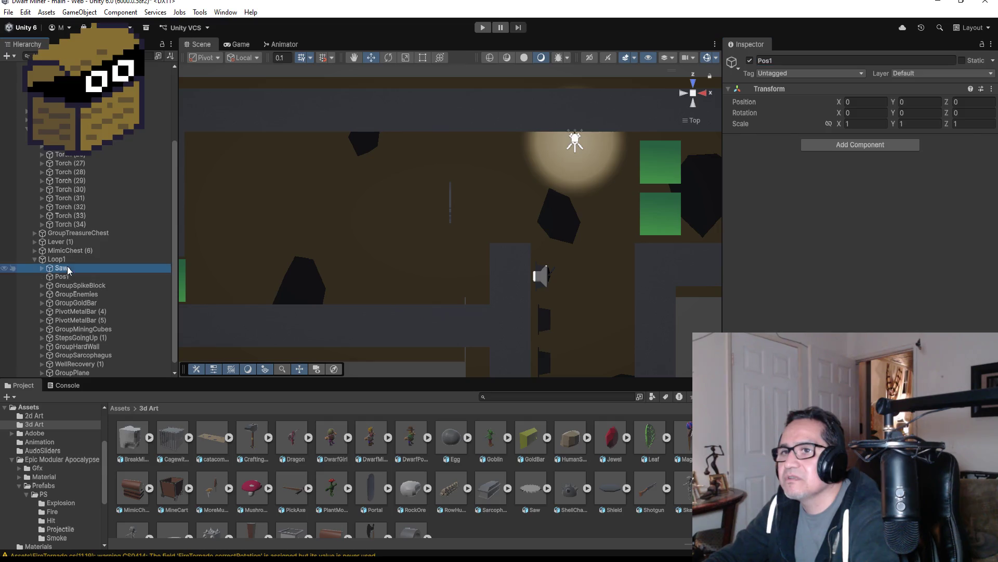
# Step: Copy the Saw's Transform position and paste it onto Pos1
pyautogui.click(992, 88)
pyautogui.moveTo(930, 182)
pyautogui.click(837, 177)
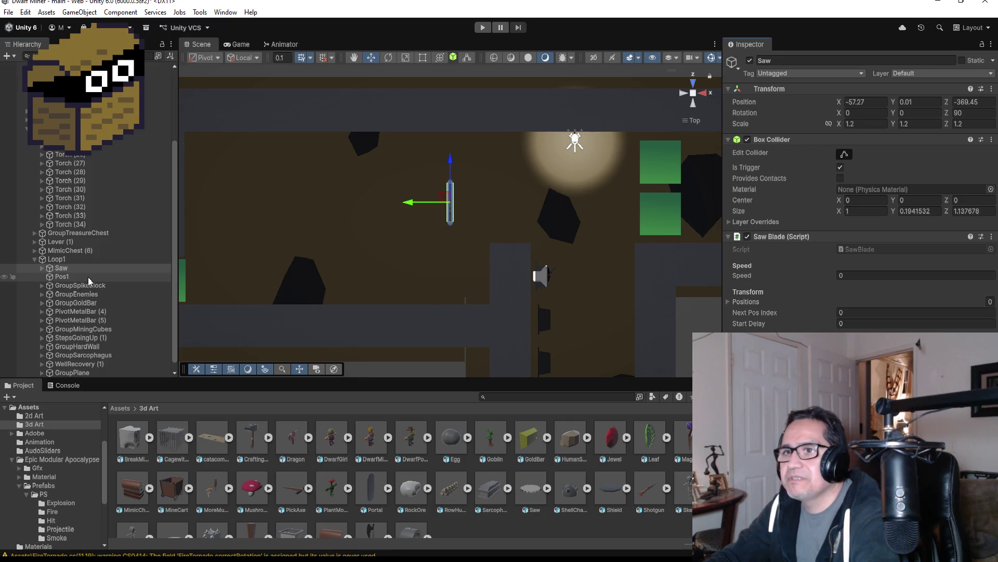
pyautogui.click(63, 276)
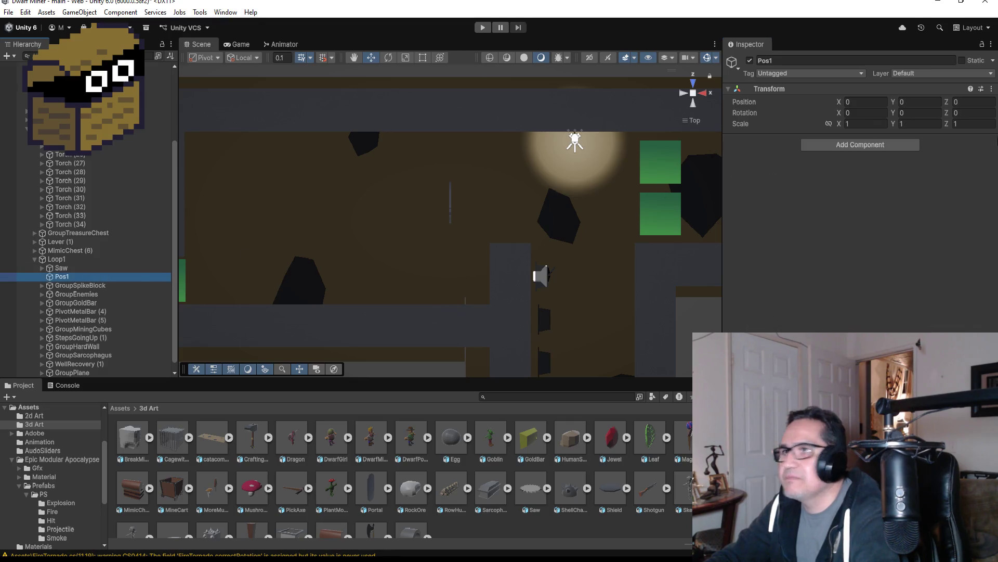
pyautogui.click(992, 89)
pyautogui.moveTo(921, 188)
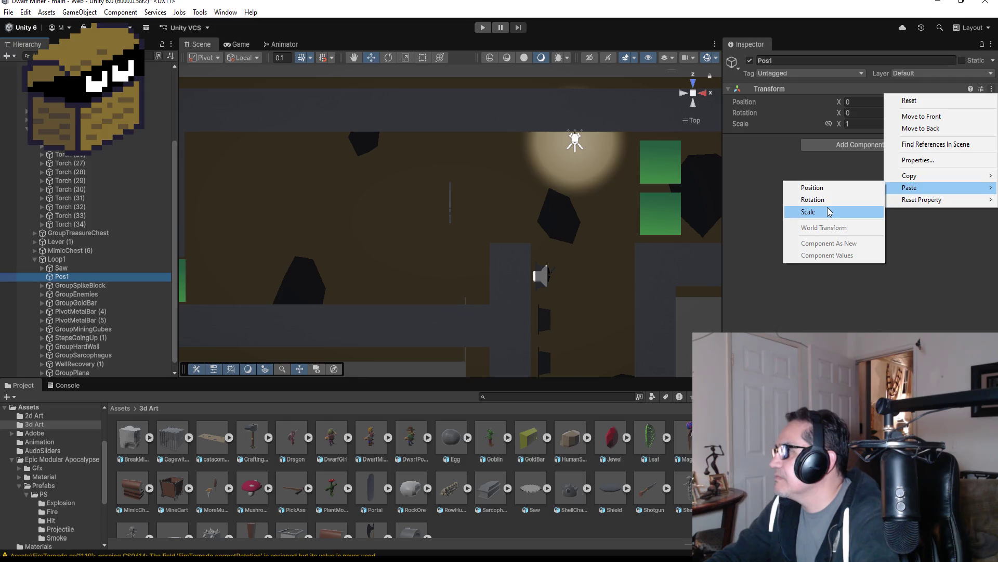
pyautogui.click(831, 188)
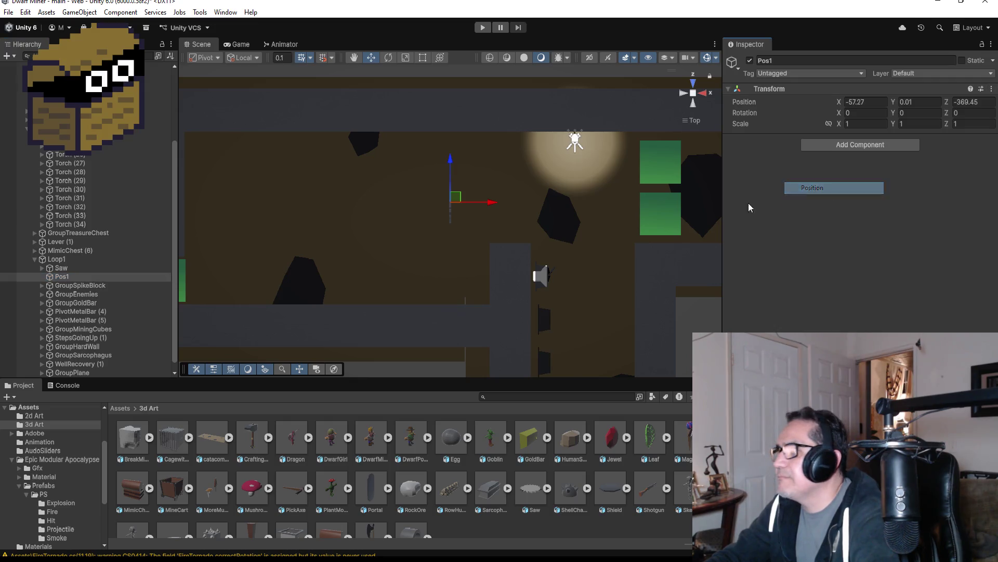
# Step: Nudge the Saw slightly along Z to -367.885
pyautogui.click(62, 268)
pyautogui.moveTo(450, 162); pyautogui.dragTo(450, 122)
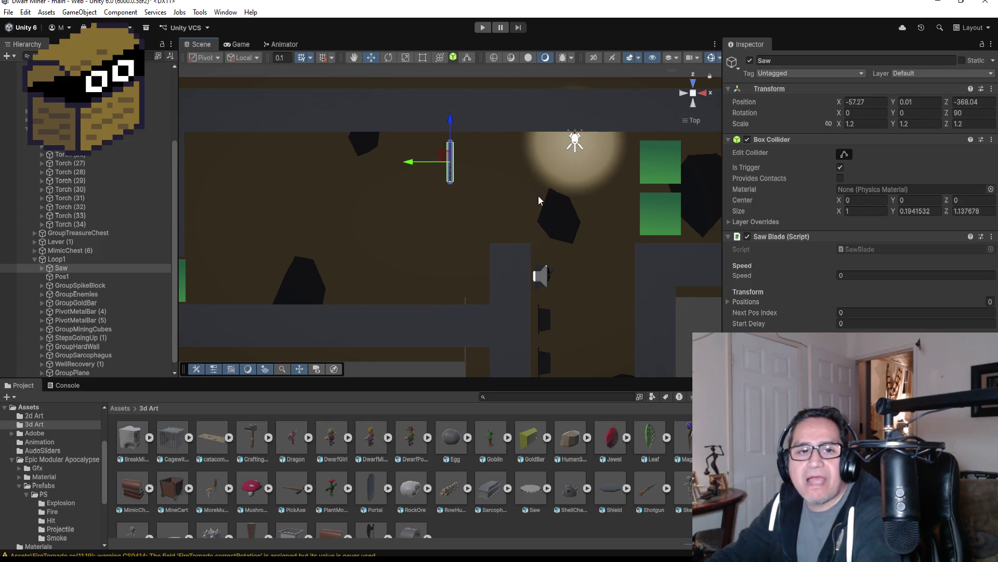
pyautogui.press('f')
pyautogui.moveTo(641, 252)
pyautogui.keyDown('alt'); pyautogui.mouseDown()
pyautogui.moveTo(468, 130)
pyautogui.moveTo(394, 49)
pyautogui.moveTo(398, 57)
pyautogui.mouseUp(); pyautogui.keyUp('alt')
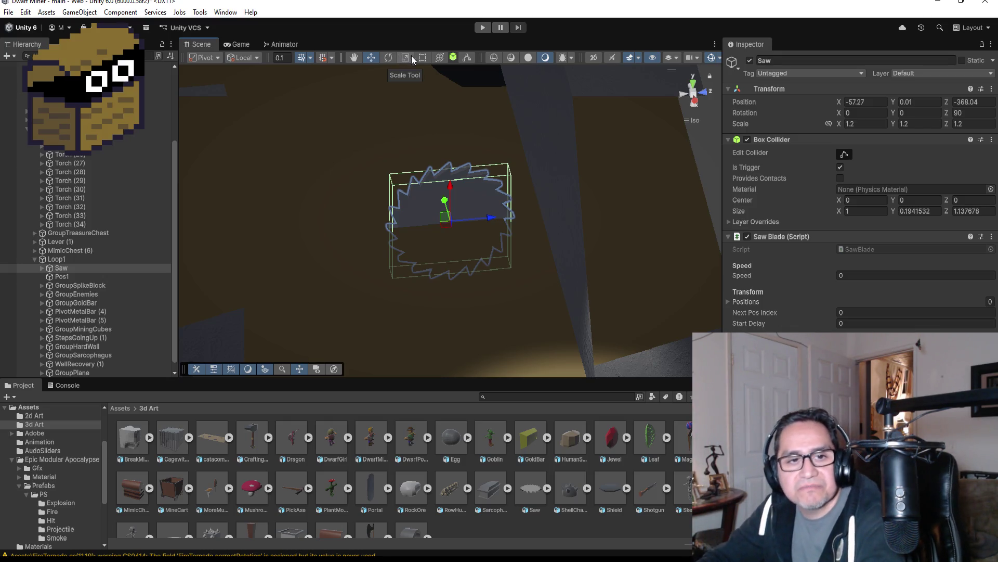
pyautogui.scroll(-5, 530, 158)
pyautogui.scroll(-1, 512, 199)
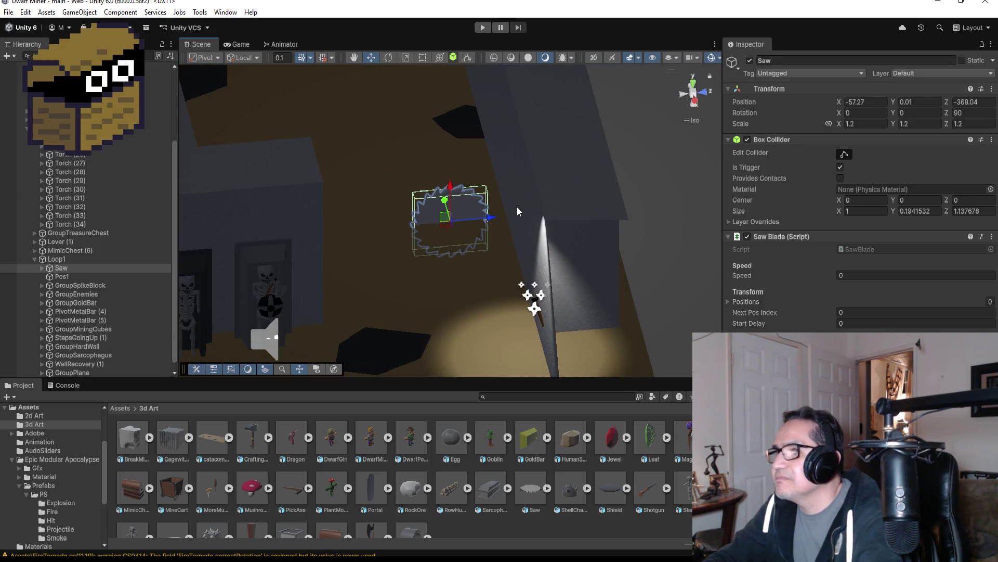
pyautogui.moveTo(494, 220); pyautogui.dragTo(502, 220)
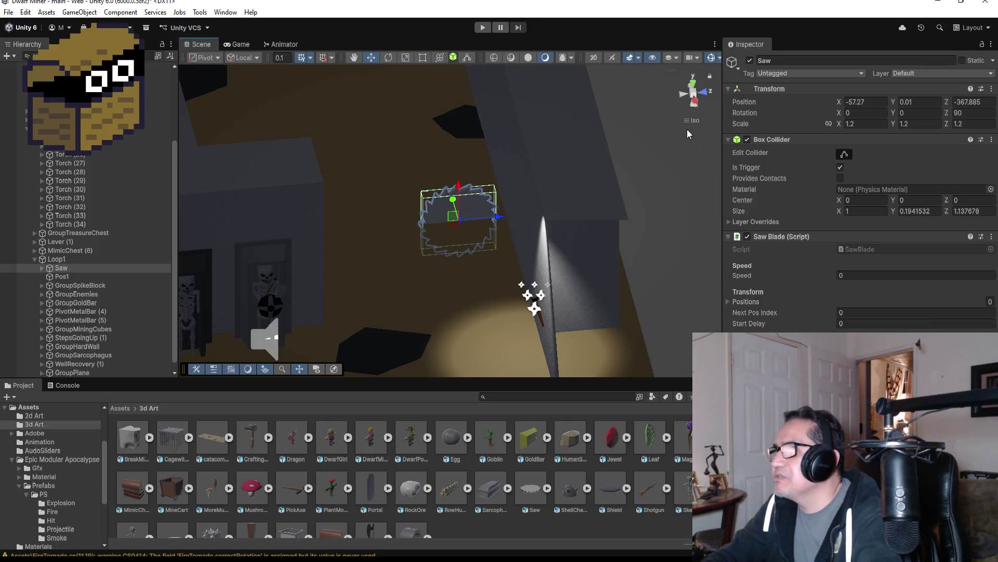
pyautogui.click(694, 83)
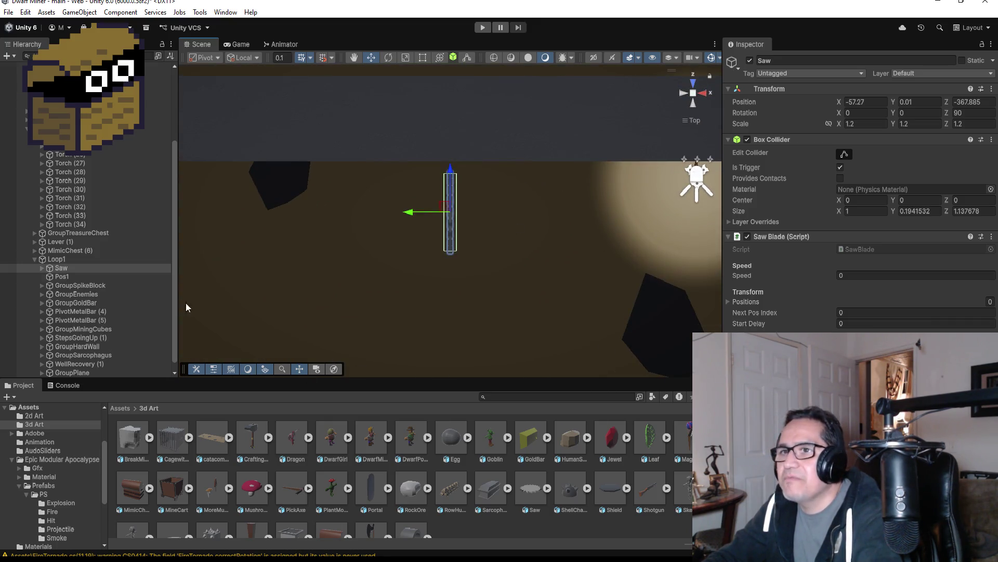
pyautogui.click(78, 277)
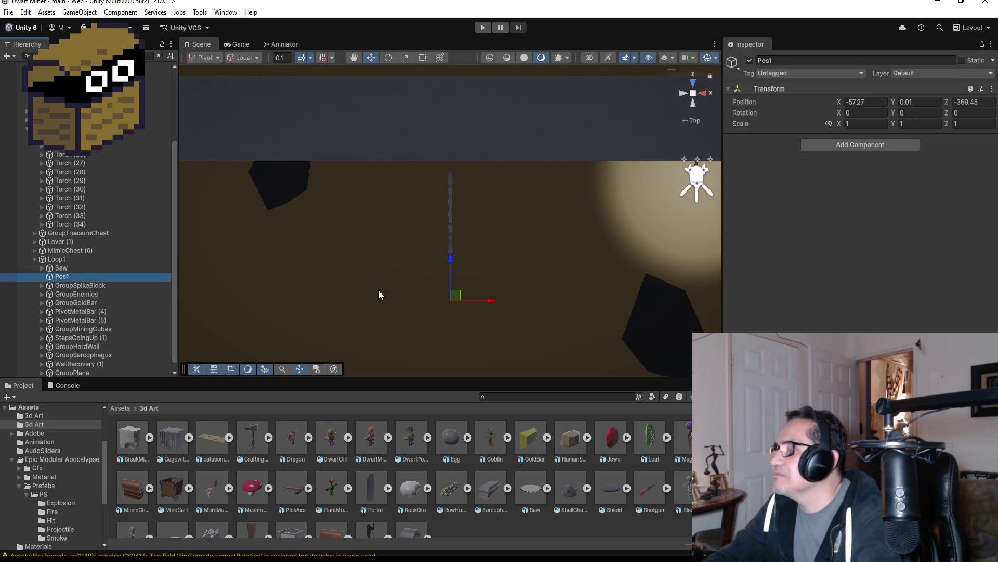
# Step: Paste the Saw's updated position (X -57.27, Y 0.01, Z -367.885) onto Pos1
pyautogui.click(85, 268)
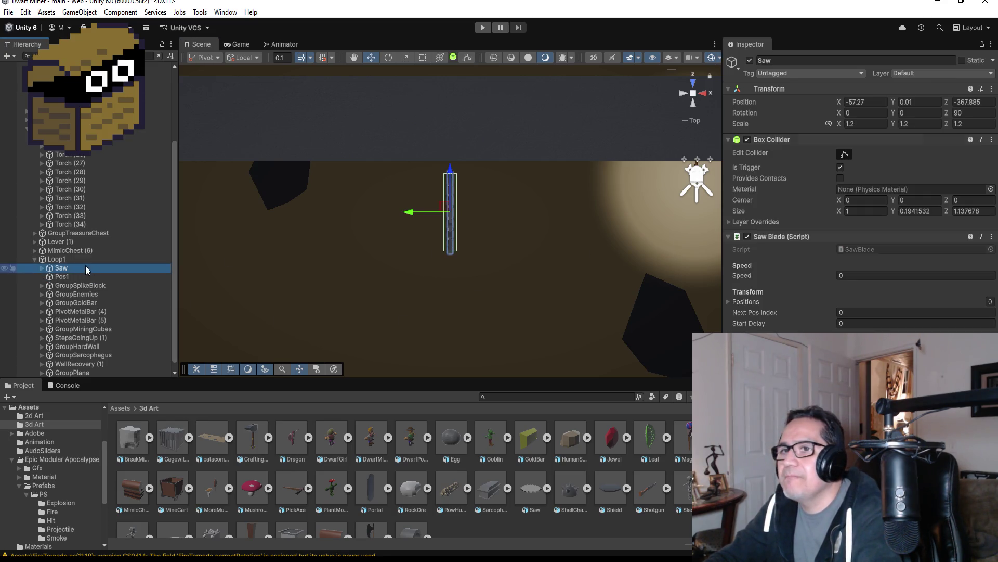
pyautogui.click(992, 89)
pyautogui.moveTo(932, 183)
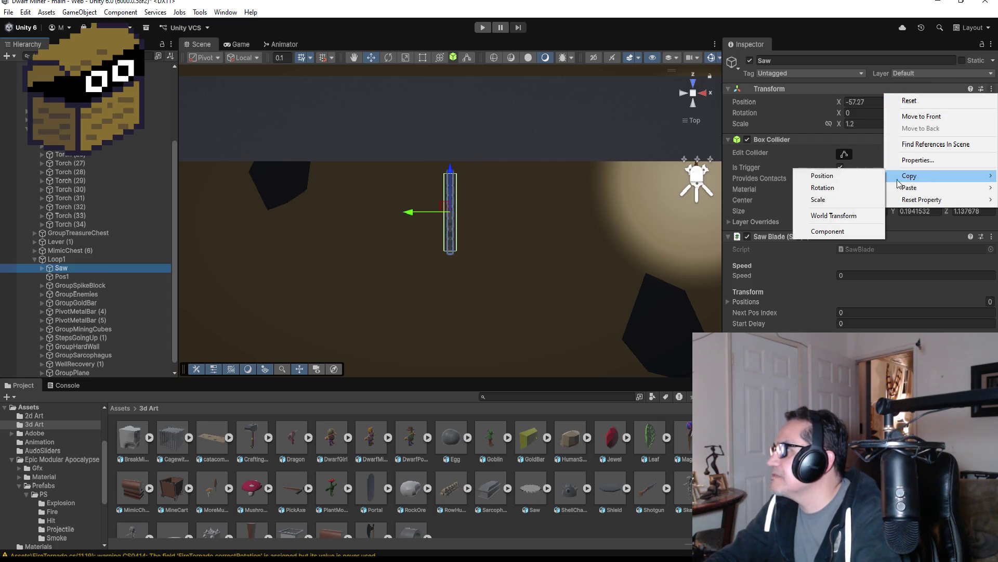
pyautogui.click(853, 177)
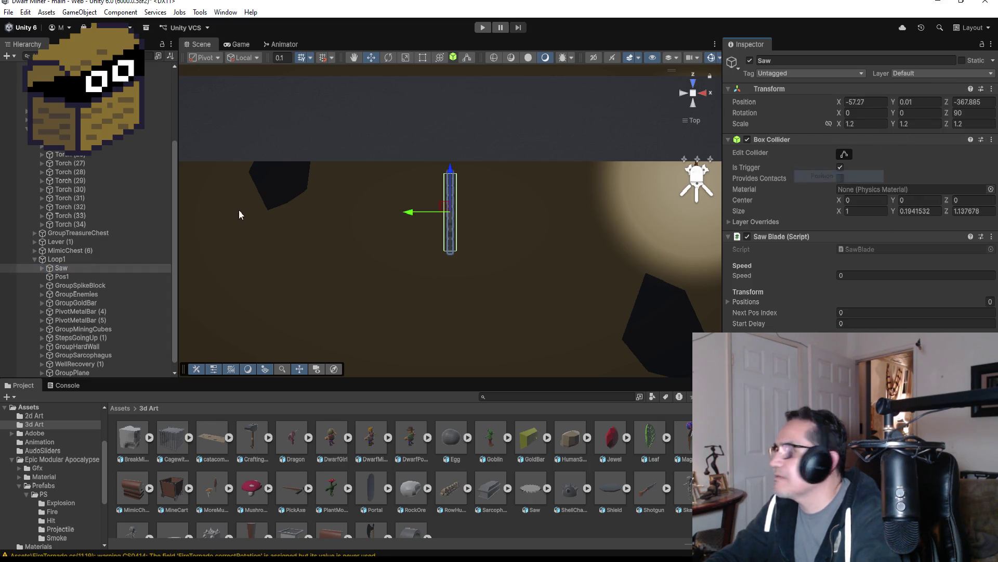
pyautogui.click(104, 277)
pyautogui.click(991, 89)
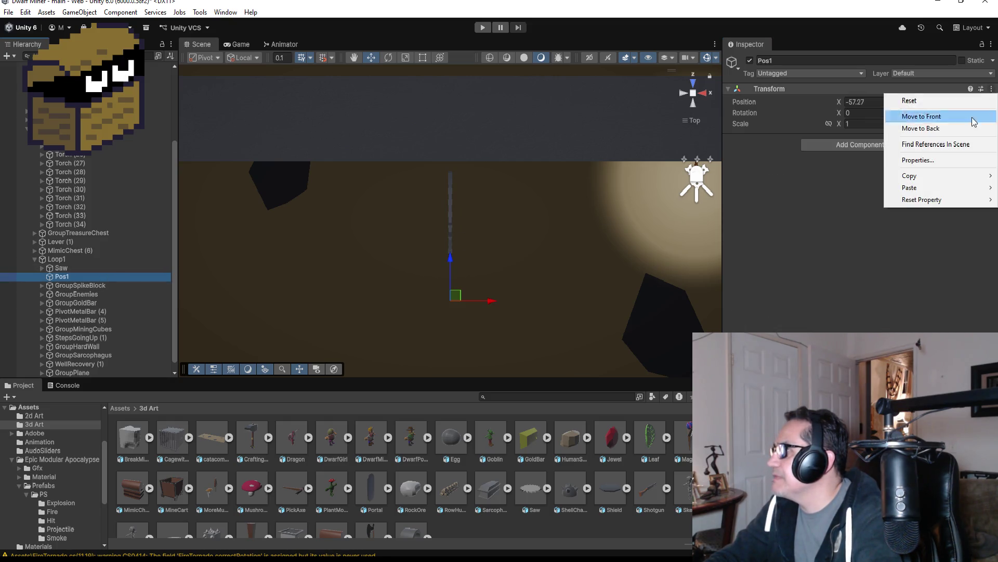
pyautogui.moveTo(932, 186)
pyautogui.click(845, 188)
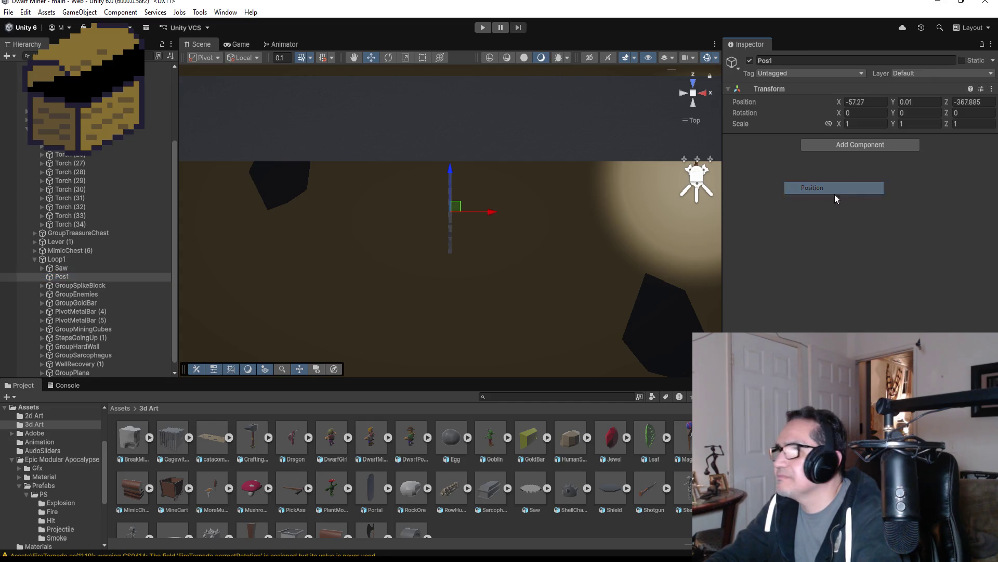
pyautogui.click(65, 277)
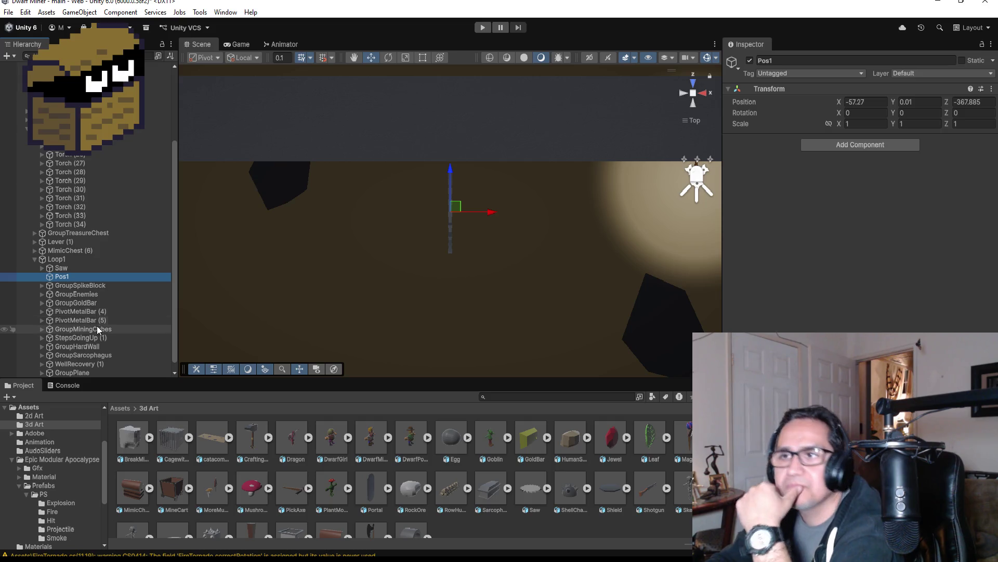
# Step: Duplicate Pos1, move the copy down along Z to -372.485, and rename it Pos2
pyautogui.click(96, 328)
pyautogui.click(74, 277)
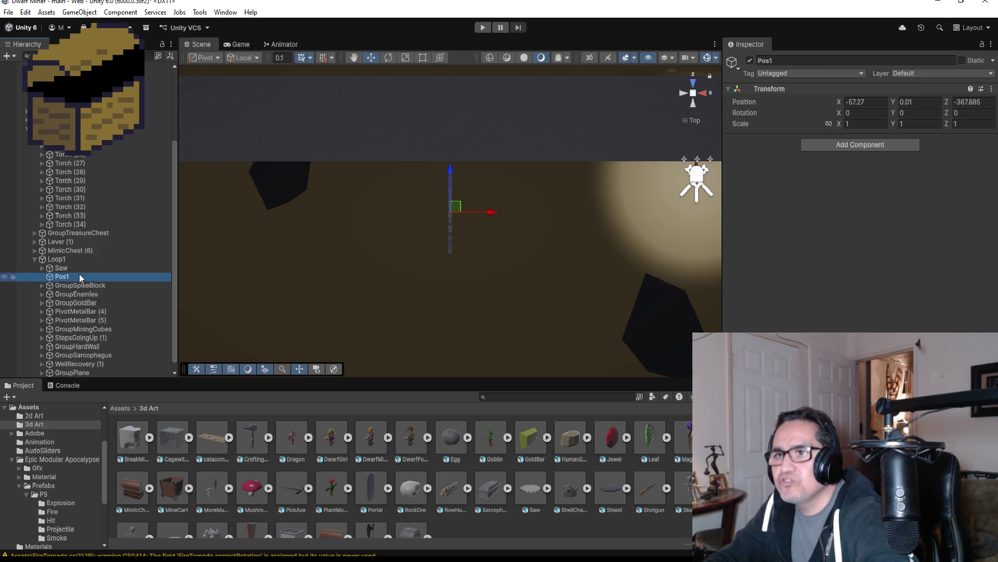
pyautogui.hotkey('ctrl', 'd')
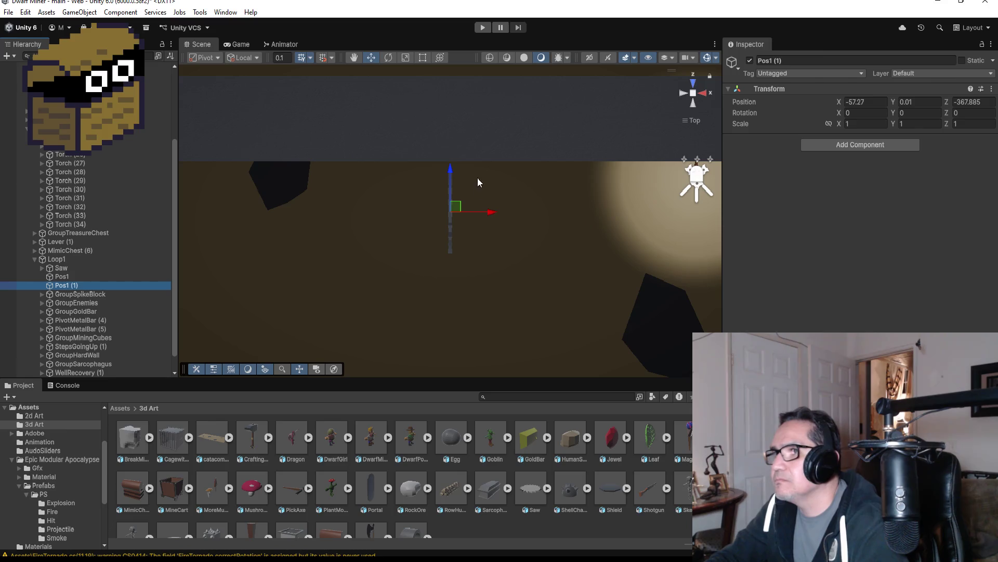
pyautogui.moveTo(452, 173); pyautogui.dragTo(450, 292)
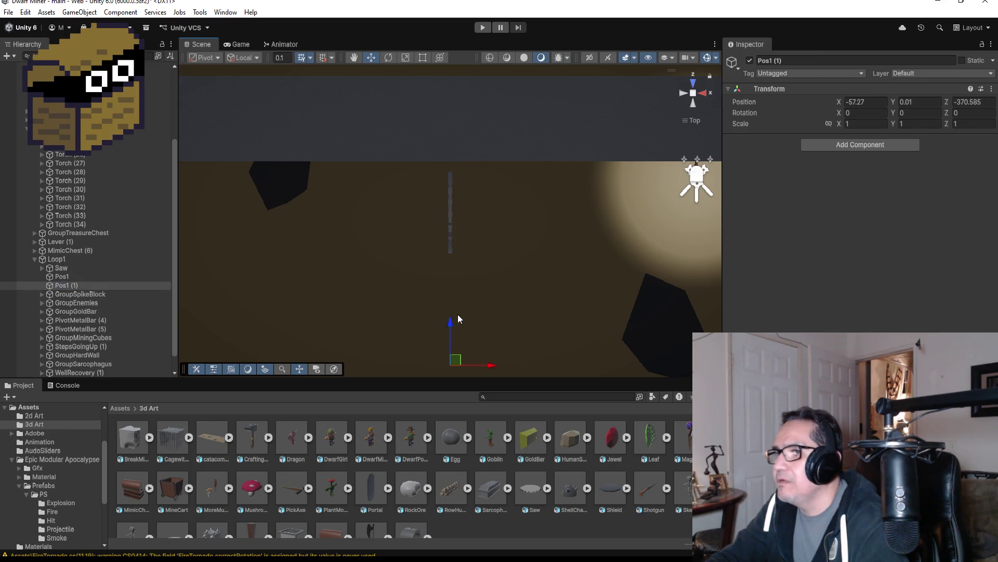
pyautogui.press('f')
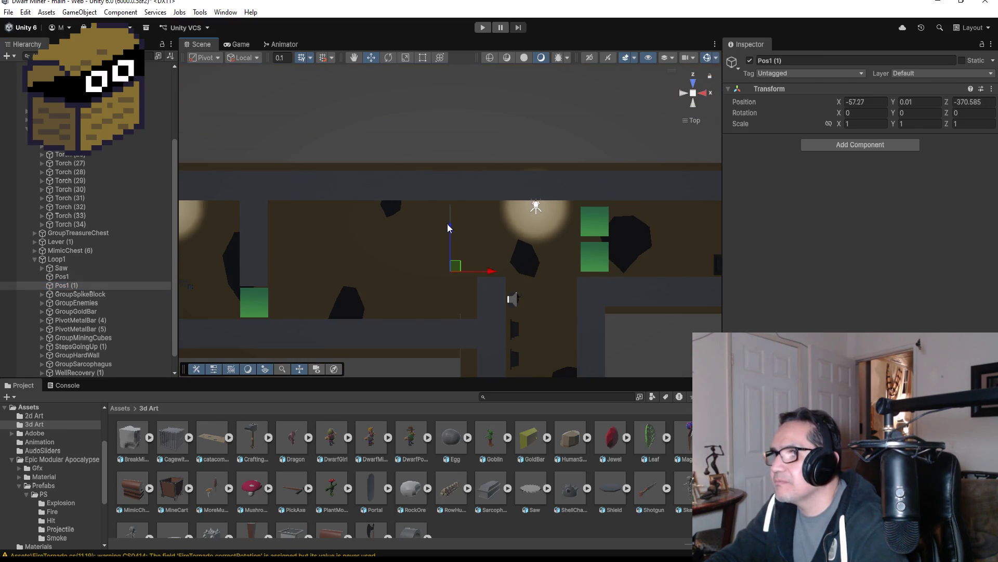
pyautogui.moveTo(451, 262); pyautogui.dragTo(452, 266)
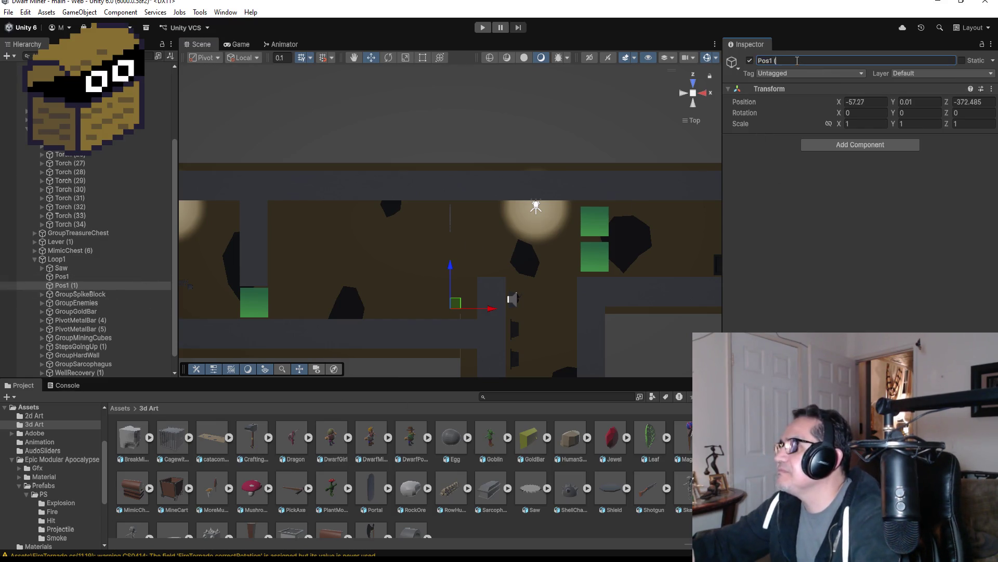
pyautogui.press('BackSpace')
pyautogui.write('2')
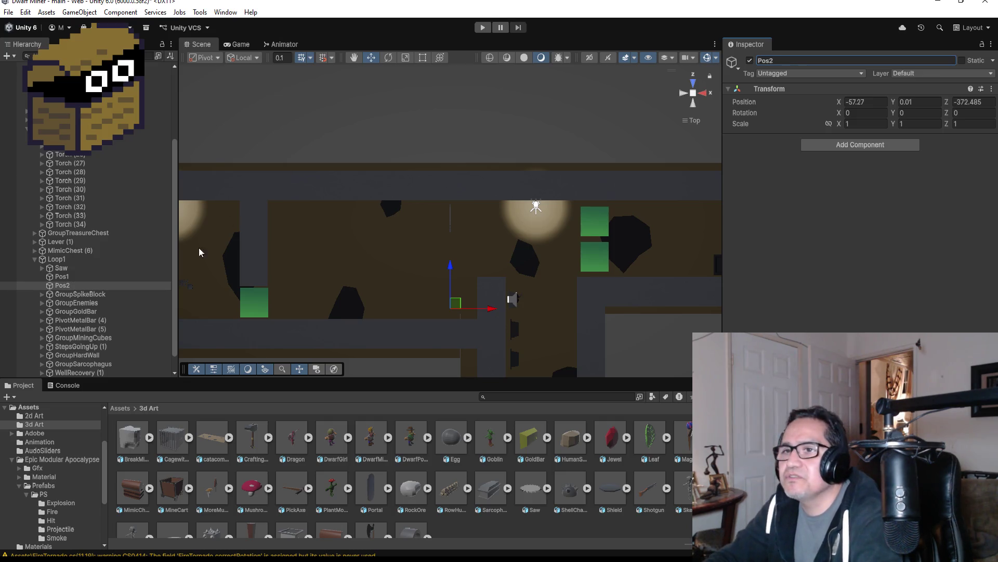
pyautogui.click(62, 268)
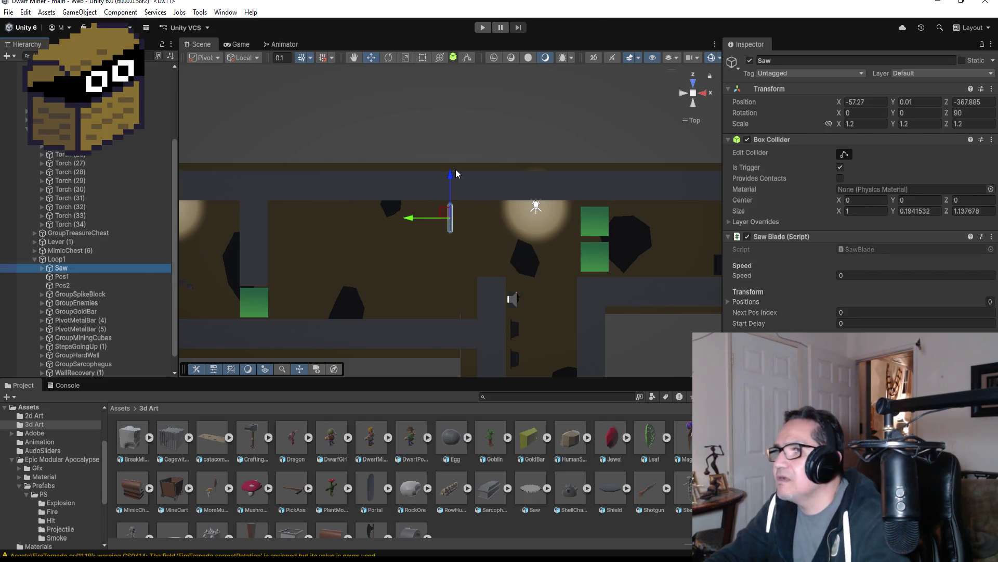
# Step: Slide the Saw down along its Z axis toward Pos2
pyautogui.moveTo(451, 178); pyautogui.dragTo(463, 260)
pyautogui.press('f')
pyautogui.scroll(-3, 591, 288)
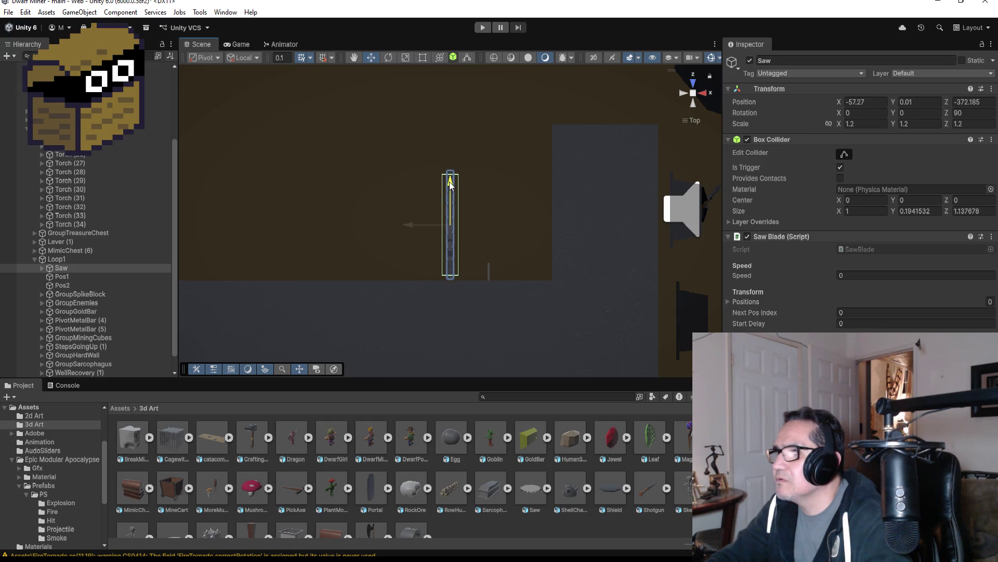
pyautogui.moveTo(508, 190)
pyautogui.mouseDown()
pyautogui.moveTo(374, 134)
pyautogui.moveTo(282, 146)
pyautogui.mouseUp()
pyautogui.click(691, 82)
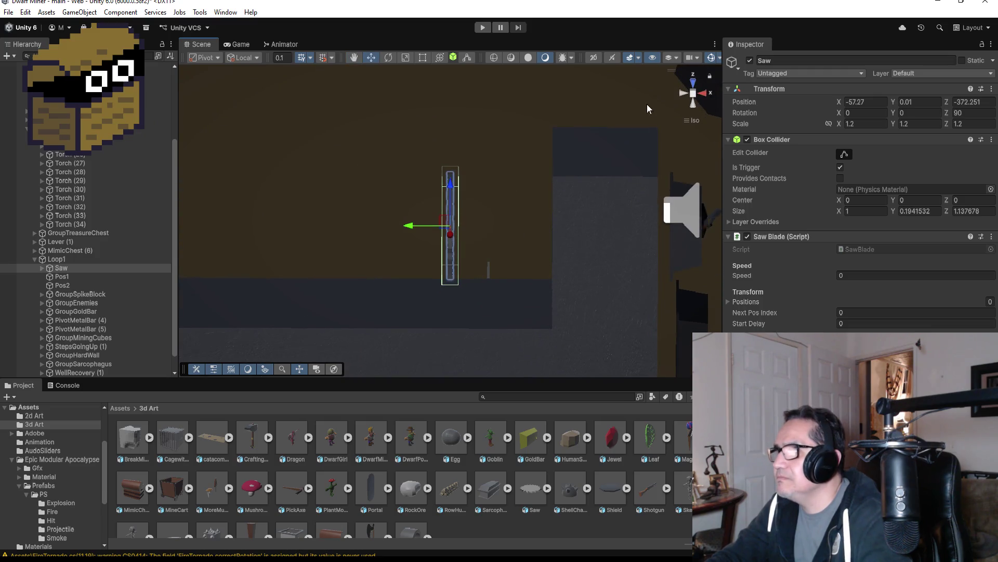
pyautogui.click(693, 84)
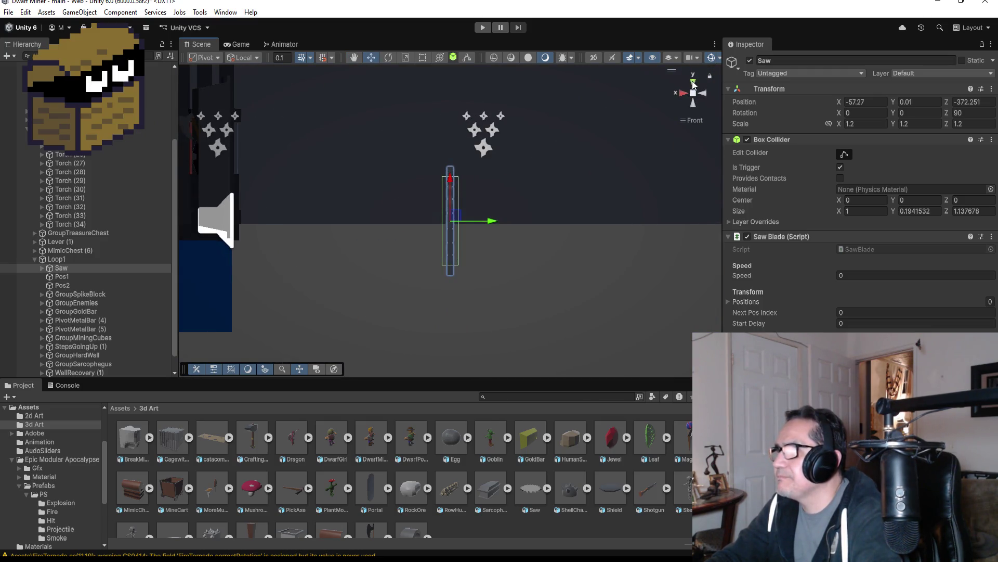
pyautogui.click(693, 85)
pyautogui.scroll(-2, 572, 207)
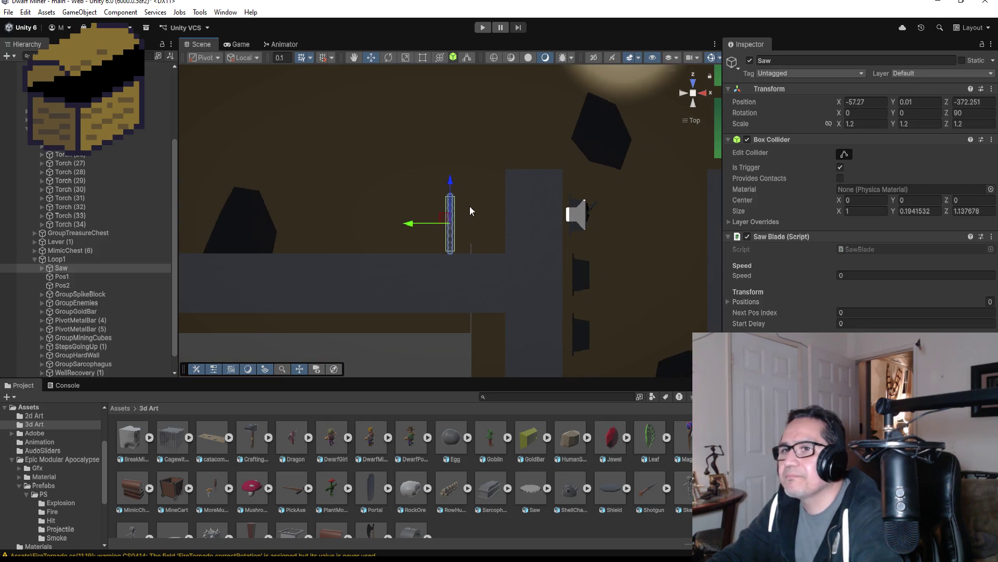
# Step: Copy the Saw's position (Z -372.251) and paste it onto Pos2
pyautogui.click(87, 286)
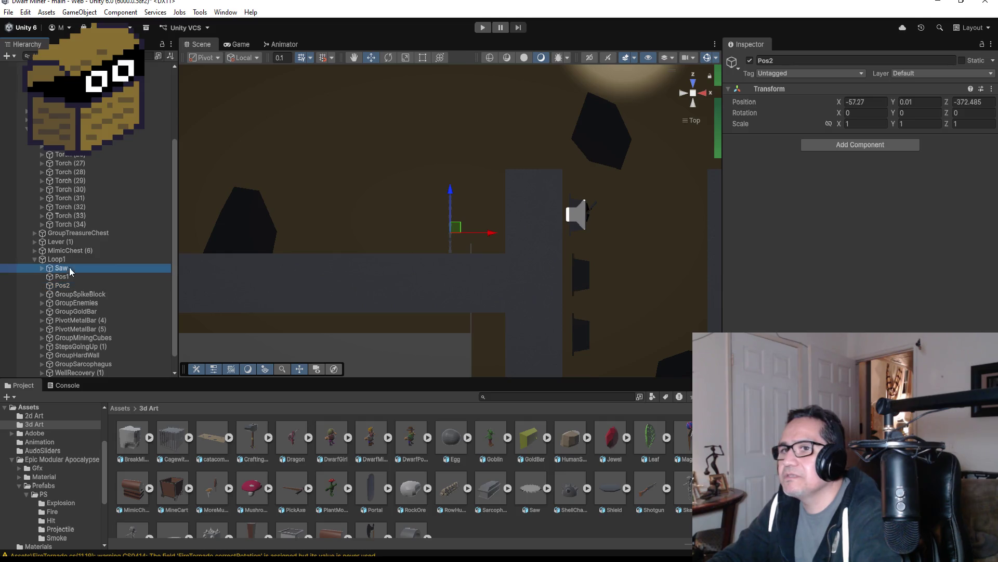
pyautogui.click(70, 269)
pyautogui.click(992, 89)
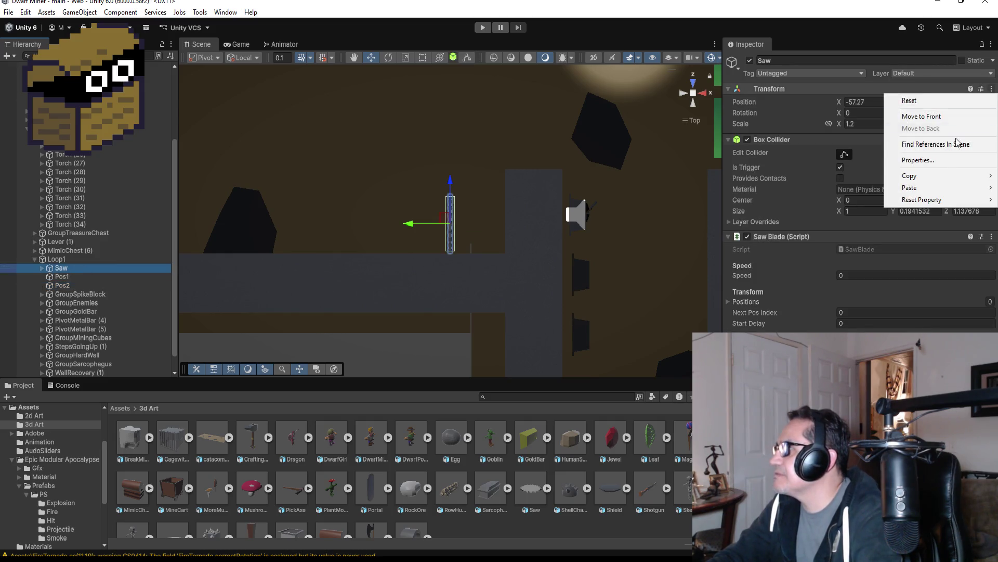
pyautogui.moveTo(935, 182)
pyautogui.click(822, 176)
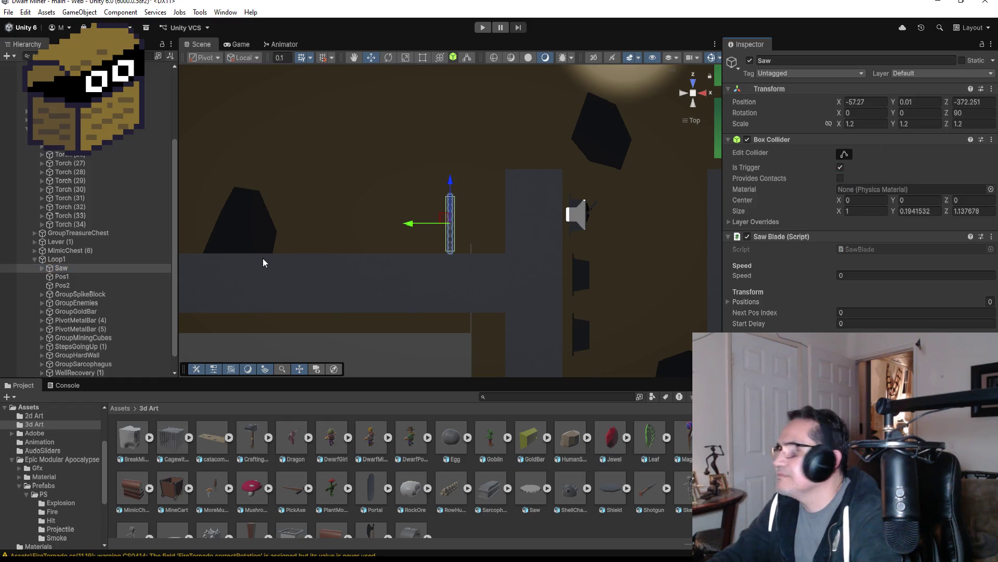
pyautogui.click(70, 285)
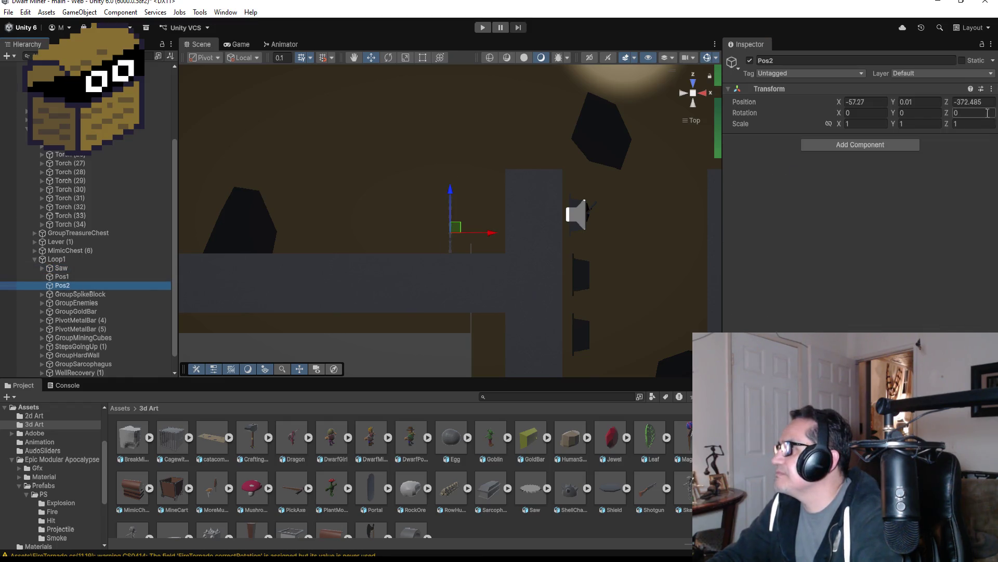
pyautogui.click(992, 89)
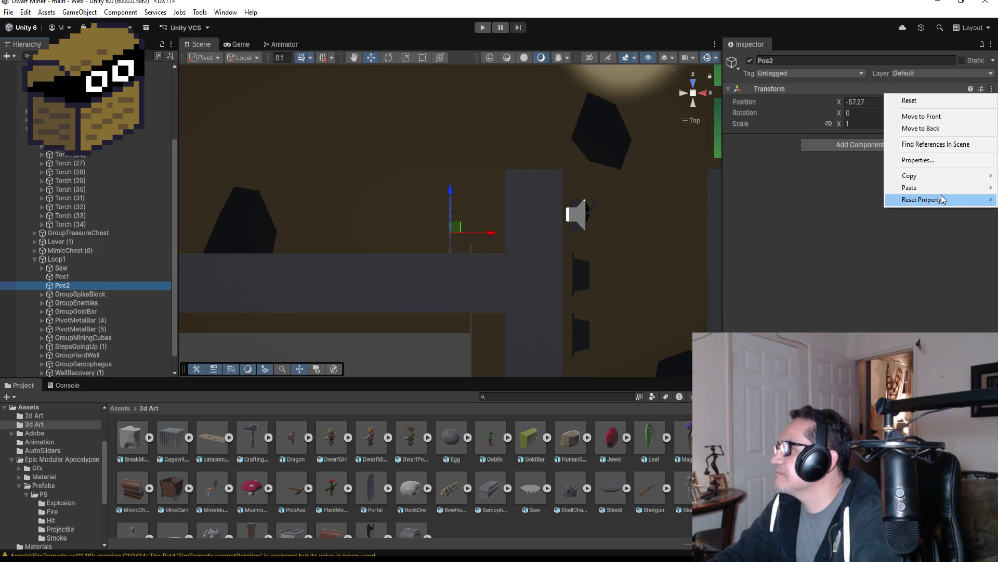
pyautogui.moveTo(936, 188)
pyautogui.click(832, 187)
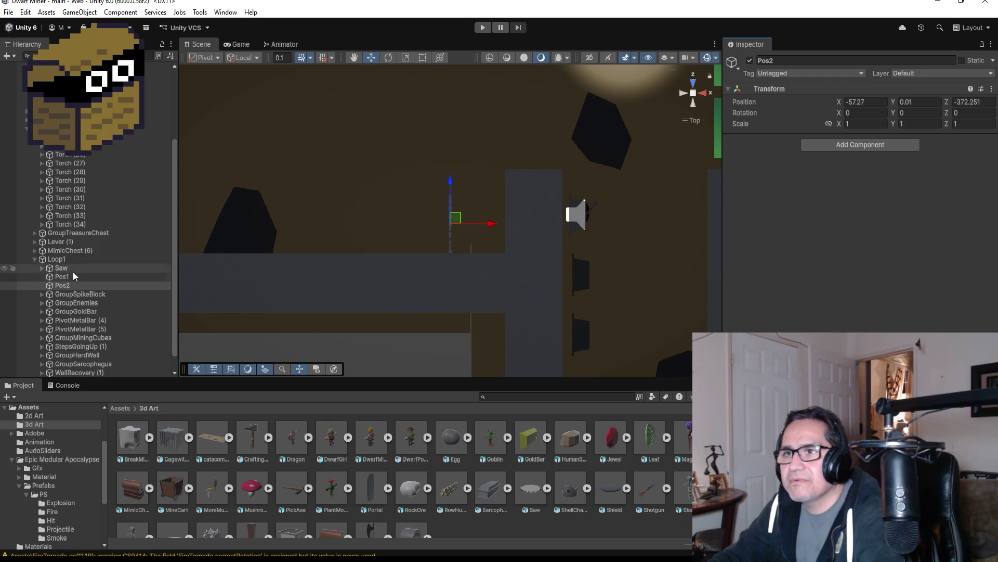
# Step: Move the Saw up along Z to -370.1
pyautogui.click(62, 267)
pyautogui.moveTo(450, 184); pyautogui.dragTo(465, 94)
pyautogui.scroll(-3, 480, 158)
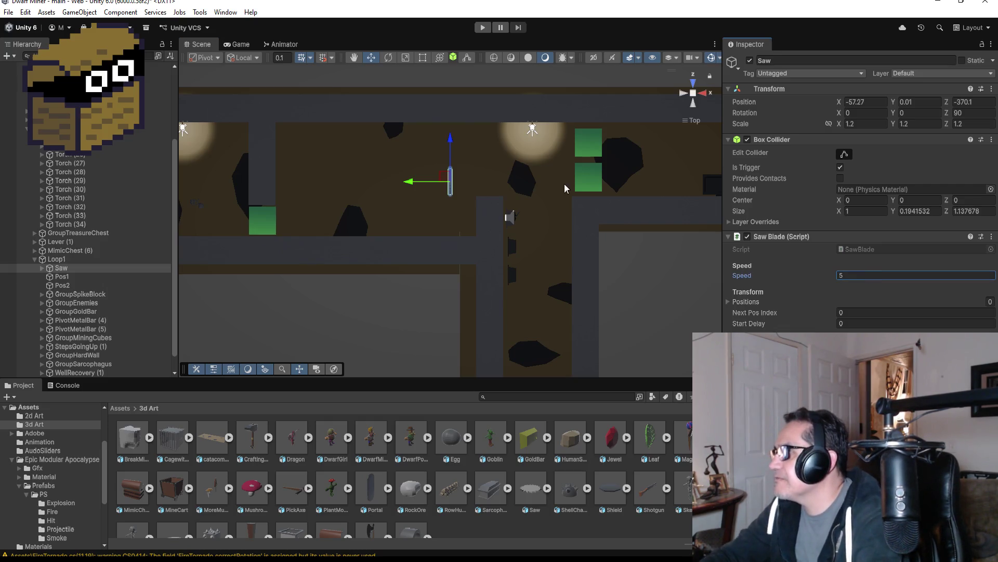
# Step: Give the Saw Blade speed 5 and assign Pos1 and Pos2 as its two Positions
pyautogui.click(728, 302)
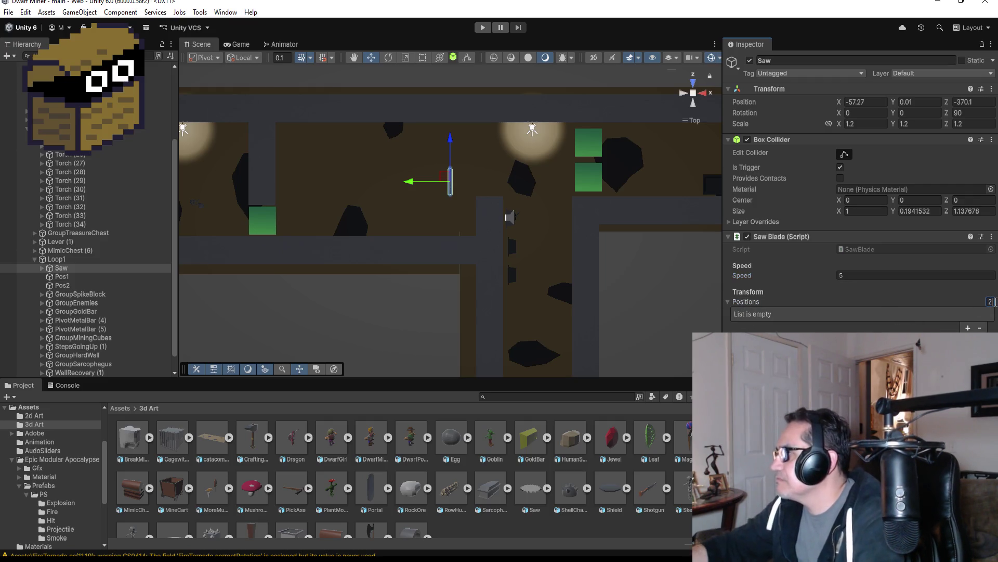
pyautogui.press('Return')
pyautogui.moveTo(72, 274)
pyautogui.mouseDown()
pyautogui.moveTo(936, 330)
pyautogui.moveTo(896, 319)
pyautogui.mouseUp()
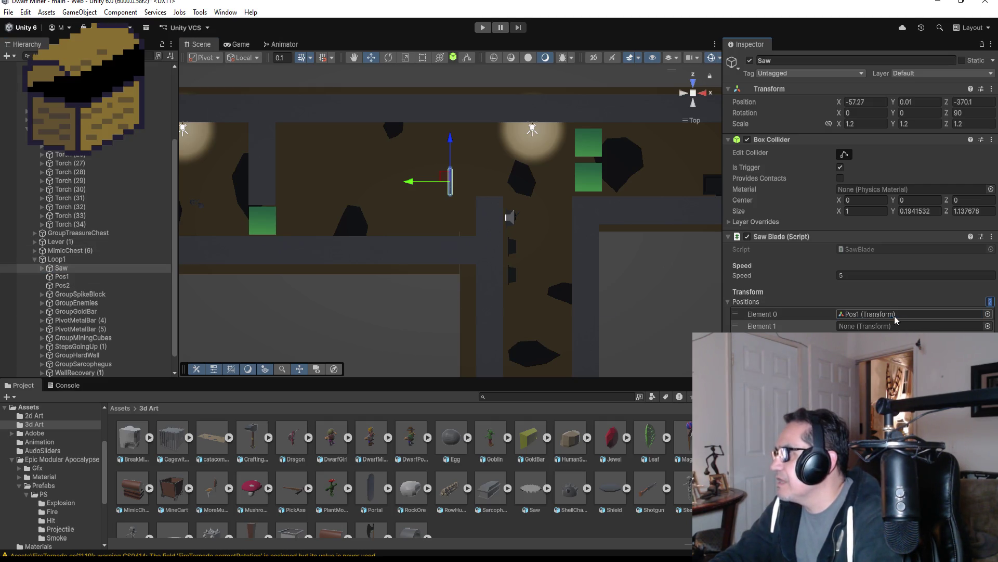
pyautogui.moveTo(71, 285); pyautogui.dragTo(852, 328)
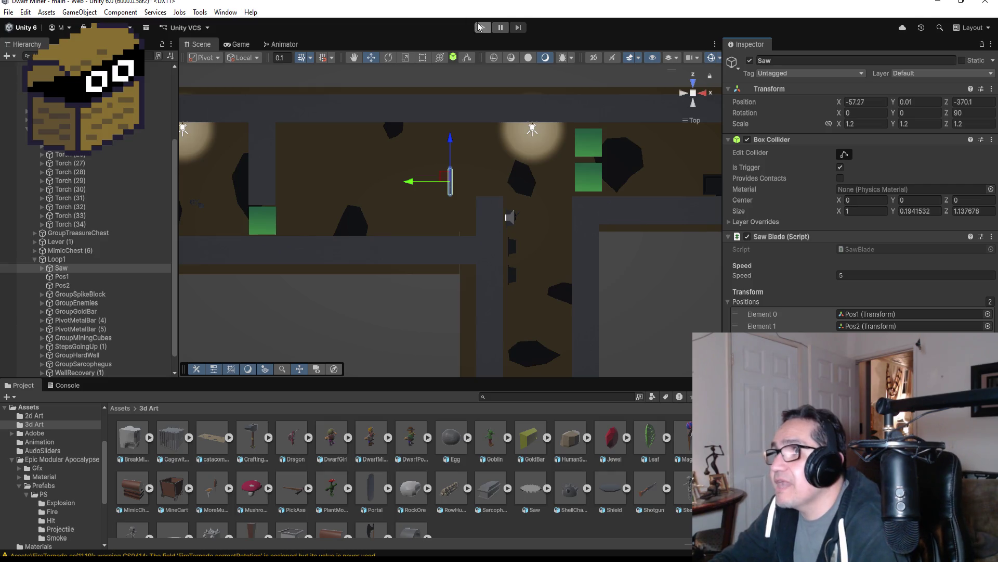
pyautogui.click(482, 27)
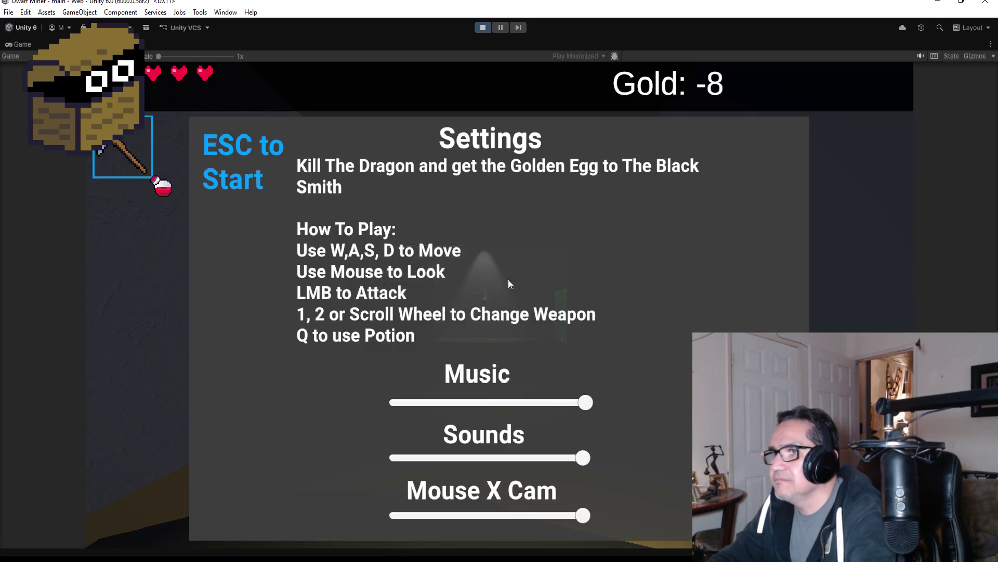
pyautogui.press('Escape')
pyautogui.press('w')
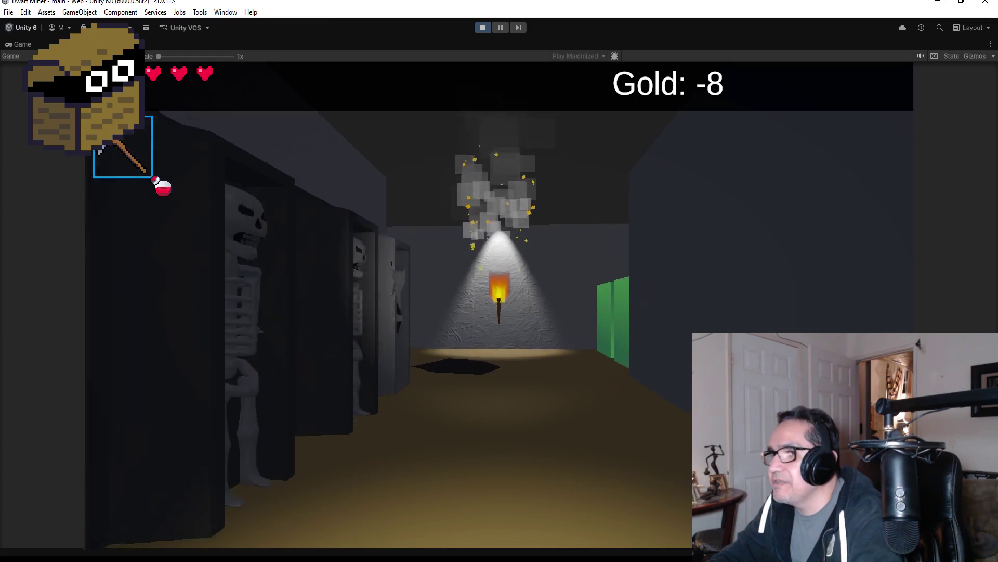
pyautogui.press('2')
pyautogui.click(499, 306)
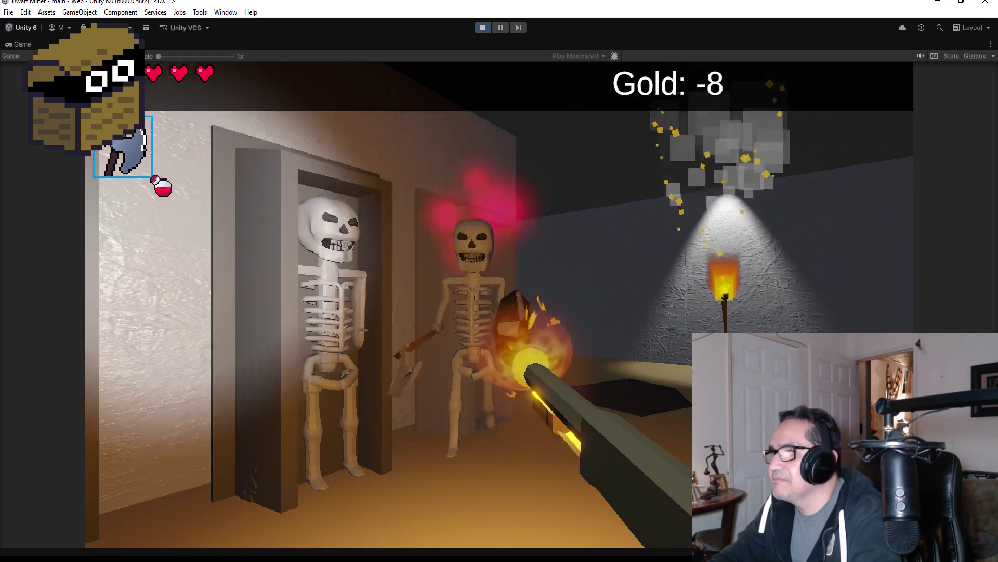
pyautogui.click(499, 306)
pyautogui.press('w')
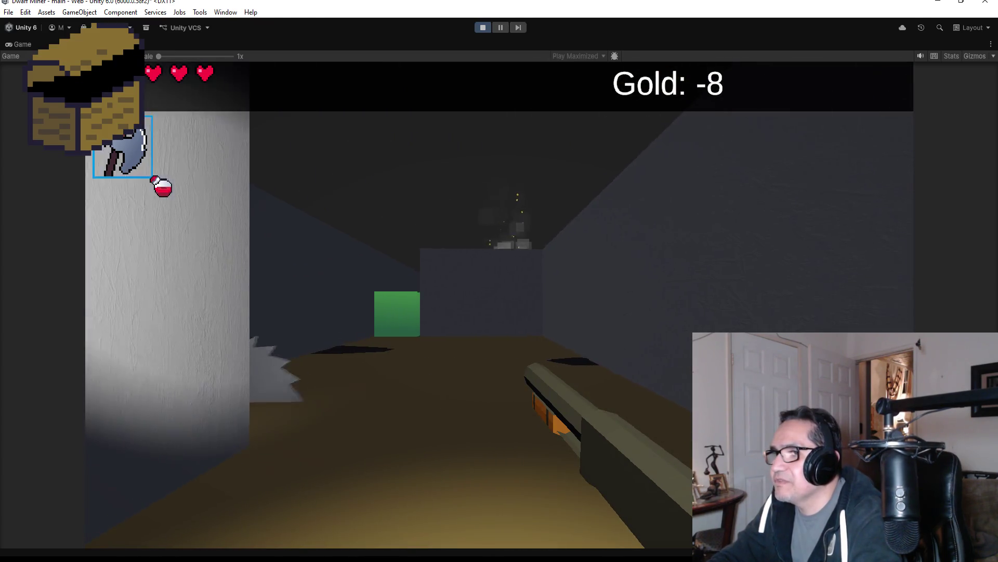
pyautogui.press('1')
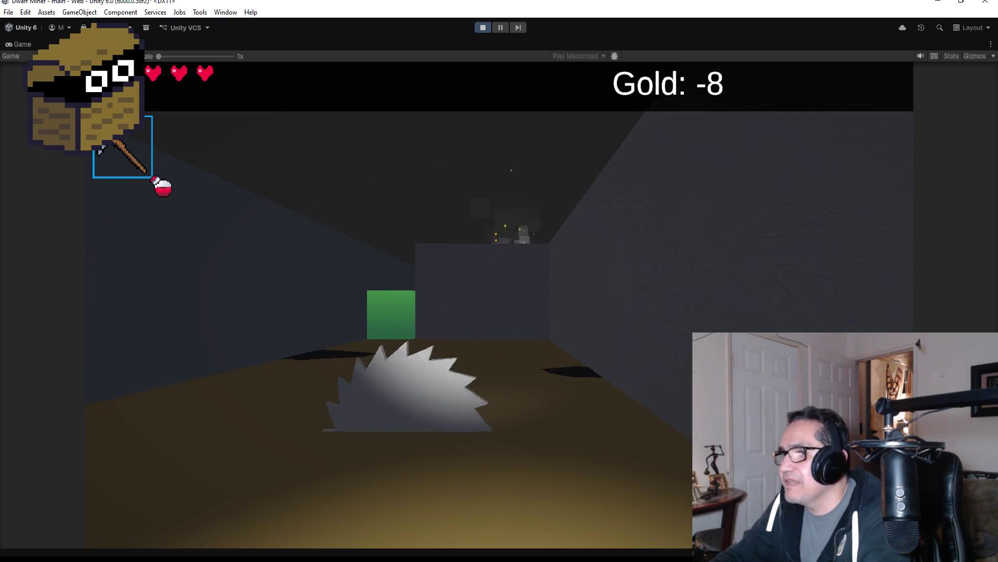
pyautogui.press('w')
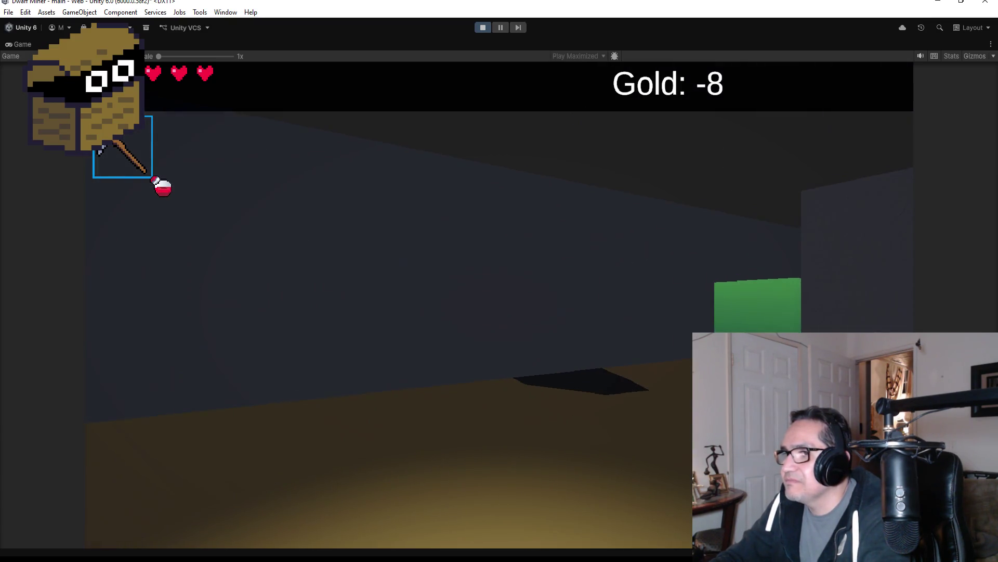
pyautogui.press('w')
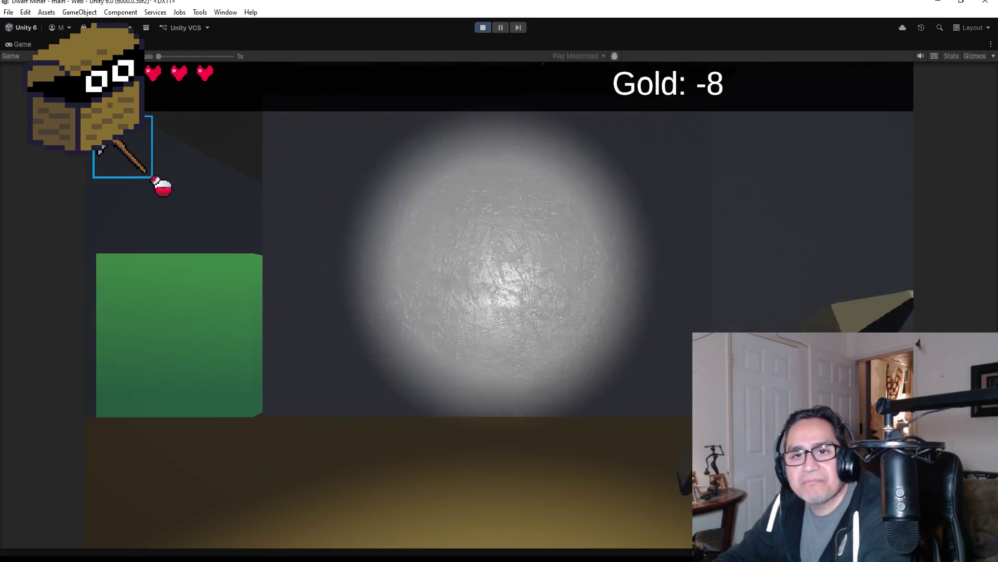
pyautogui.press('Escape')
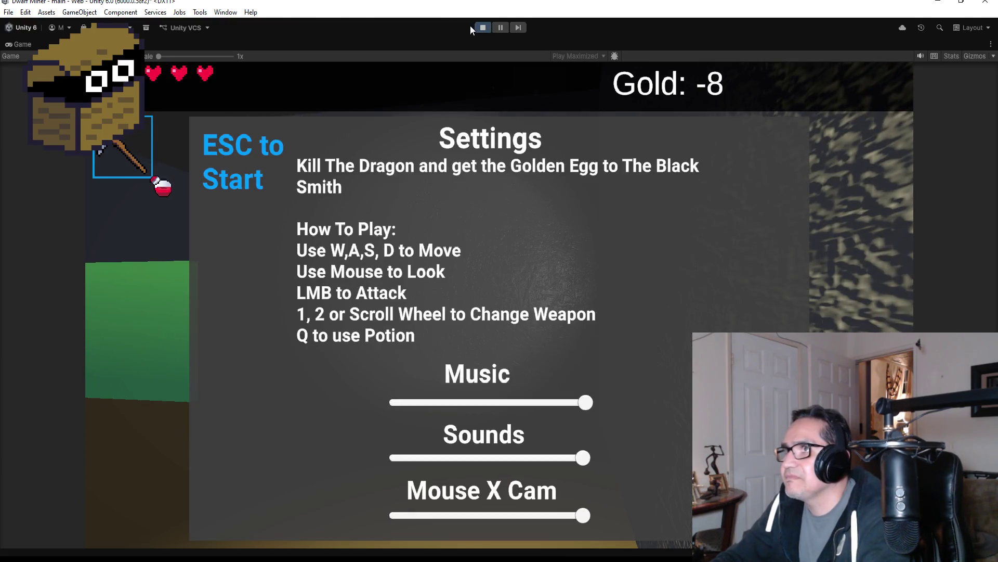
pyautogui.click(478, 27)
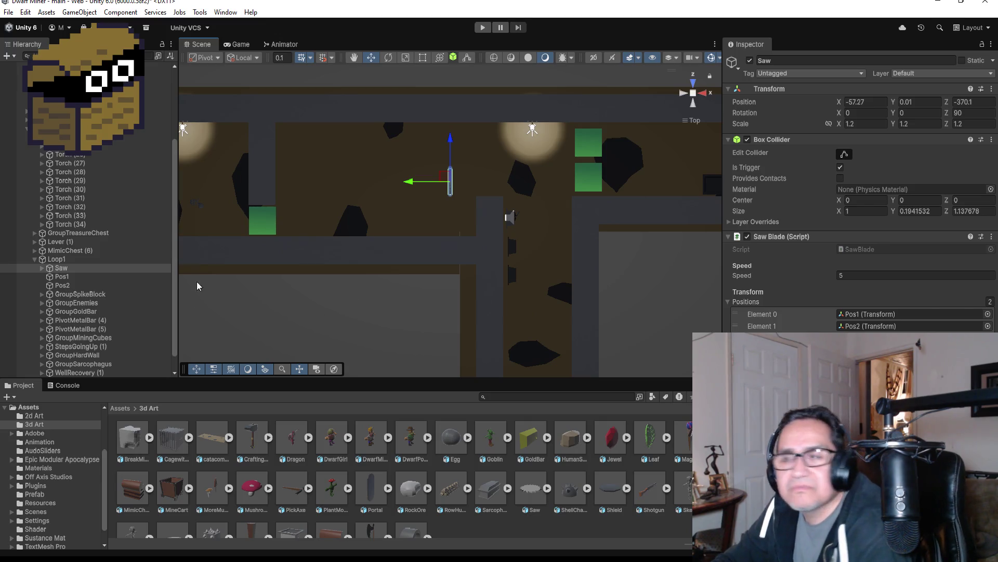
# Step: Set saw speed to 6, playtest walking past the blade and fighting skeletons, then stop Play mode
pyautogui.click(865, 275)
pyautogui.write('6')
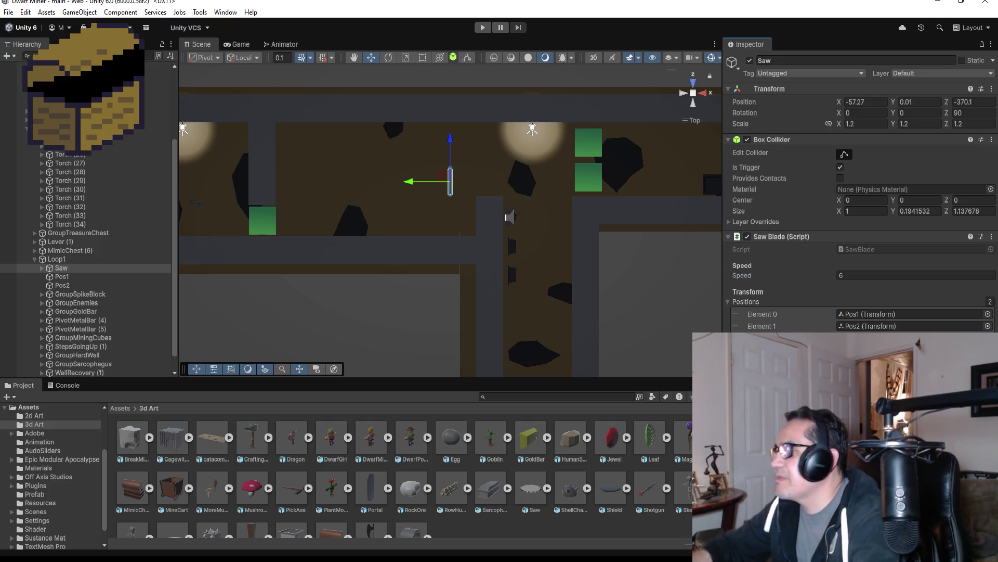
pyautogui.click(483, 33)
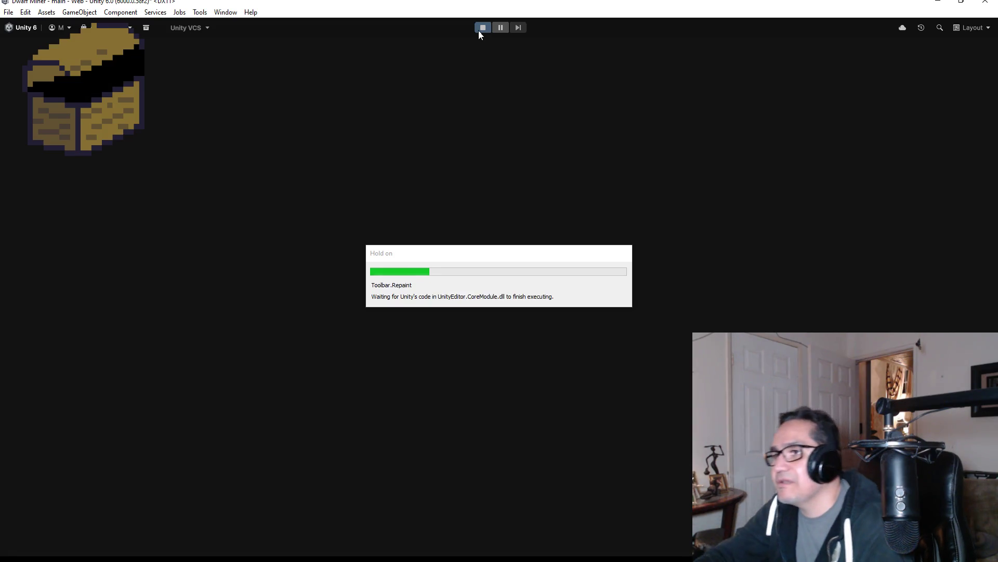
pyautogui.press('Escape')
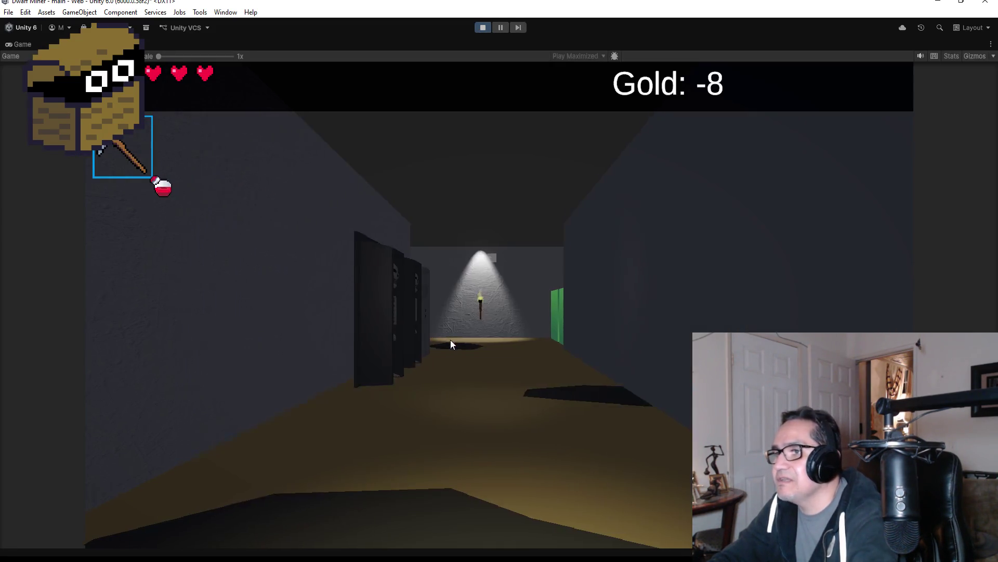
pyautogui.press('w')
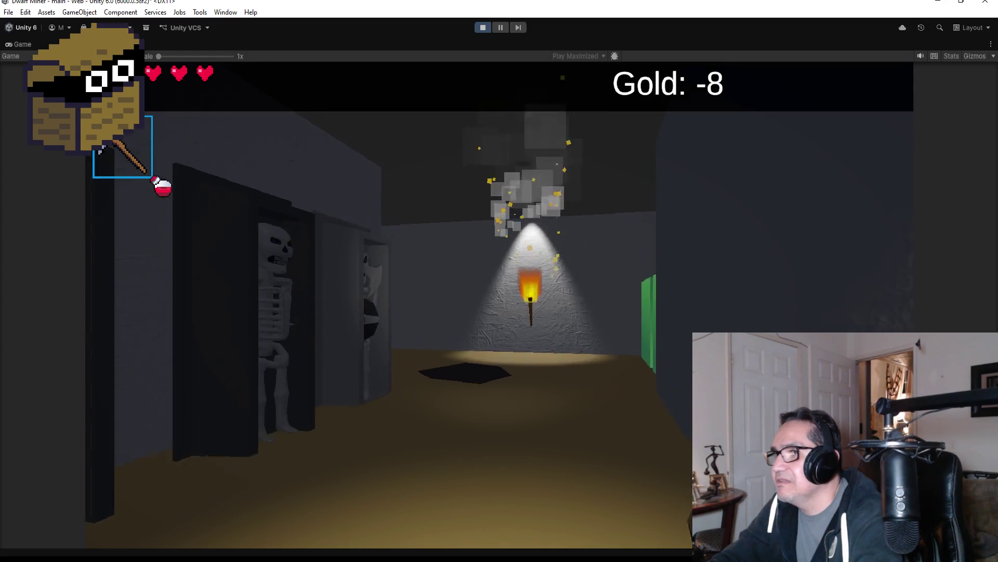
pyautogui.press('2')
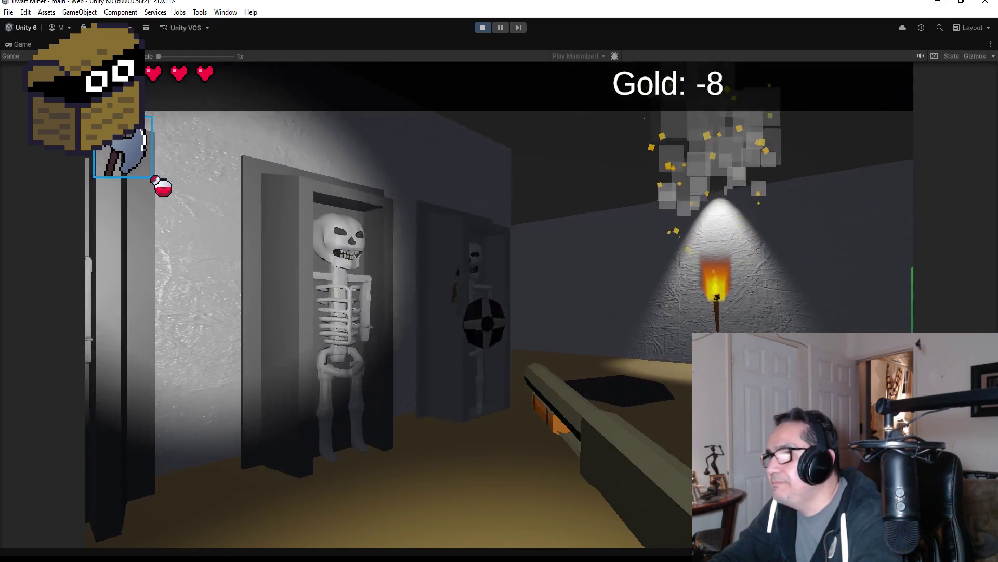
pyautogui.click(499, 305)
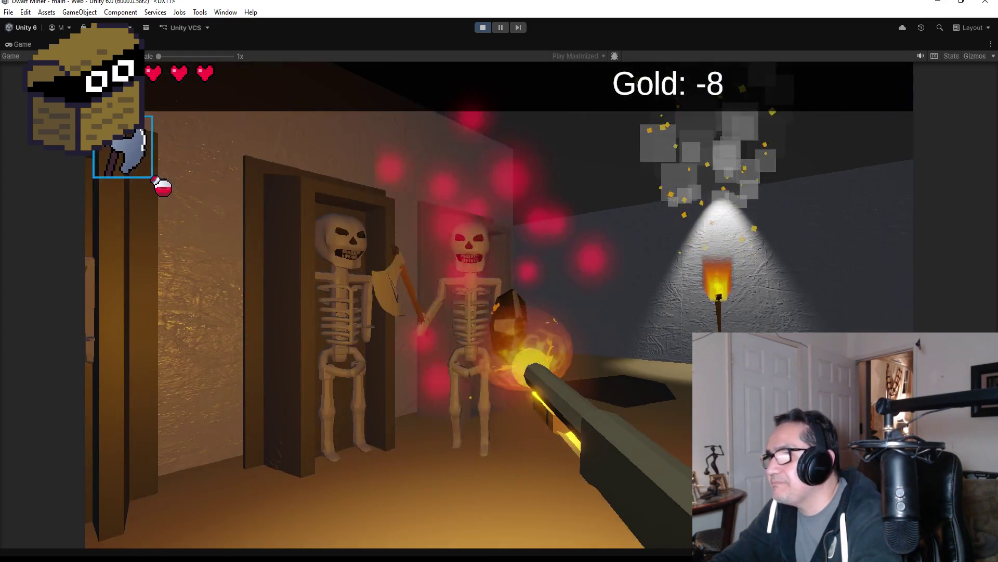
pyautogui.press('w')
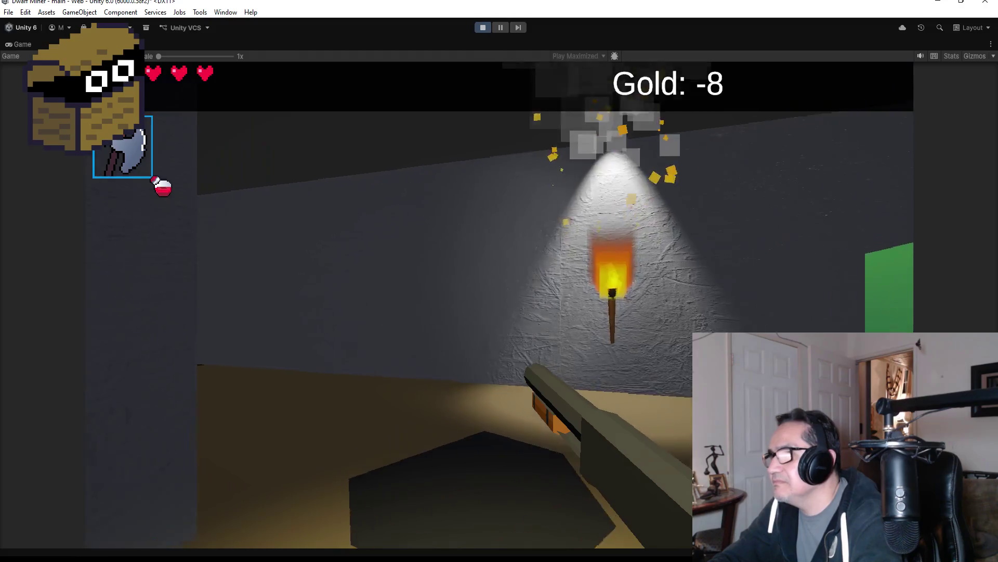
pyautogui.press('w')
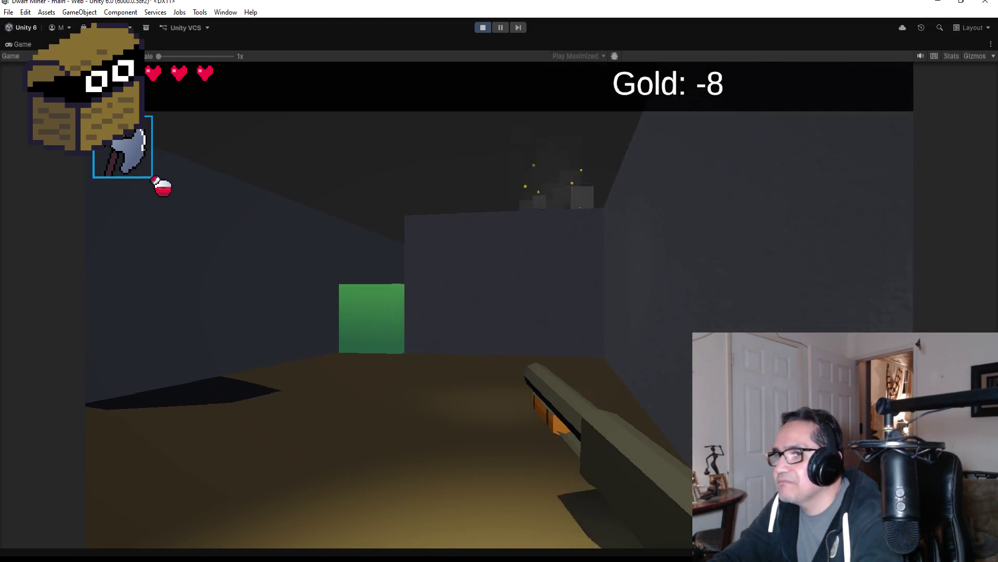
pyautogui.press('Escape')
pyautogui.click(484, 27)
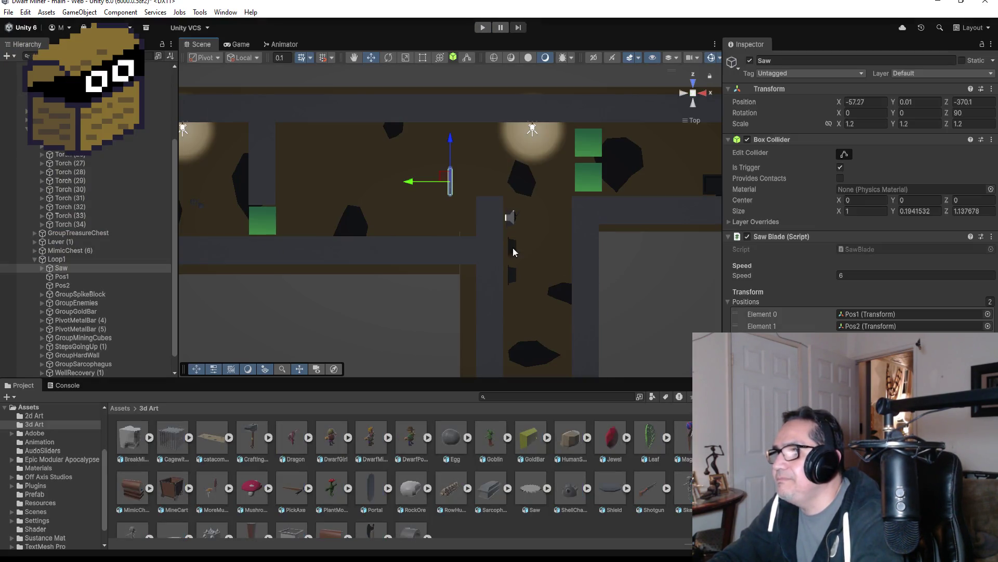
# Step: Create SawBladeTrap as Loop1's first child, parent Saw, Pos1 and Pos2 under it, and save
pyautogui.rightClick(56, 259)
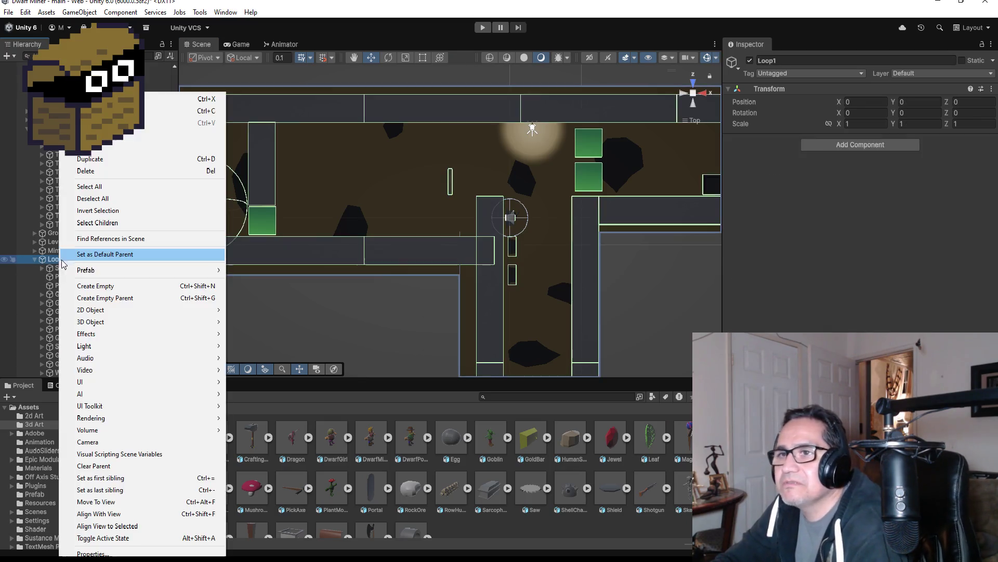
pyautogui.click(95, 285)
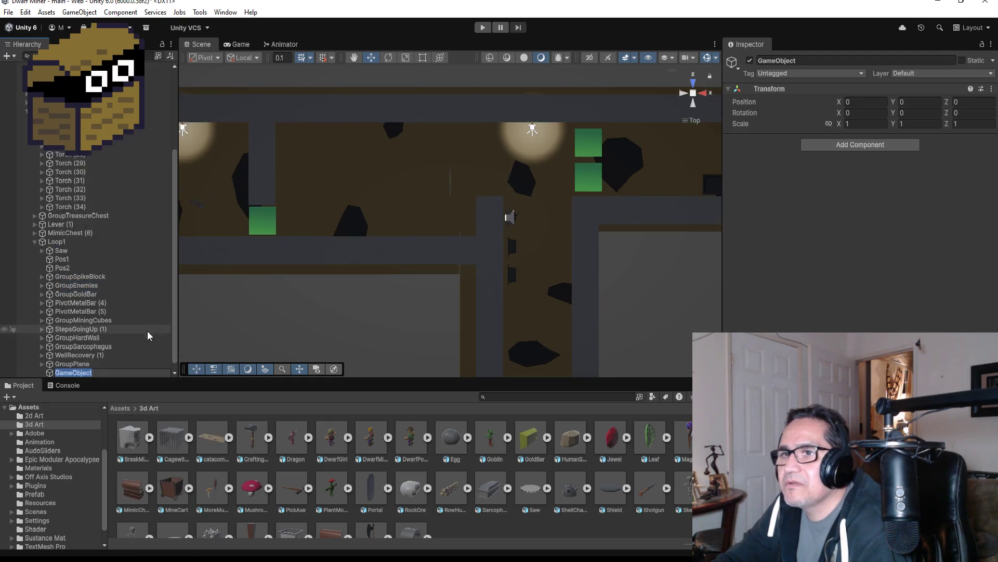
pyautogui.click(818, 61)
pyautogui.write('SawBladeTrap')
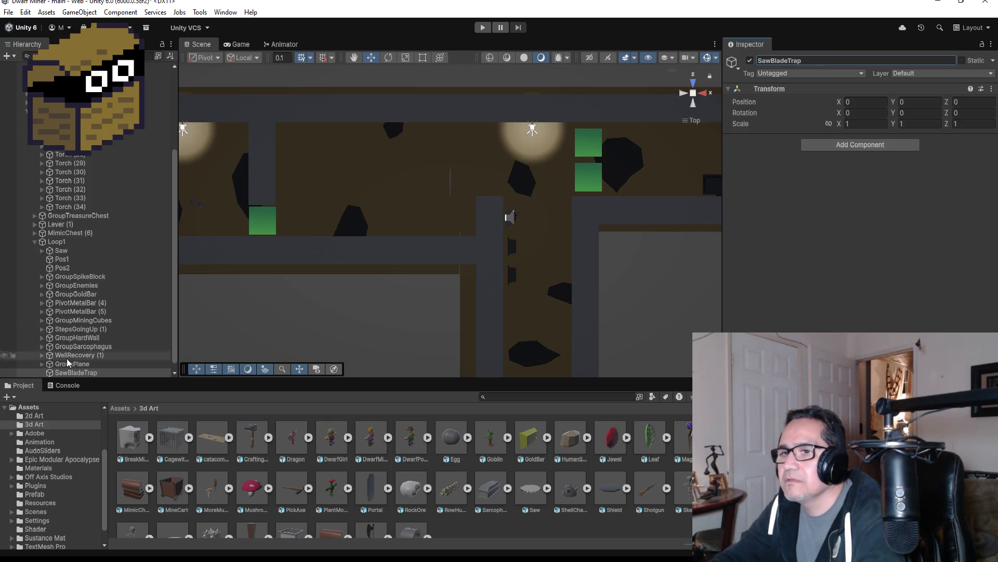
pyautogui.moveTo(74, 372)
pyautogui.mouseDown()
pyautogui.moveTo(60, 248)
pyautogui.moveTo(73, 254)
pyautogui.moveTo(39, 250)
pyautogui.mouseUp()
pyautogui.click(62, 259)
pyautogui.keyDown('shift'); pyautogui.click(68, 277); pyautogui.keyUp('shift')
pyautogui.click(84, 268)
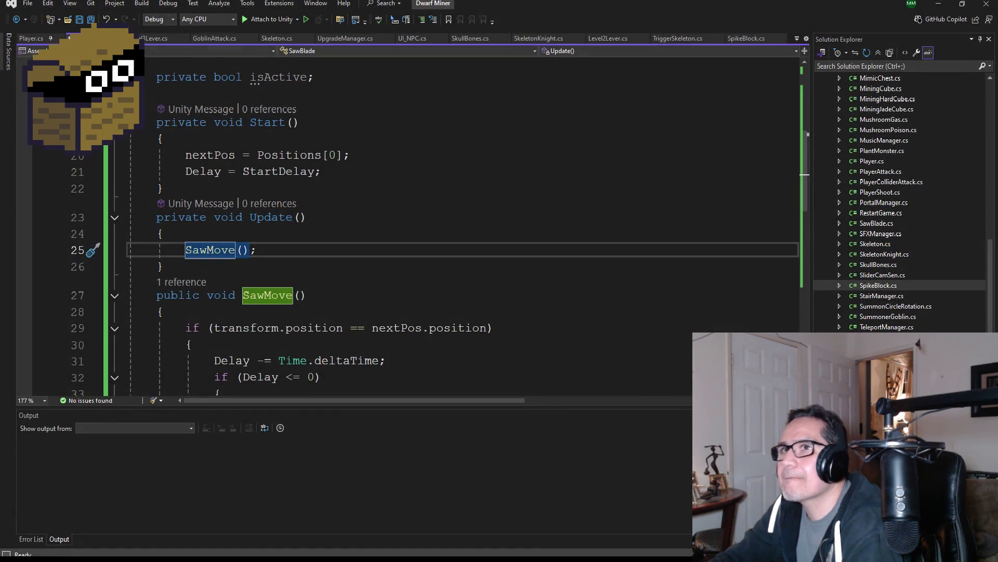
pyautogui.hotkey('ctrl', 's')
pyautogui.scroll(-2, 891, 257)
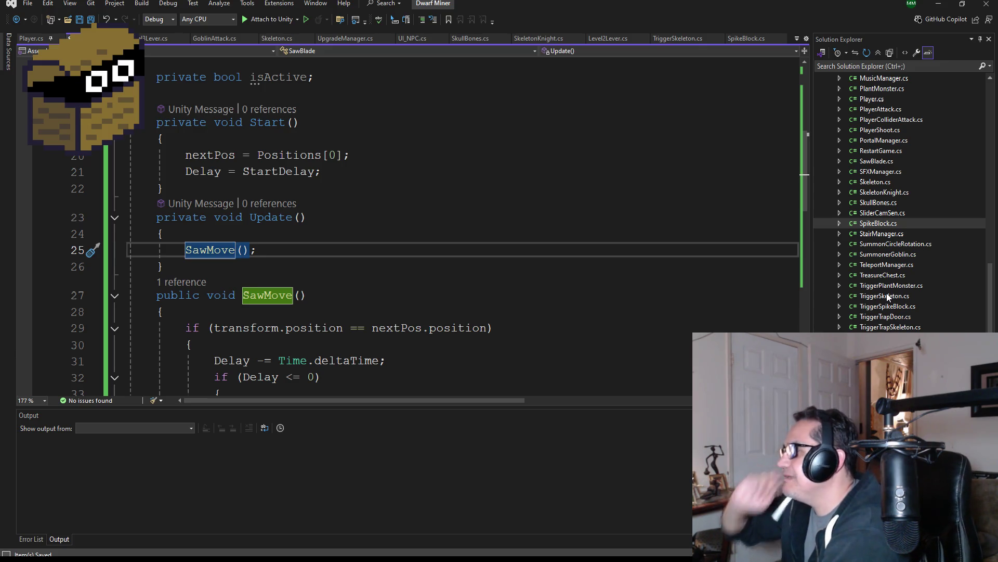
# Step: Open TreasureChest.cs, Goblin.cs and FireTornado.cs from Solution Explorer as editor tabs
pyautogui.doubleClick(896, 276)
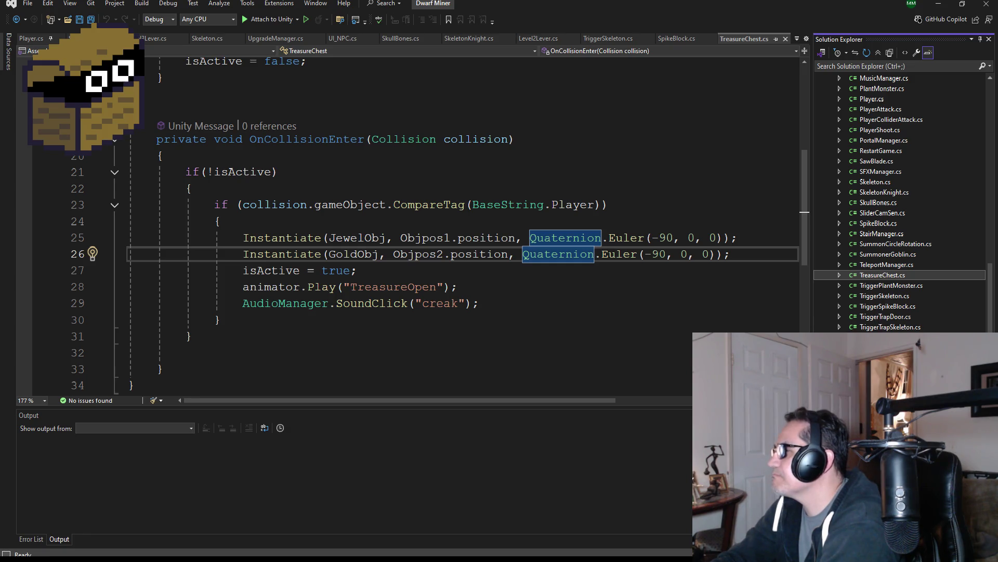
pyautogui.scroll(6, 906, 289)
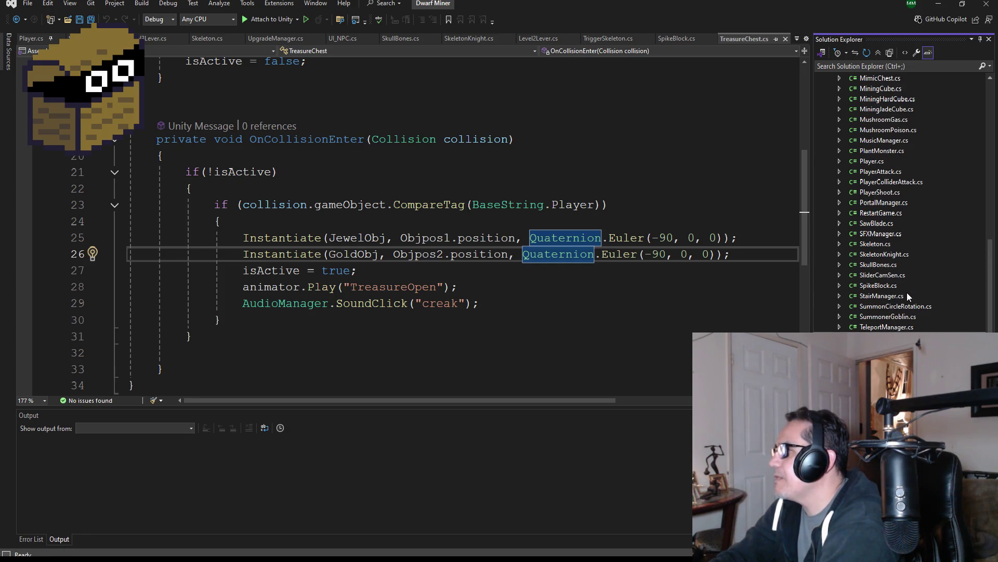
pyautogui.scroll(12, 905, 283)
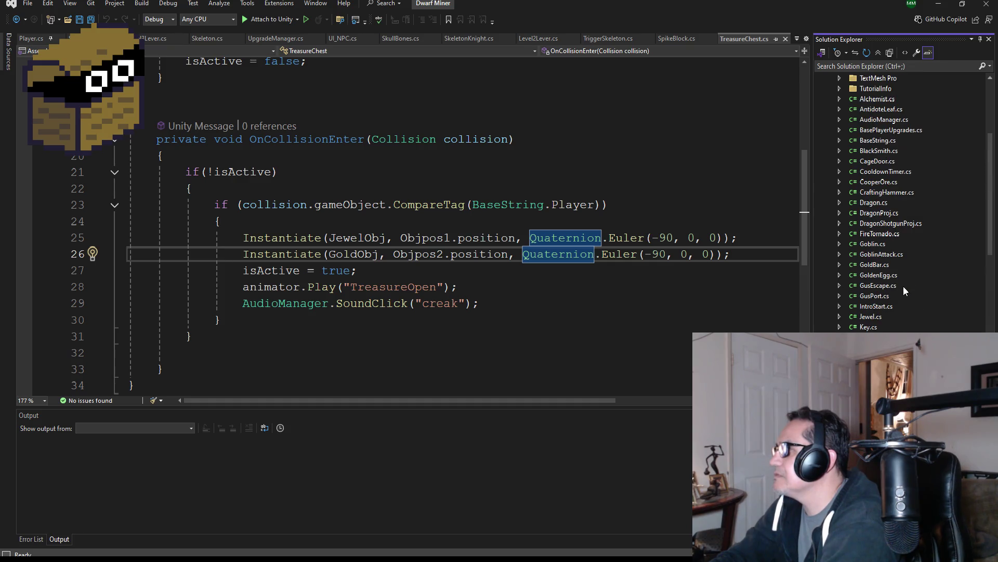
pyautogui.scroll(-4, 897, 271)
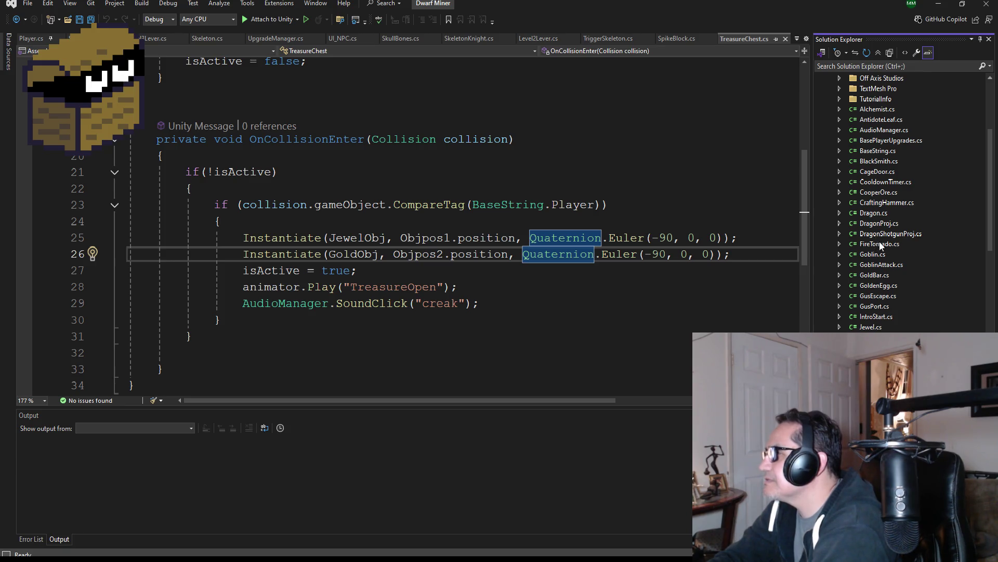
pyautogui.doubleClick(880, 254)
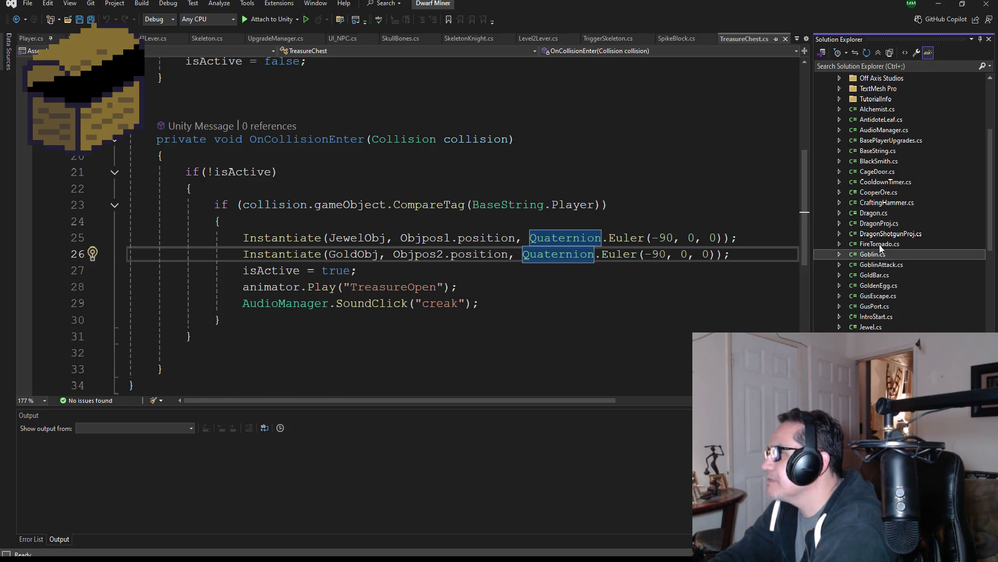
pyautogui.doubleClick(879, 244)
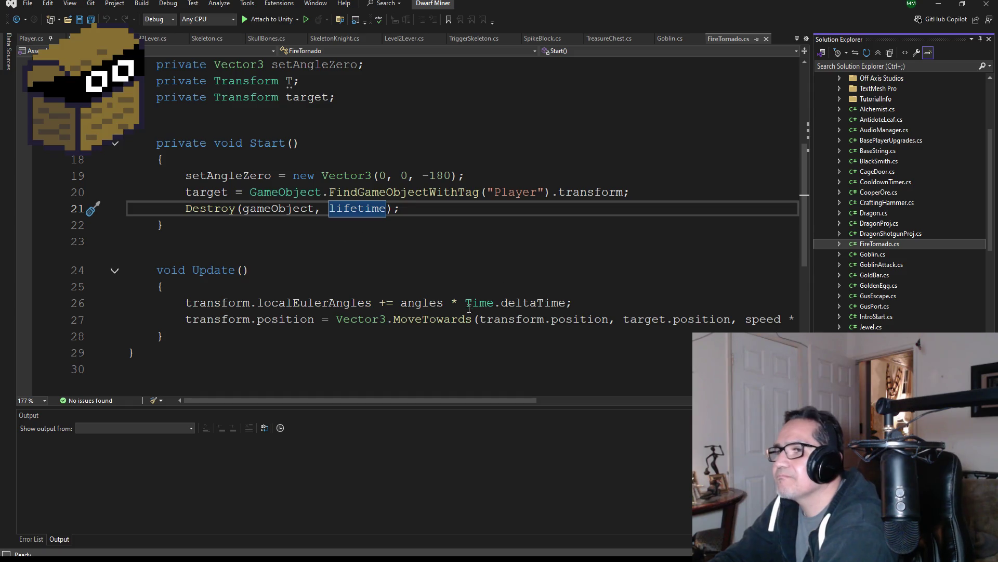
# Step: Select the two Update lines in FireTornado.cs that spin and move the tornado
pyautogui.moveTo(513, 401)
pyautogui.mouseDown()
pyautogui.moveTo(644, 401)
pyautogui.moveTo(448, 408)
pyautogui.mouseUp()
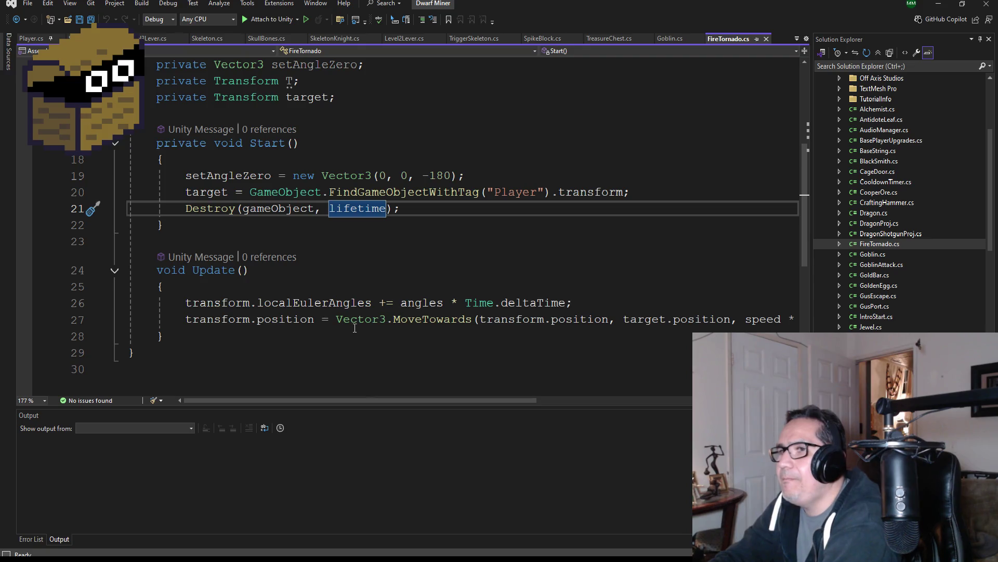
pyautogui.scroll(1, 372, 324)
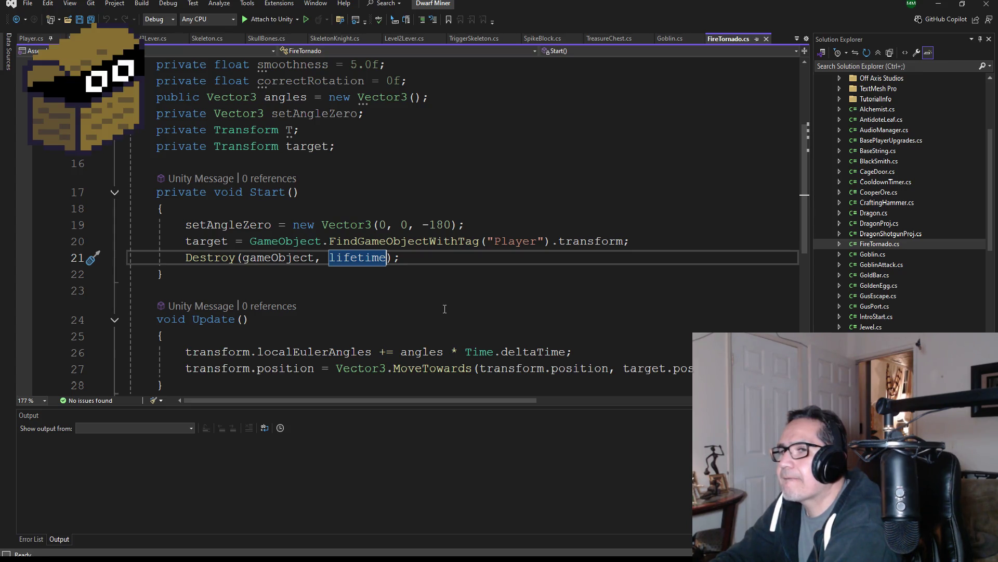
pyautogui.scroll(-2, 446, 308)
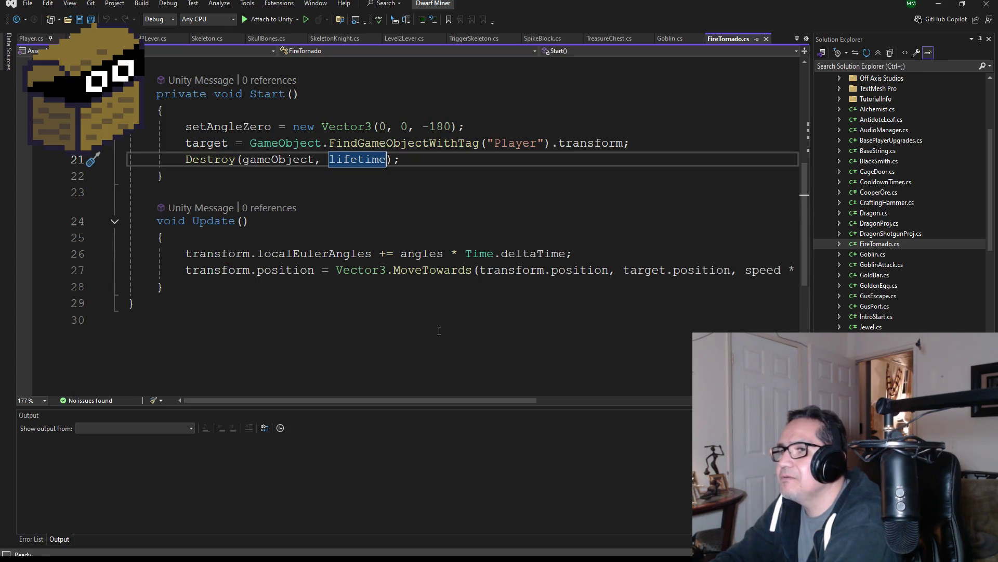
pyautogui.moveTo(463, 398)
pyautogui.mouseDown()
pyautogui.moveTo(476, 399)
pyautogui.moveTo(461, 399)
pyautogui.mouseUp()
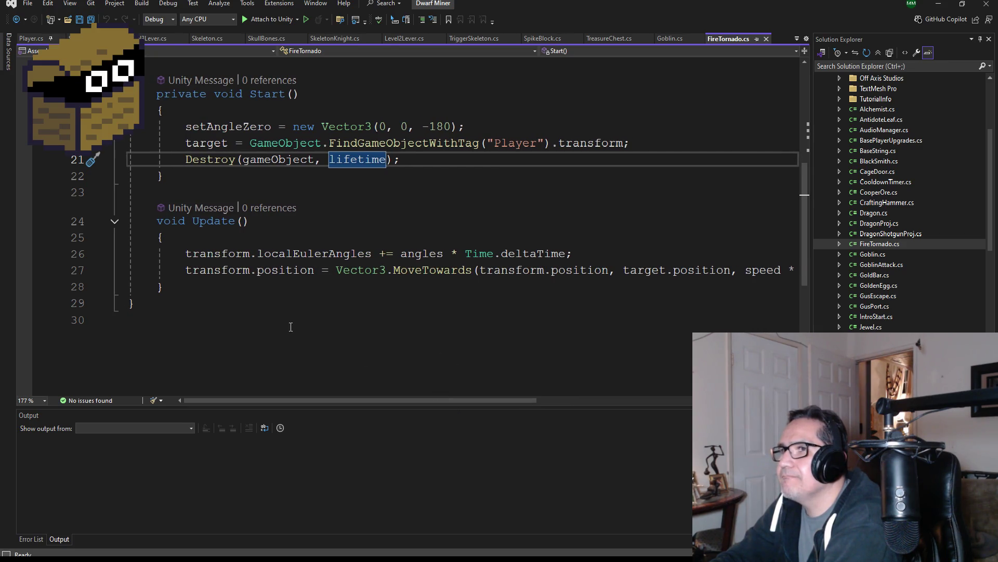
pyautogui.scroll(5, 299, 333)
pyautogui.scroll(-2, 395, 292)
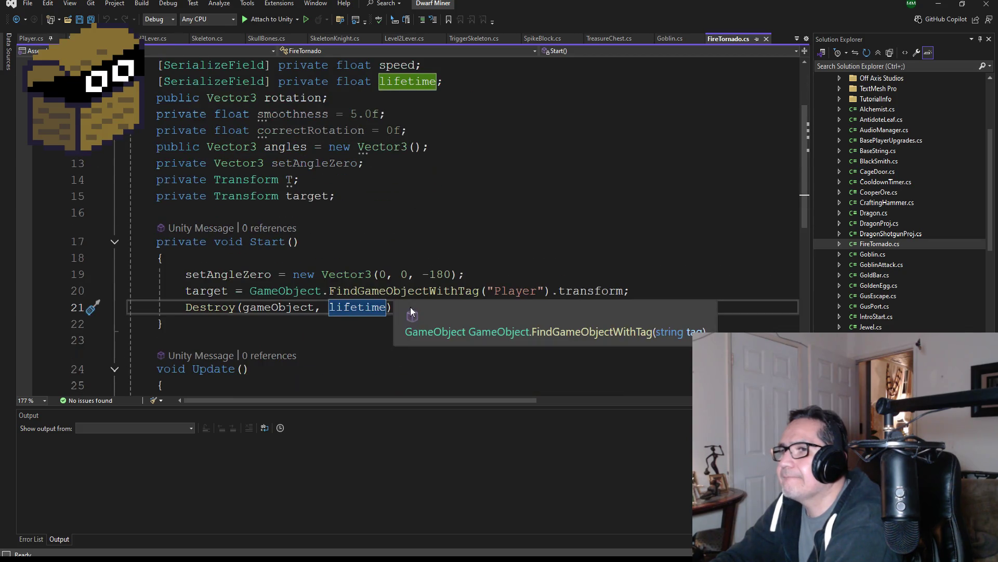
pyautogui.scroll(-2, 468, 318)
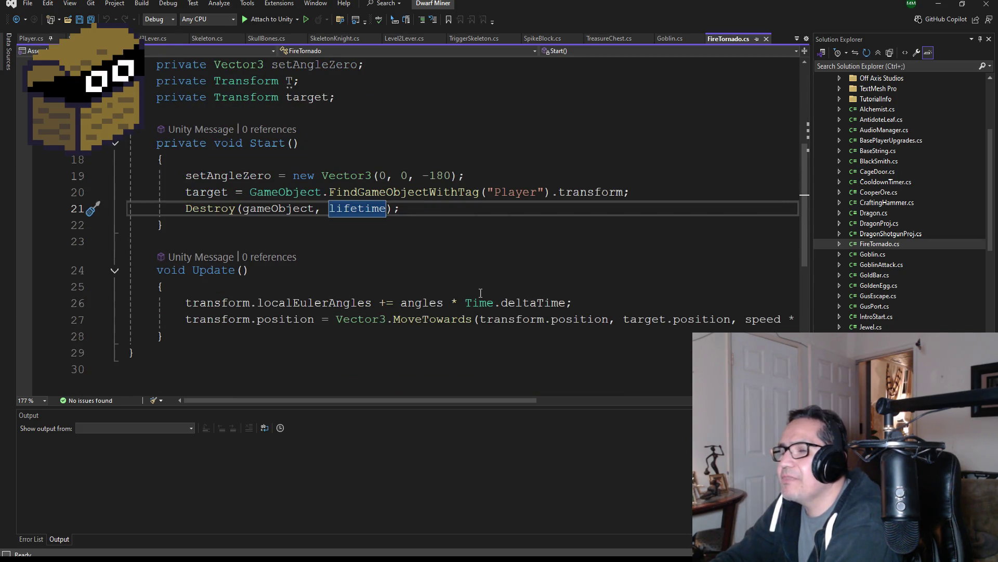
pyautogui.scroll(-1, 405, 307)
pyautogui.scroll(5, 409, 290)
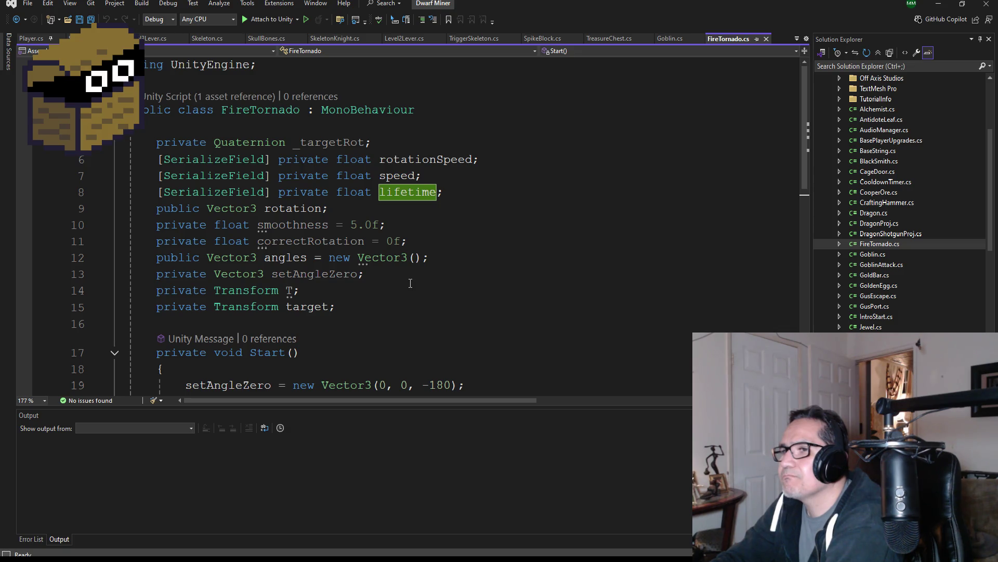
pyautogui.scroll(-2, 410, 283)
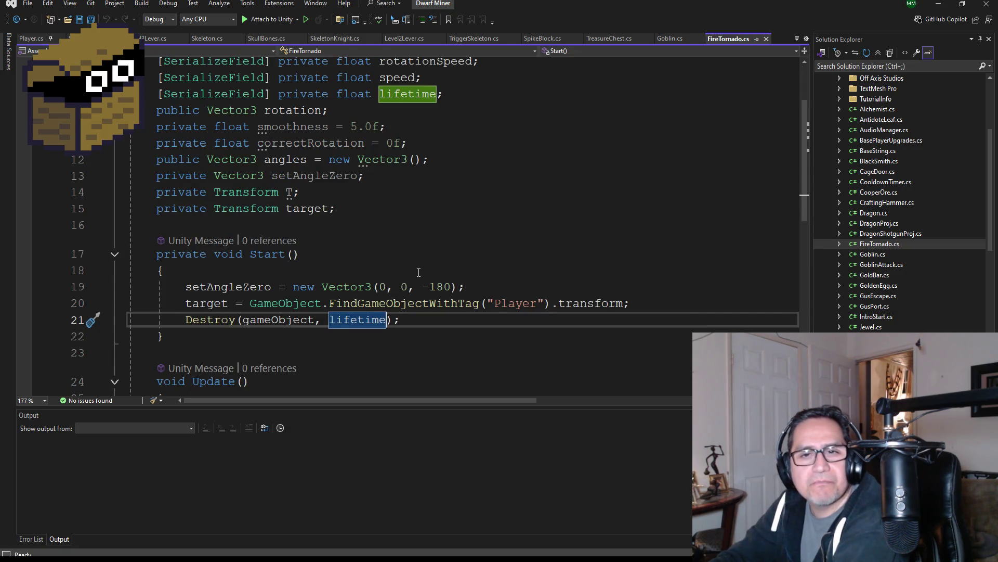
pyautogui.scroll(-2, 418, 272)
pyautogui.moveTo(508, 401); pyautogui.dragTo(663, 400)
pyautogui.moveTo(653, 326)
pyautogui.mouseDown()
pyautogui.moveTo(63, 331)
pyautogui.moveTo(37, 319)
pyautogui.mouseUp()
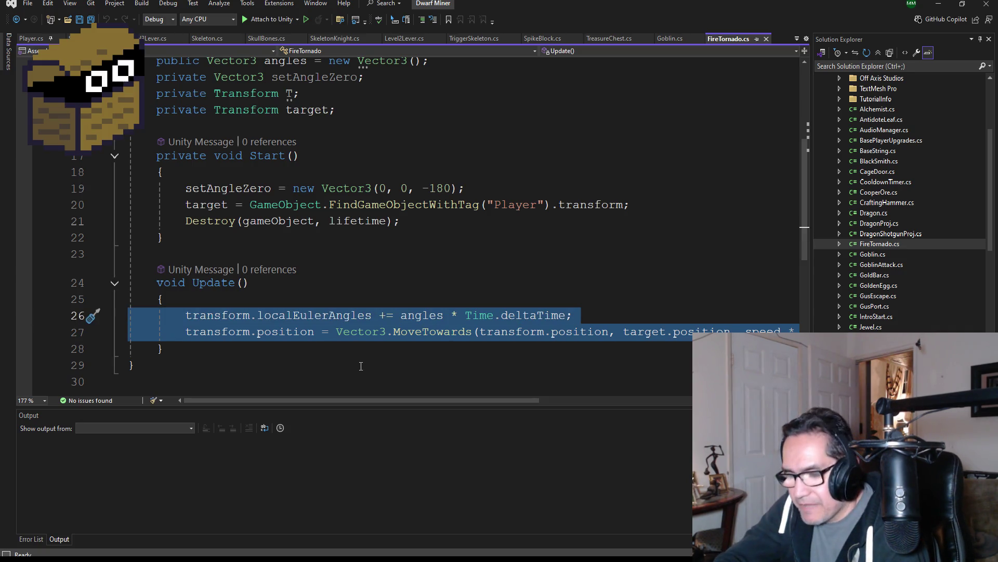
# Step: Return to the SawBlade.cs script and look over its Update method
pyautogui.click(83, 38)
pyautogui.scroll(-7, 345, 229)
pyautogui.scroll(5, 429, 283)
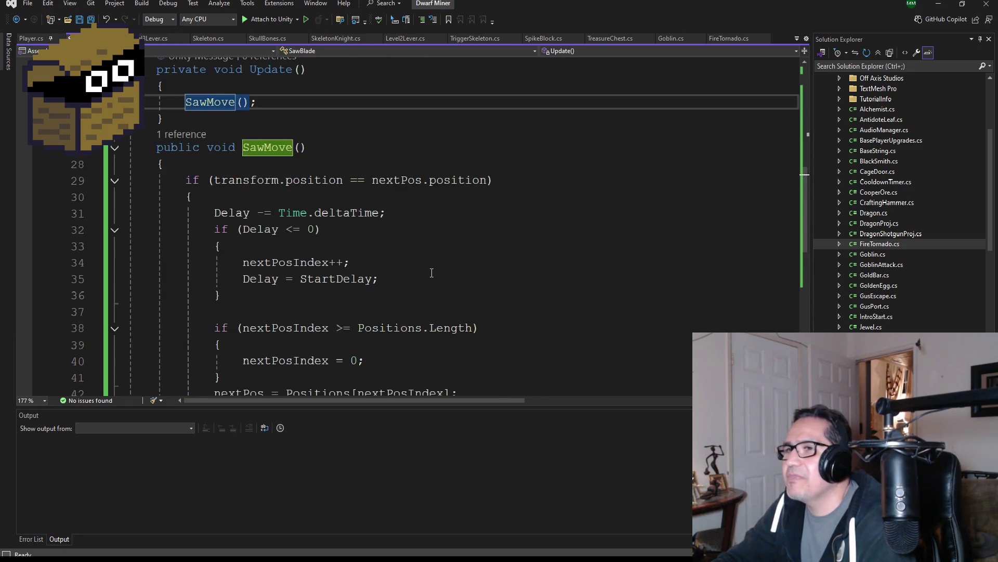
# Step: Paste the spin line under SawMove(), retarget it to transform, and delete the move-toward line
pyautogui.click(301, 248)
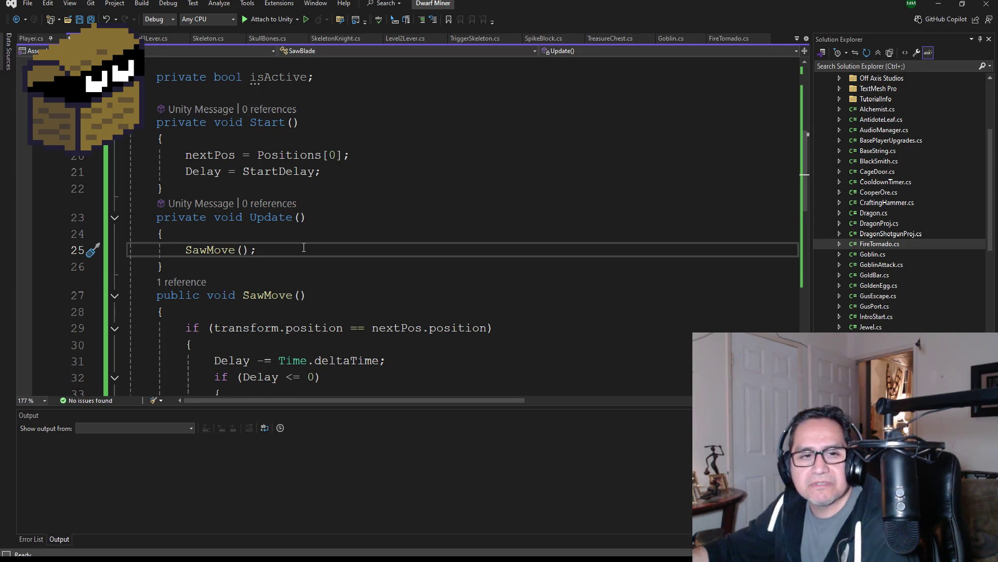
pyautogui.press('Return')
pyautogui.hotkey('ctrl', 'v')
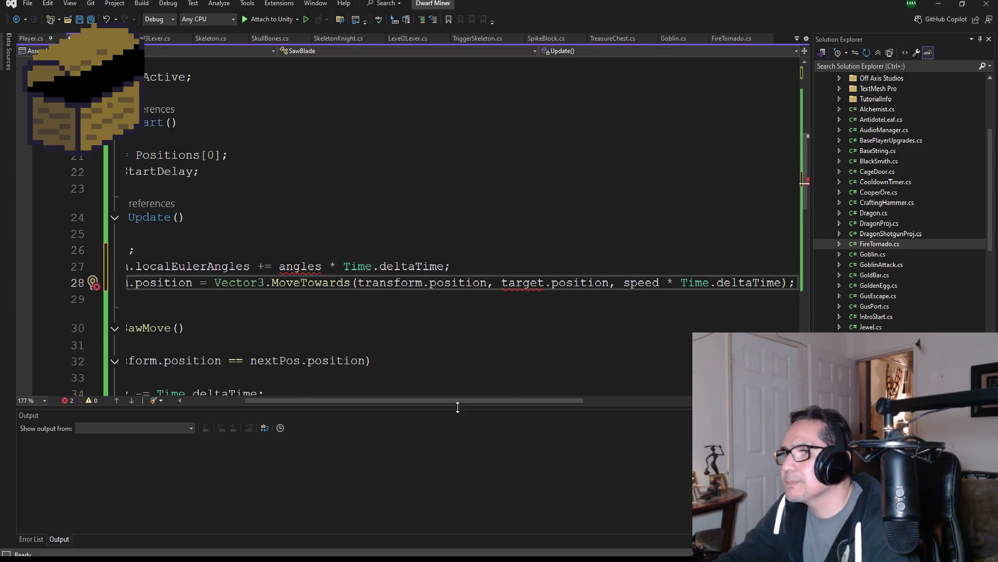
pyautogui.moveTo(473, 396)
pyautogui.mouseDown()
pyautogui.moveTo(391, 396)
pyautogui.moveTo(538, 397)
pyautogui.moveTo(376, 391)
pyautogui.mouseUp()
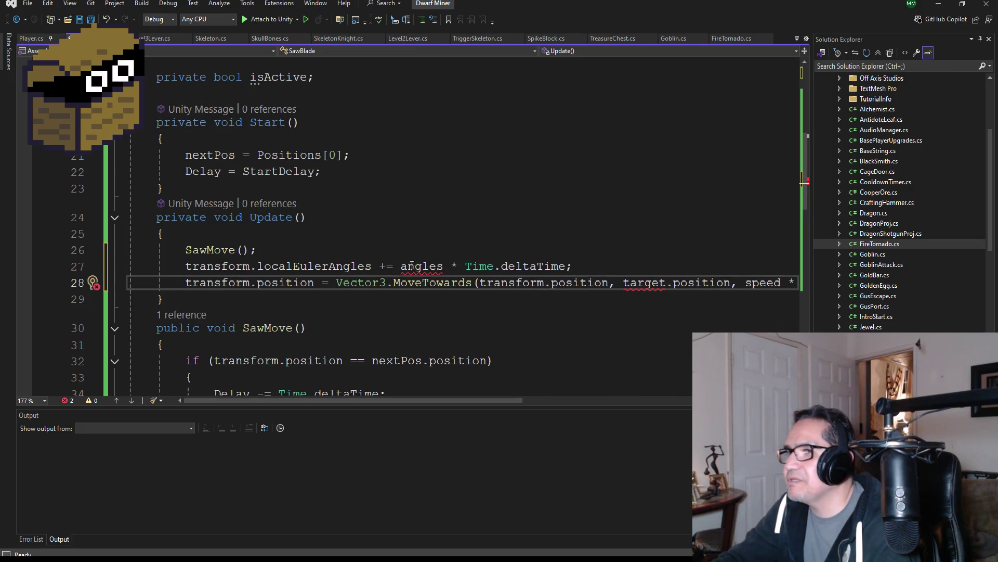
pyautogui.doubleClick(644, 283)
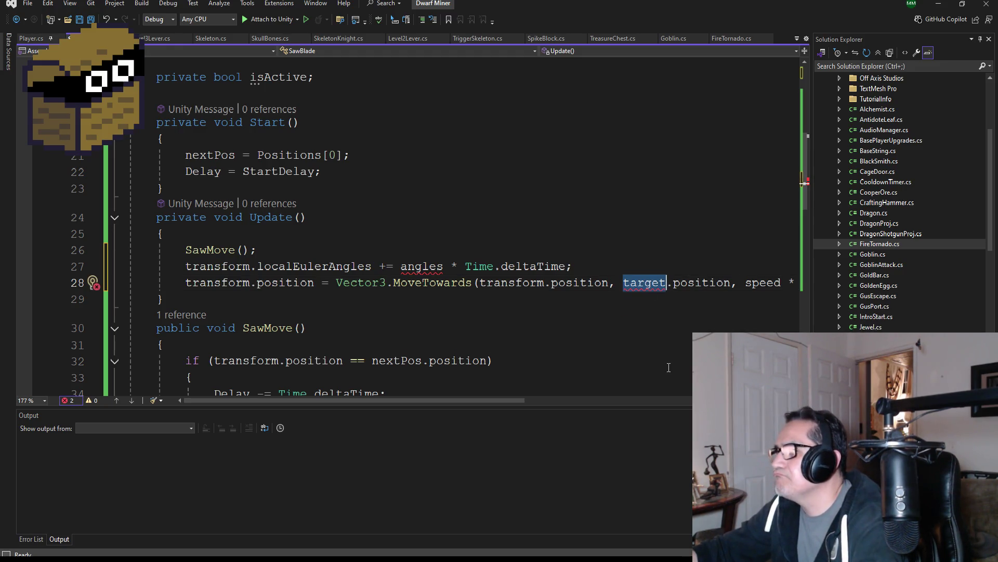
pyautogui.write('tra')
pyautogui.press('Tab')
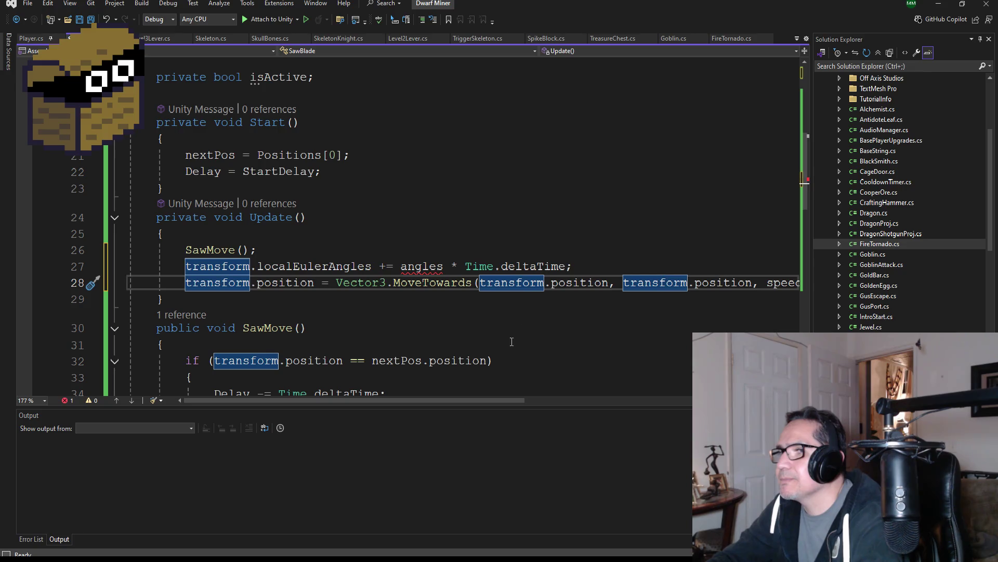
pyautogui.moveTo(468, 405); pyautogui.dragTo(665, 406)
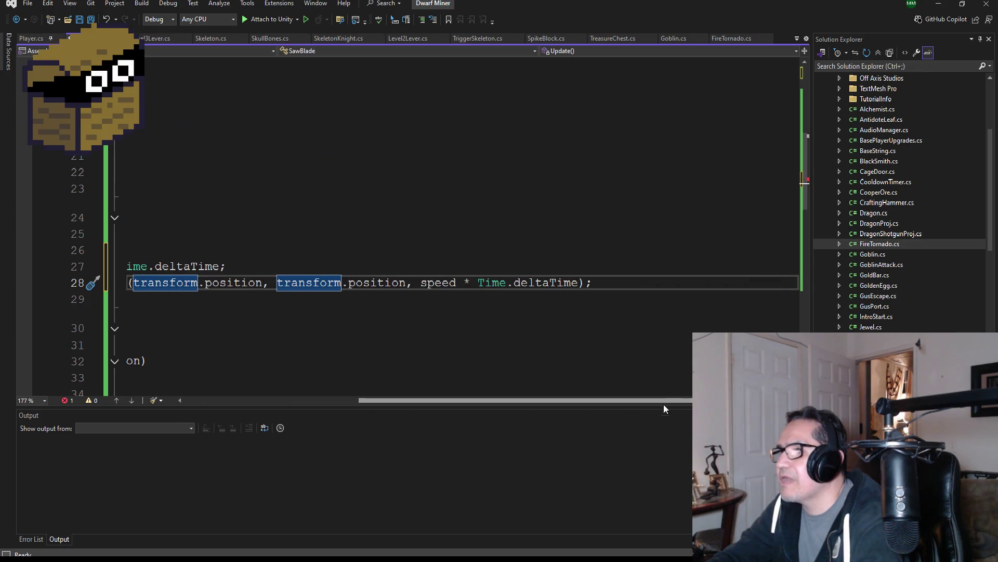
pyautogui.moveTo(628, 285); pyautogui.dragTo(8, 284)
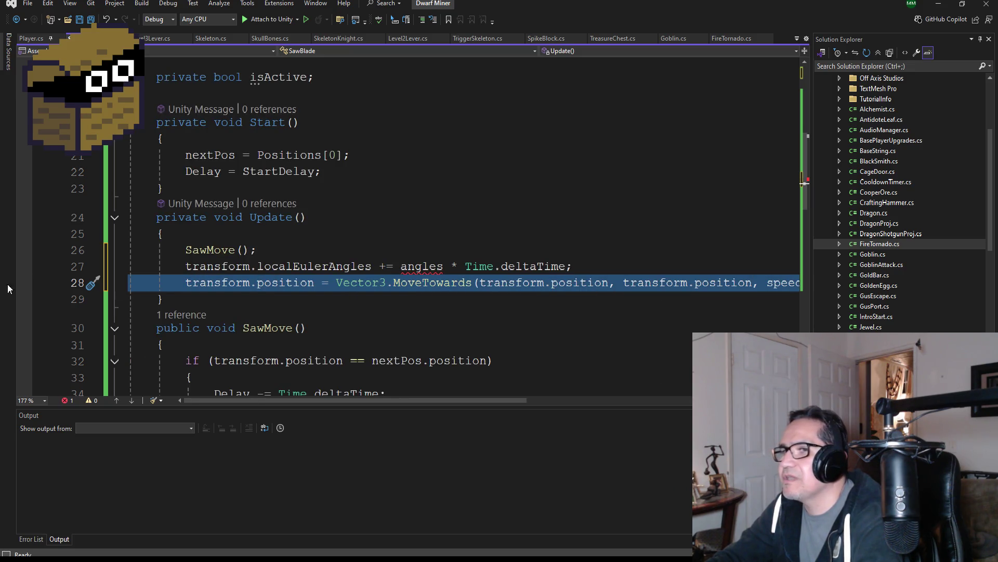
pyautogui.press('Delete')
pyautogui.press('BackSpace')
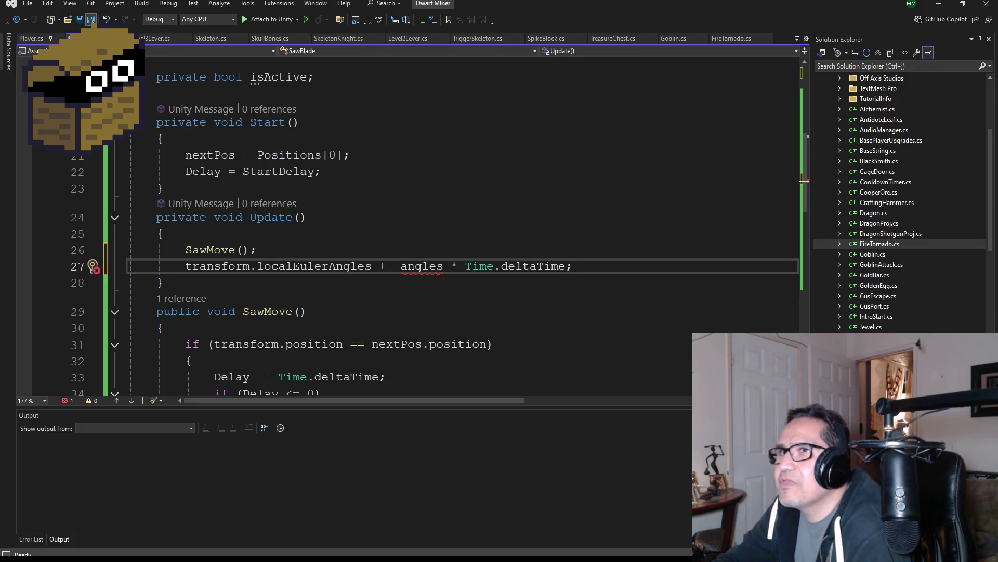
# Step: Save SawBlade and select the setAngleZero assignment line in FireTornado
pyautogui.hotkey('ctrl', 's')
pyautogui.click(741, 42)
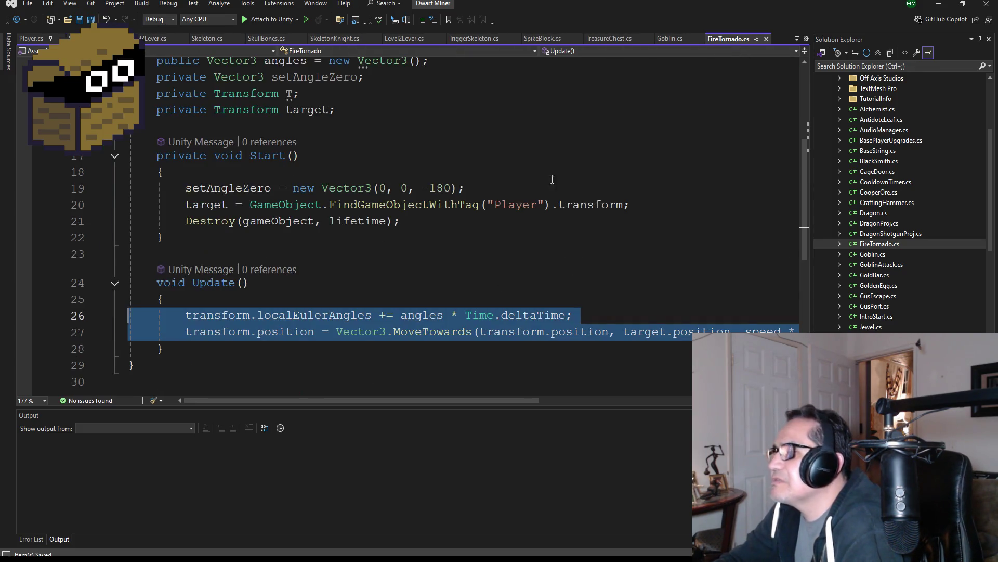
pyautogui.scroll(3, 416, 312)
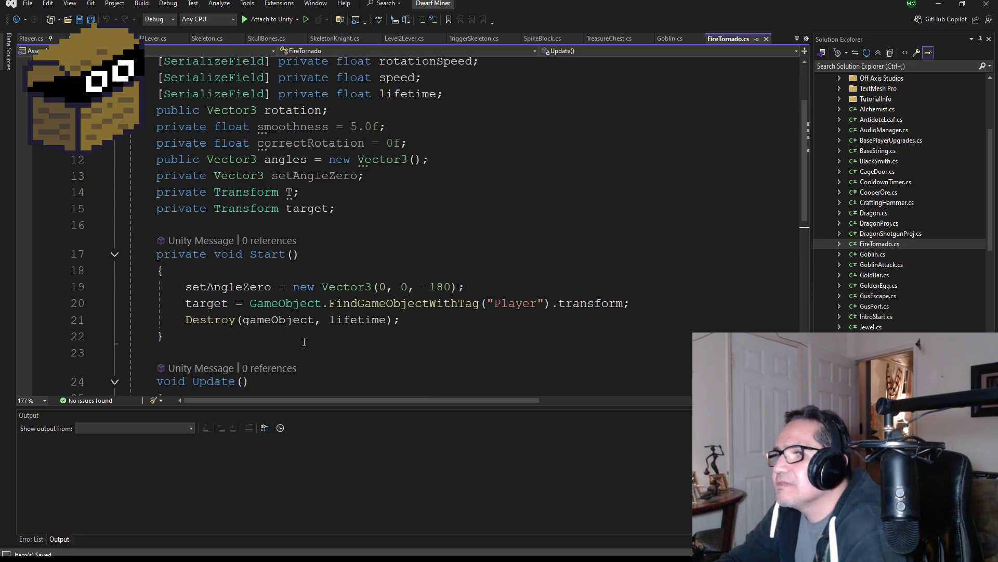
pyautogui.scroll(-1, 380, 333)
pyautogui.scroll(-1, 396, 316)
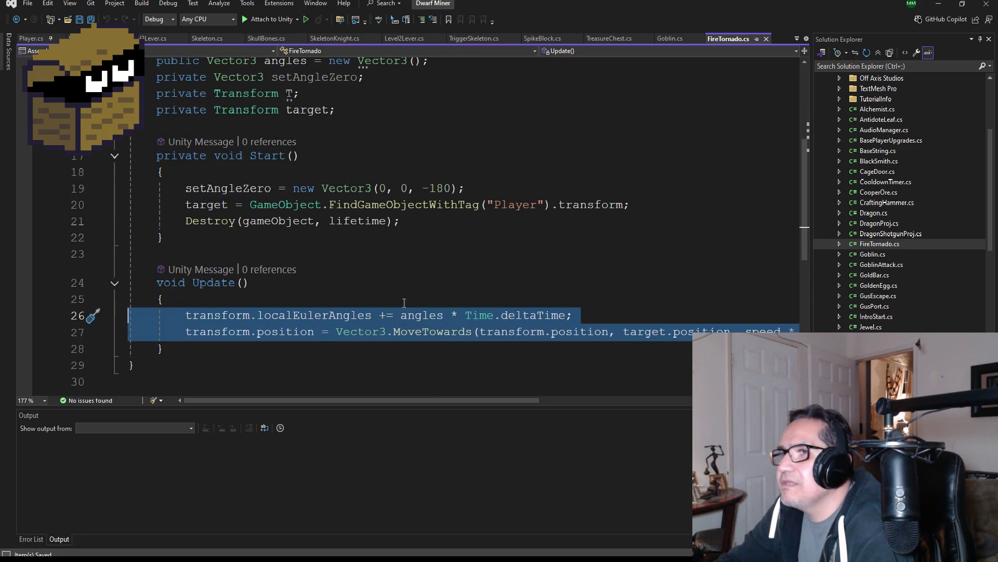
pyautogui.moveTo(465, 188); pyautogui.dragTo(187, 188)
pyautogui.hotkey('ctrl', 'c')
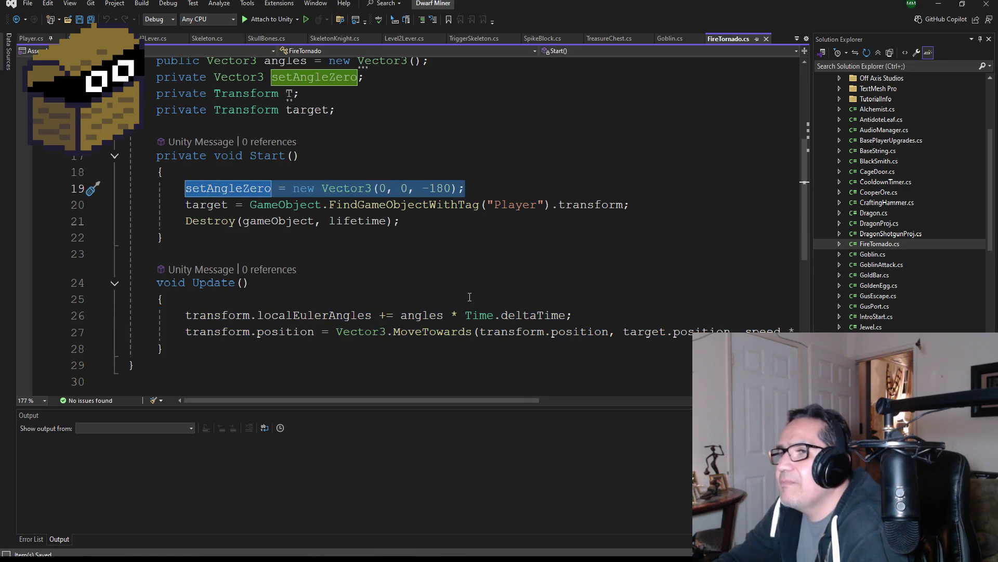
pyautogui.scroll(-2, 469, 296)
pyautogui.scroll(3, 473, 296)
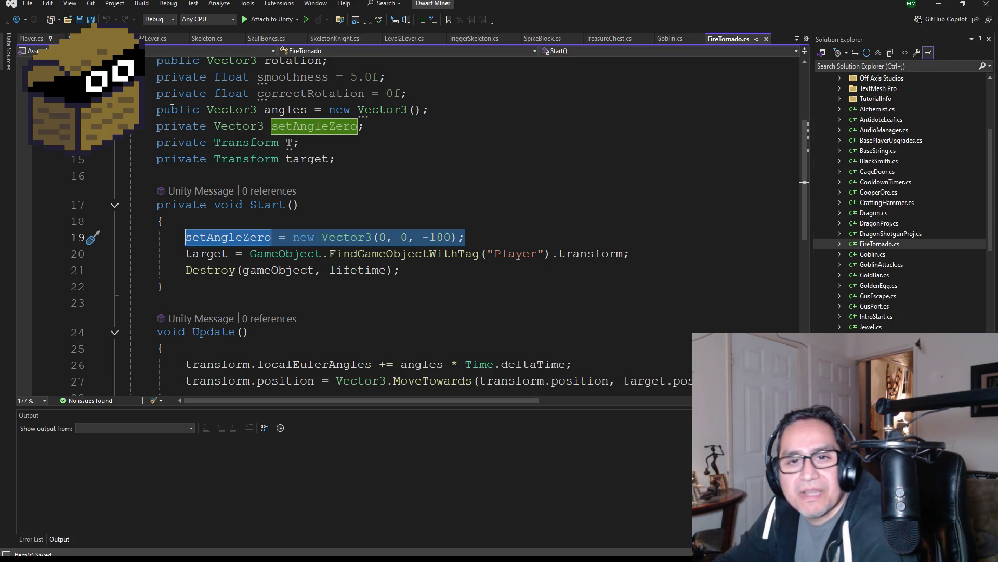
# Step: Paste setAngleZero = new Vector3(0, 0, -180); below SawMove() in SawBlade, then save all
pyautogui.click(104, 38)
pyautogui.click(291, 250)
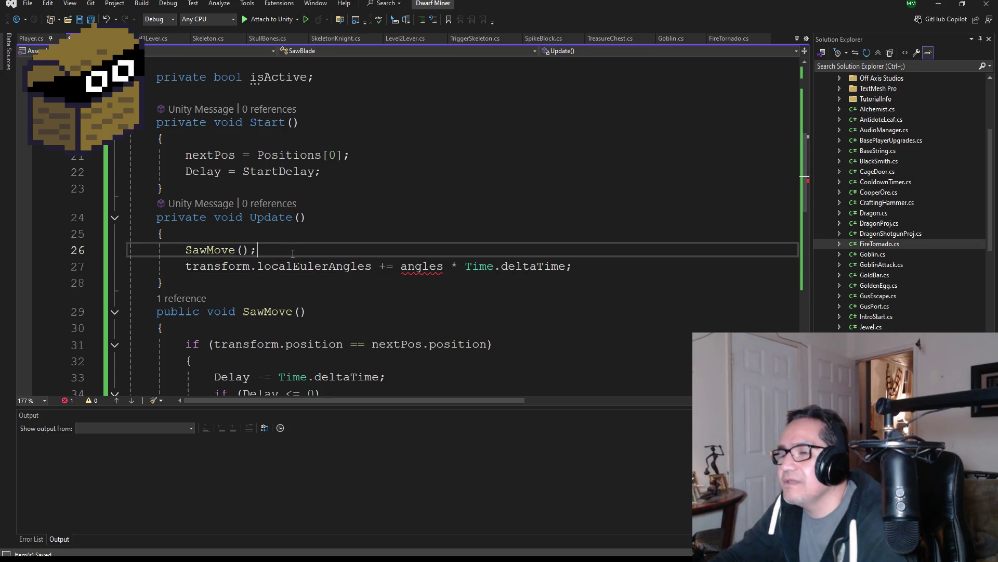
pyautogui.press('Return')
pyautogui.hotkey('ctrl', 'v')
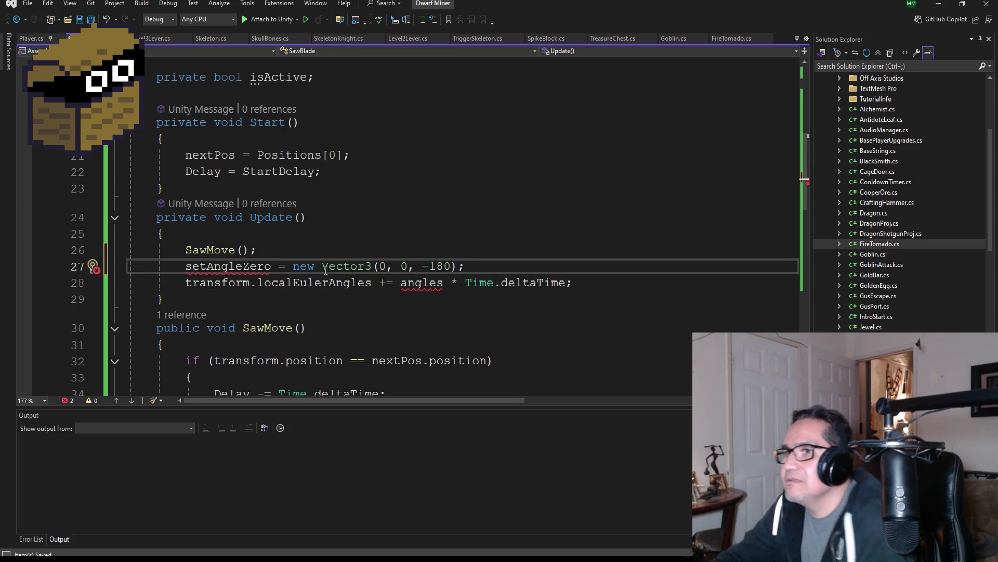
pyautogui.click(91, 20)
# Step: Select the setAngleZero field declaration among FireTornado's fields
pyautogui.hotkey('alt', 'Tab')
pyautogui.hotkey('alt', 'Tab')
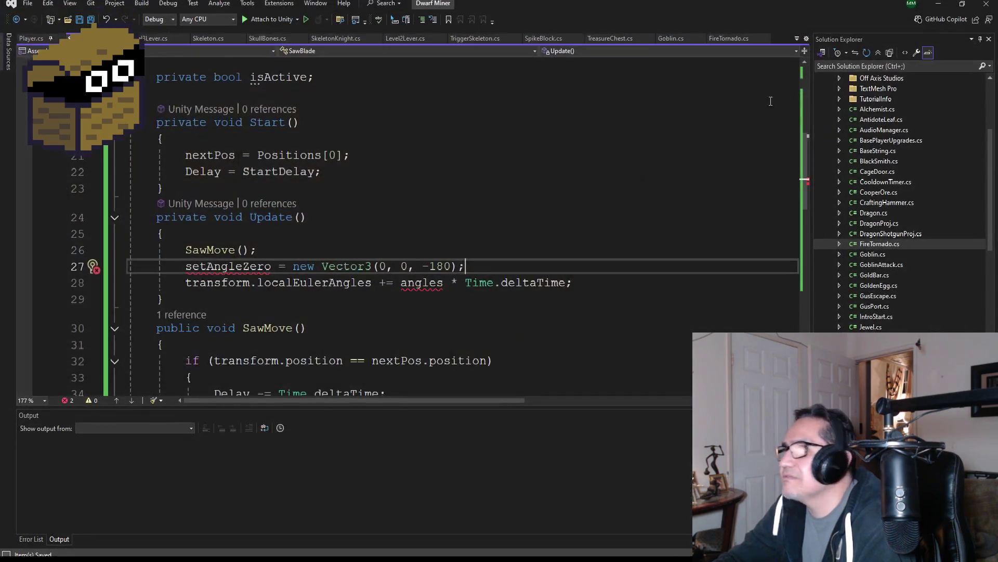
pyautogui.click(731, 39)
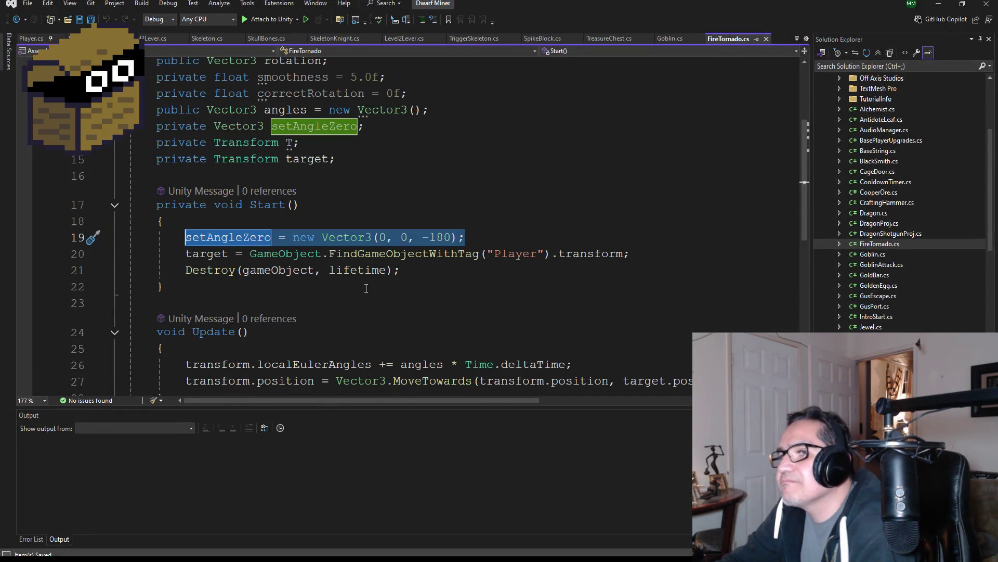
pyautogui.scroll(1, 335, 289)
pyautogui.scroll(2, 335, 289)
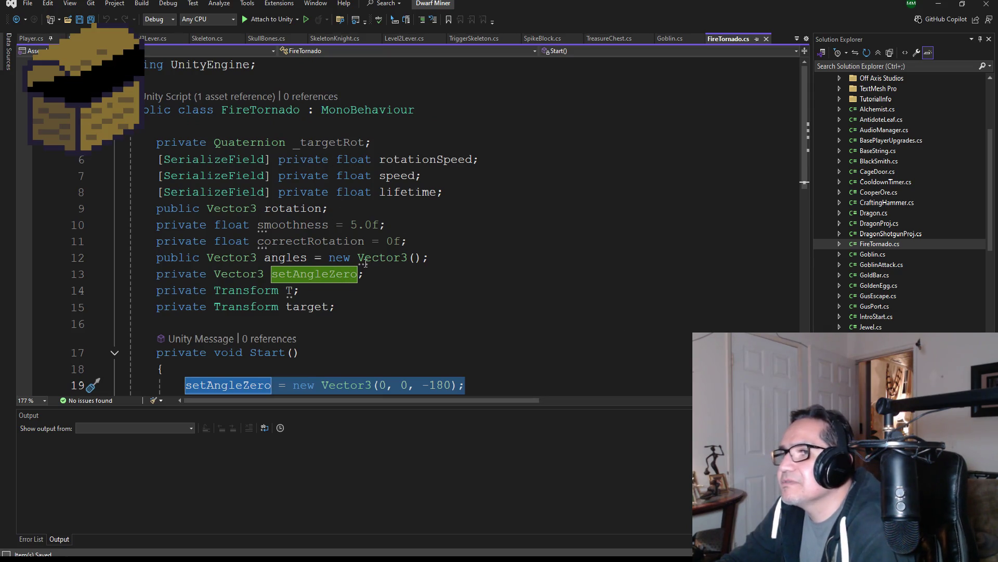
pyautogui.scroll(-1, 441, 259)
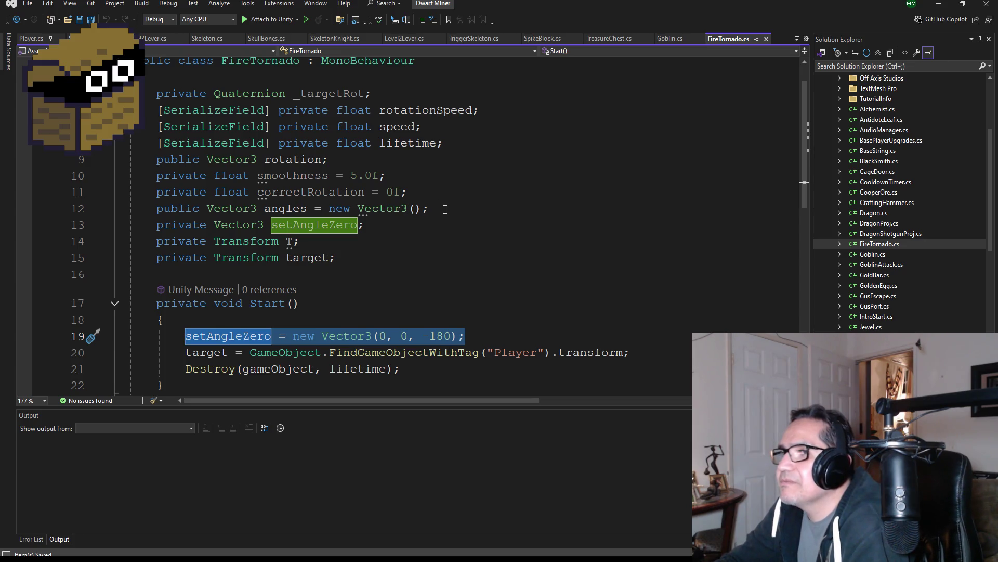
pyautogui.scroll(-2, 445, 209)
pyautogui.scroll(1, 364, 168)
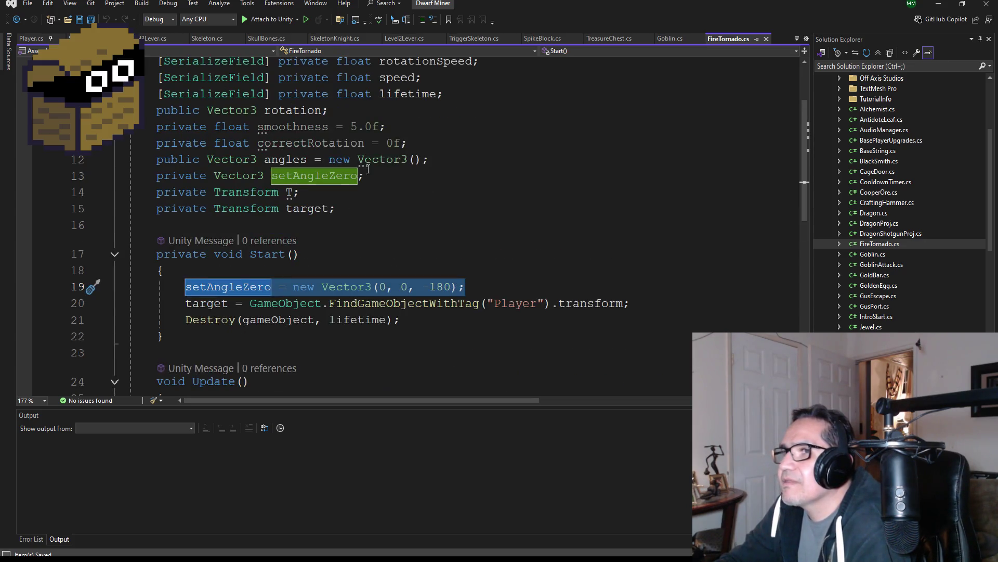
pyautogui.moveTo(364, 176)
pyautogui.mouseDown()
pyautogui.moveTo(100, 152)
pyautogui.moveTo(88, 177)
pyautogui.mouseUp()
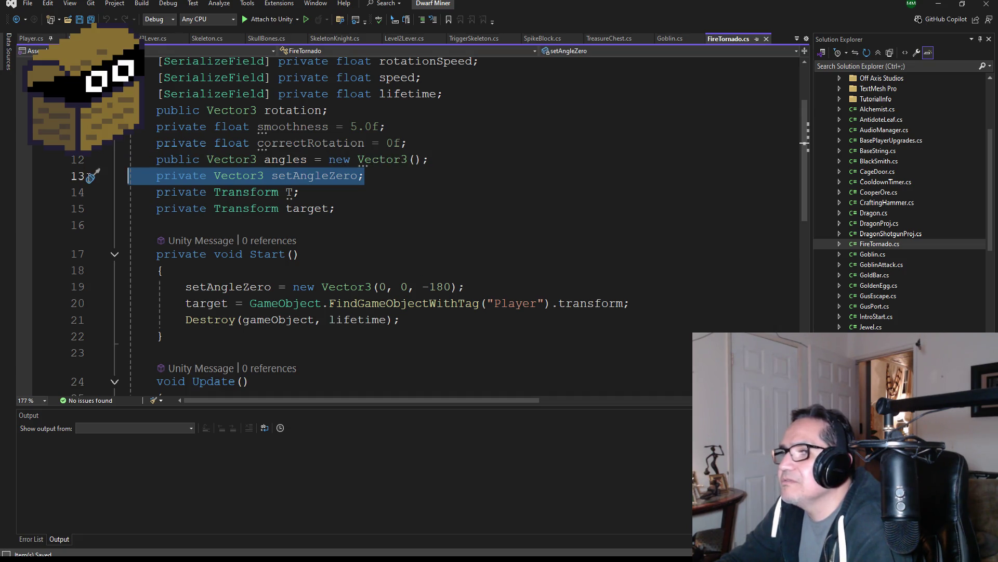
pyautogui.moveTo(89, 177); pyautogui.dragTo(81, 161)
pyautogui.scroll(-2, 445, 207)
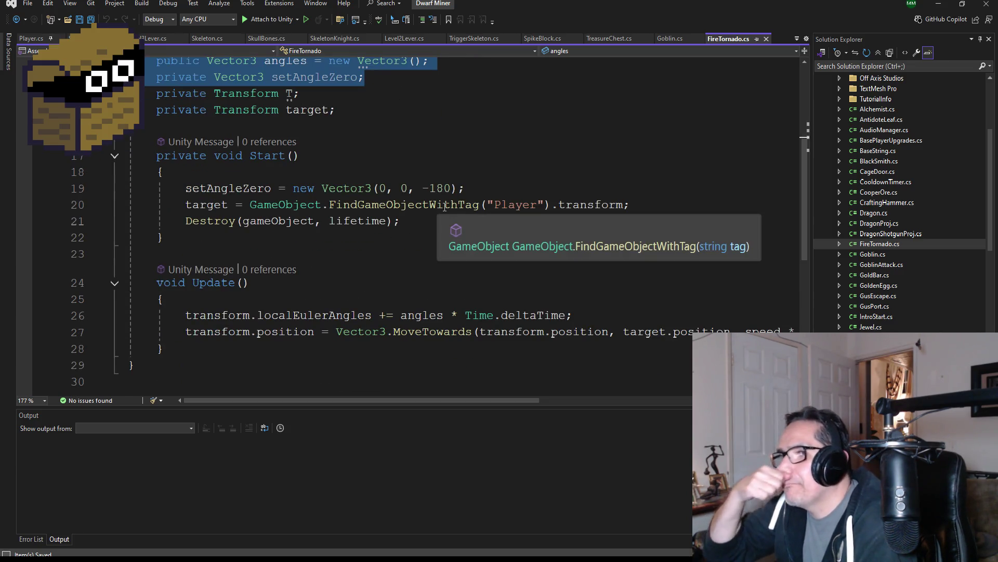
pyautogui.scroll(1, 393, 252)
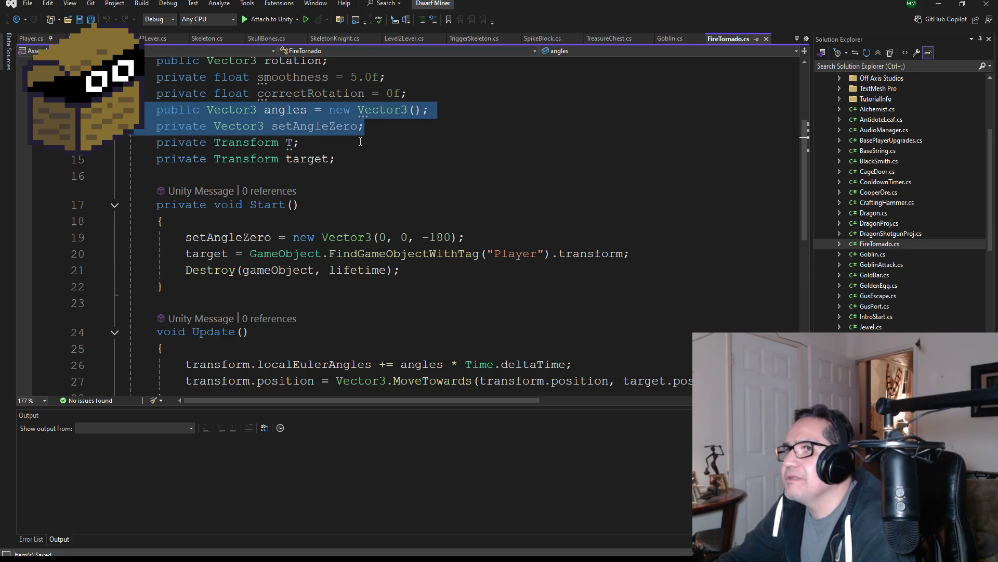
pyautogui.scroll(-2, 440, 201)
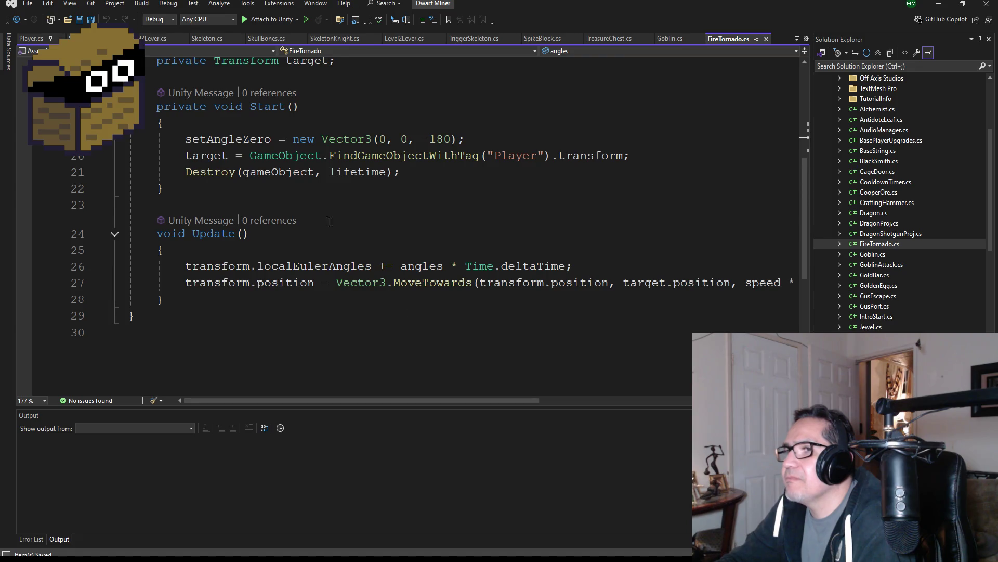
pyautogui.scroll(3, 381, 254)
pyautogui.moveTo(428, 160); pyautogui.dragTo(129, 160)
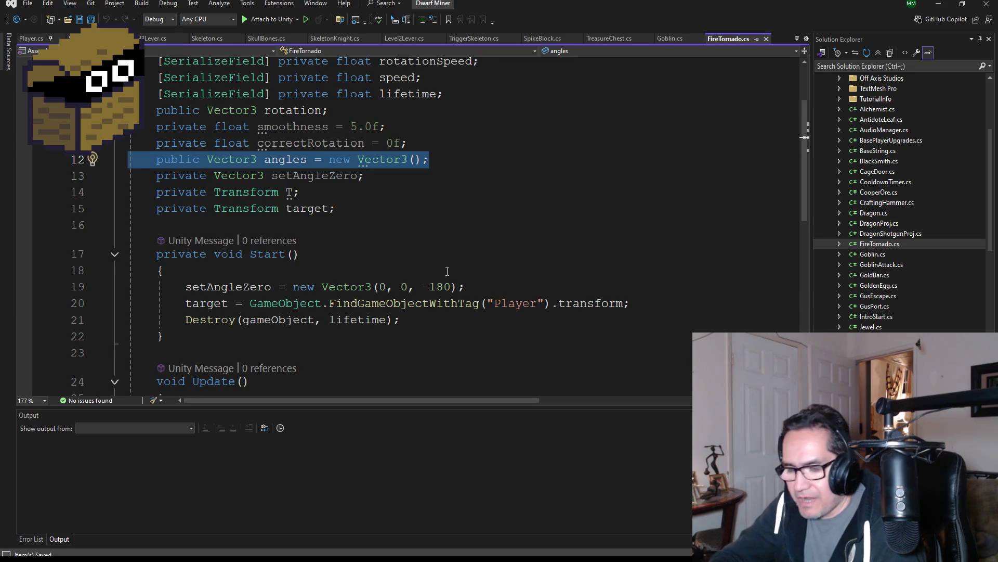
pyautogui.scroll(2, 380, 225)
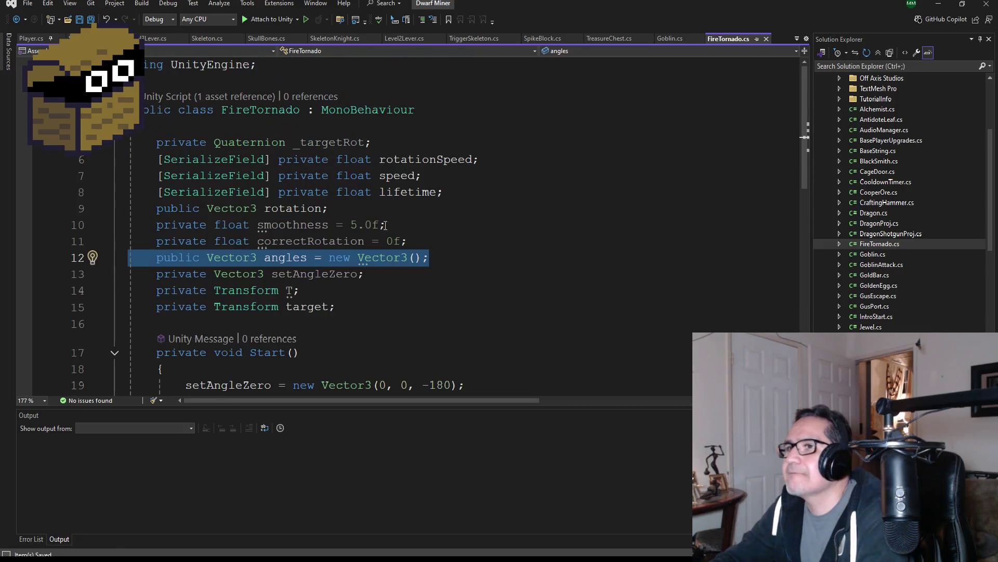
pyautogui.moveTo(376, 274); pyautogui.dragTo(156, 274)
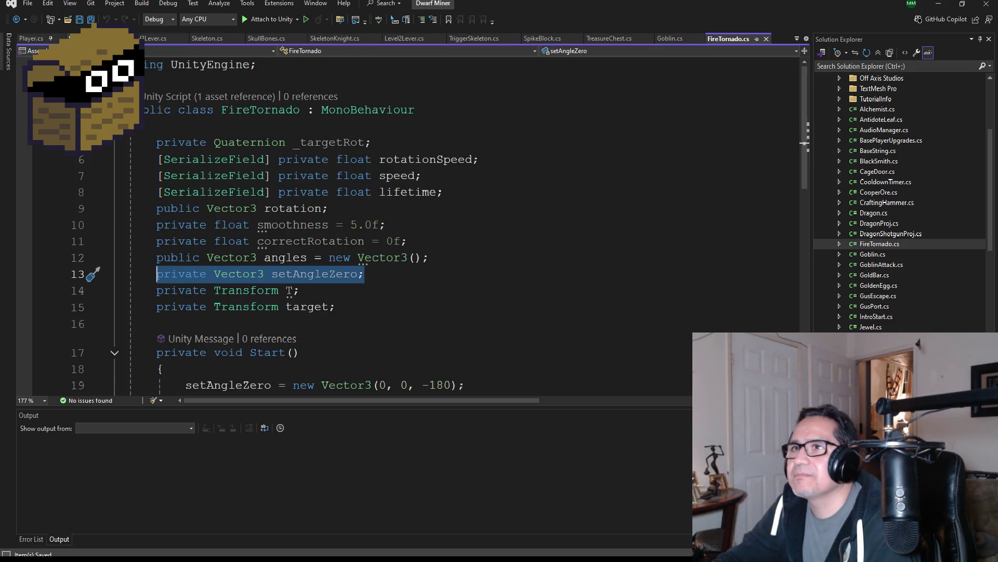
# Step: Copy the setAngleZero declaration below SawBlade's angles field, save, and return to Unity
pyautogui.hotkey('ctrl', 'c')
pyautogui.hotkey('ctrl', 'Tab')
pyautogui.hotkey('ctrl', 'v')
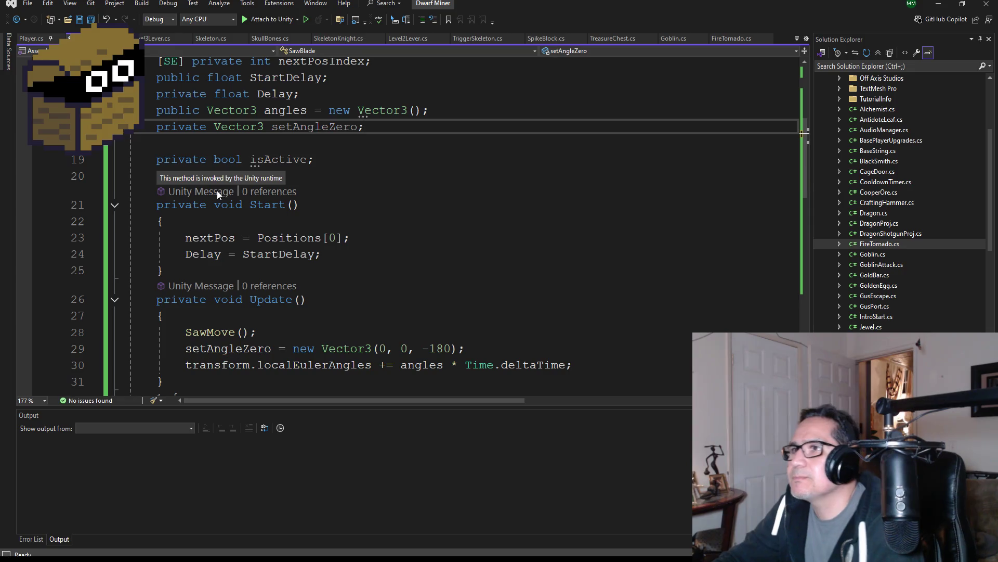
pyautogui.hotkey('ctrl', 's')
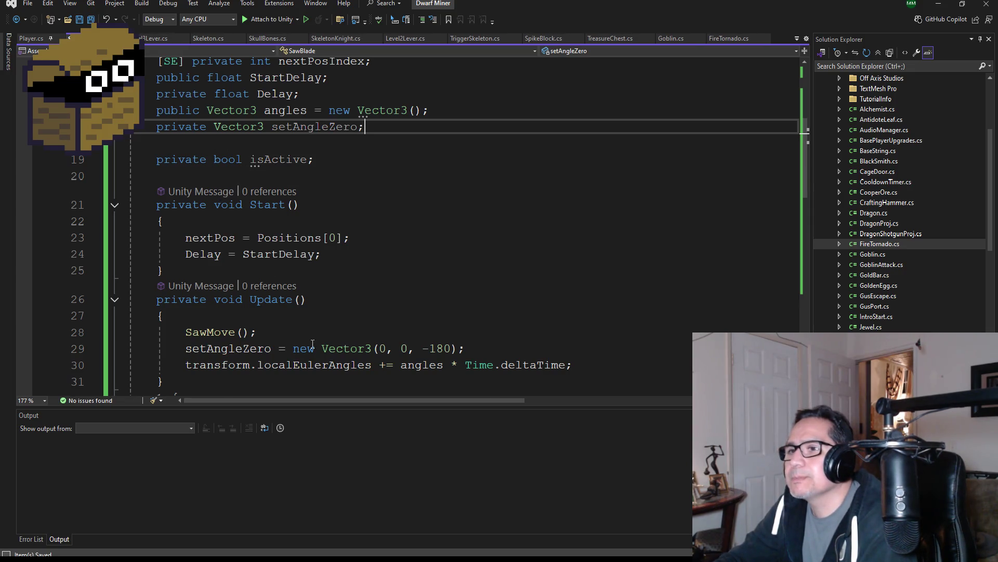
pyautogui.scroll(-2, 304, 349)
pyautogui.scroll(1, 378, 297)
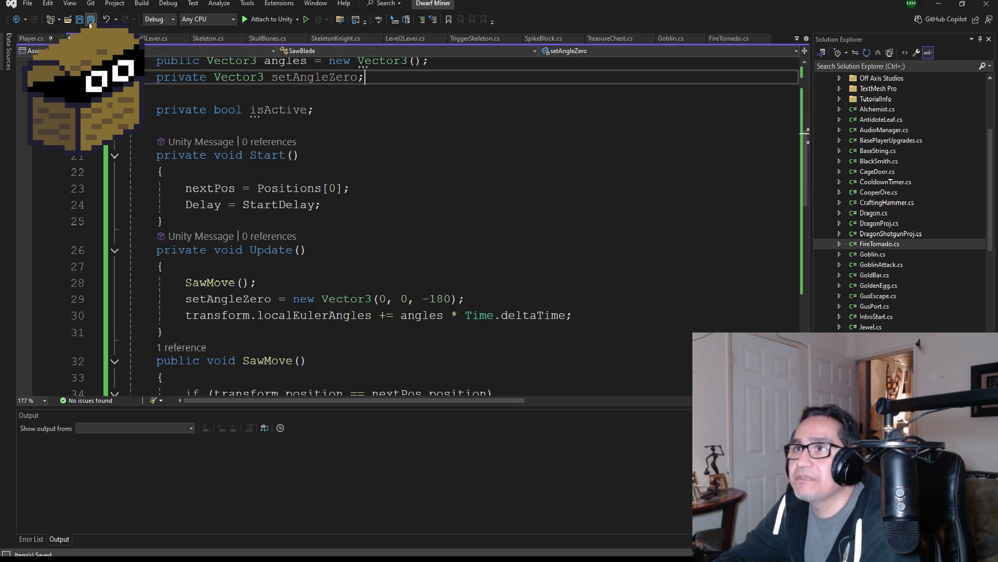
pyautogui.scroll(3, 335, 183)
pyautogui.scroll(-2, 414, 231)
pyautogui.scroll(-1, 414, 232)
pyautogui.scroll(2, 414, 235)
pyautogui.scroll(3, 414, 232)
pyautogui.scroll(-7, 415, 241)
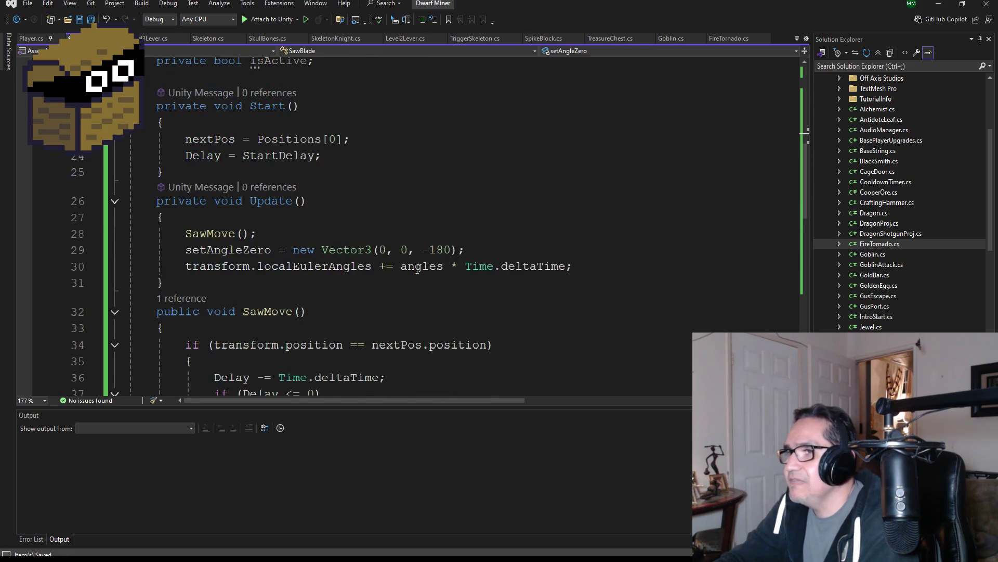
pyautogui.scroll(3, 421, 242)
pyautogui.scroll(1, 380, 219)
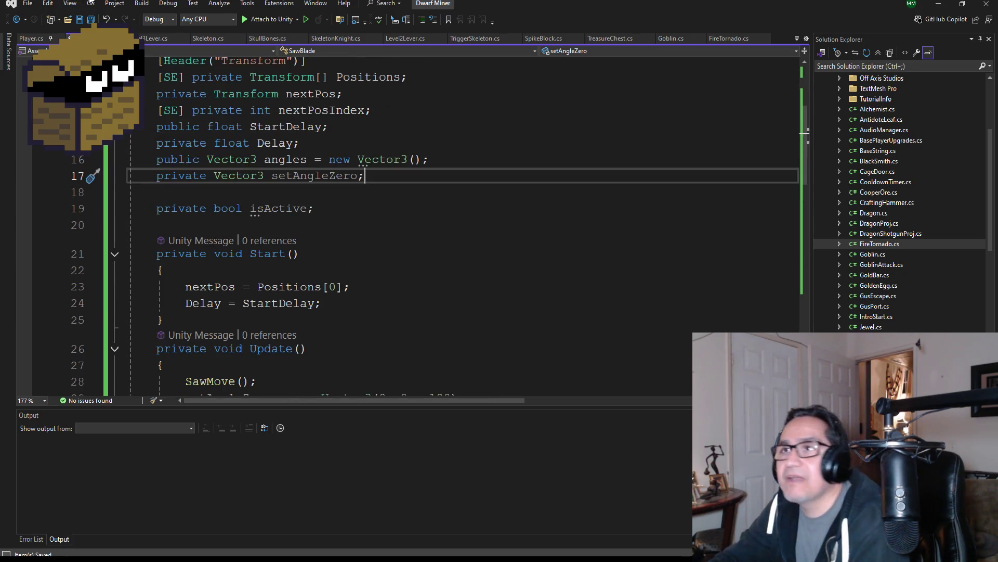
pyautogui.click(940, 4)
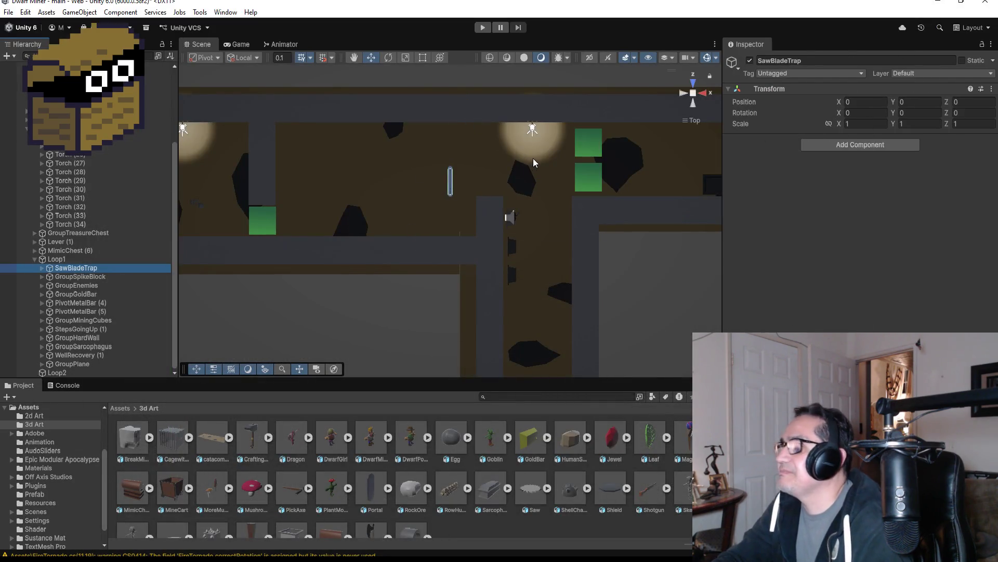
# Step: Select the Saw under SawBladeTrap, enter Play mode, and walk the corridor to the saw blade
pyautogui.click(42, 268)
pyautogui.click(67, 277)
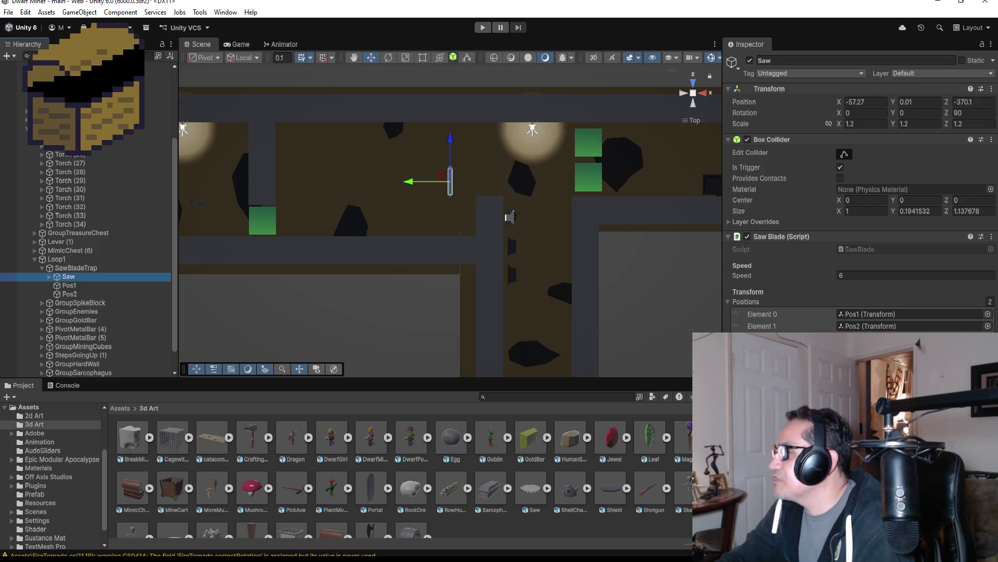
pyautogui.click(479, 31)
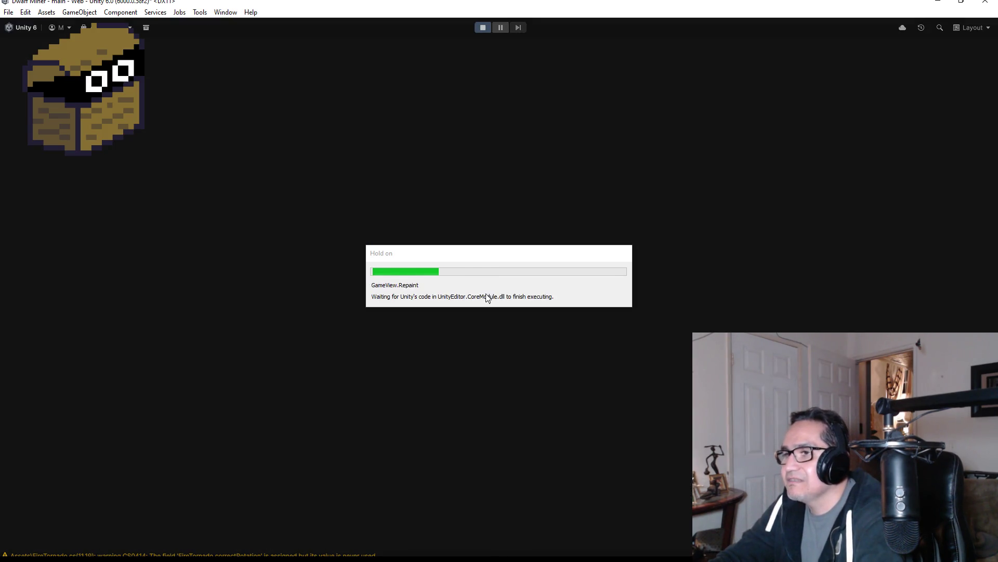
pyautogui.press('Escape')
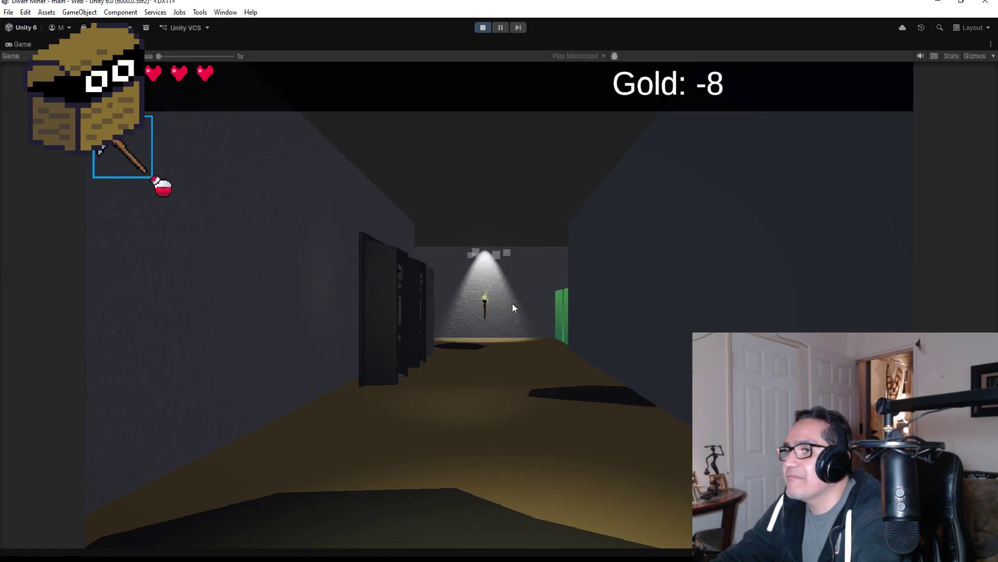
pyautogui.press('w')
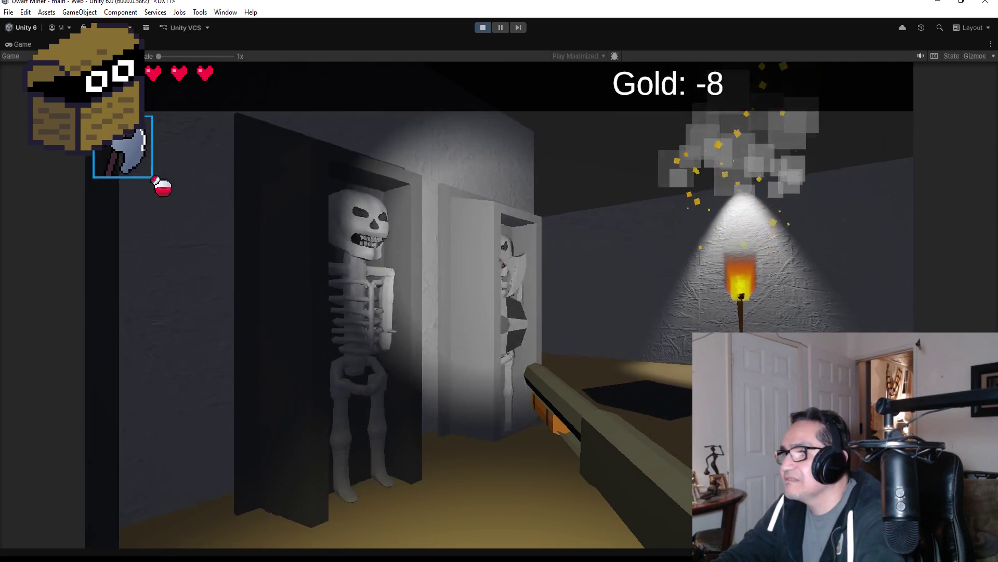
pyautogui.click(499, 304)
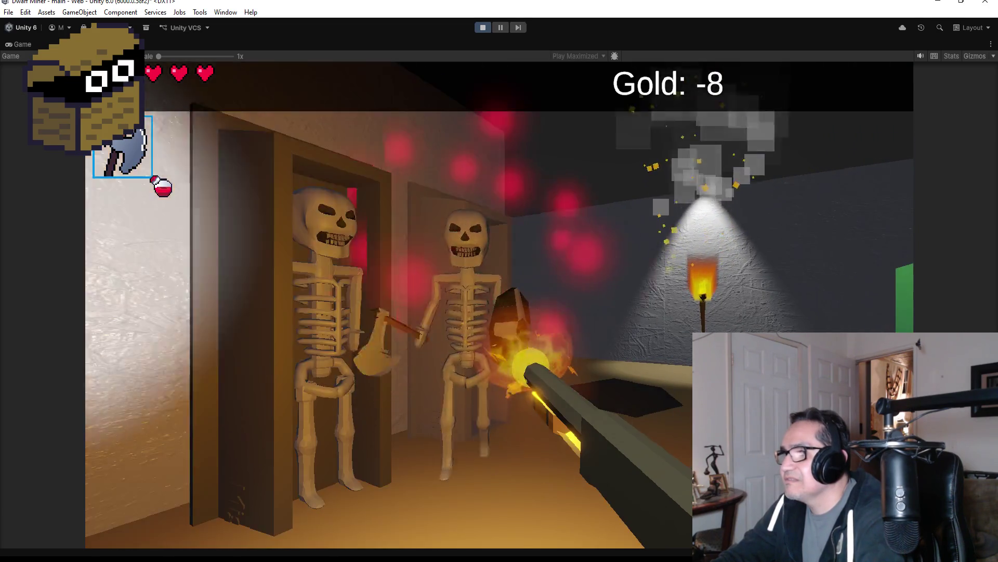
pyautogui.press('w')
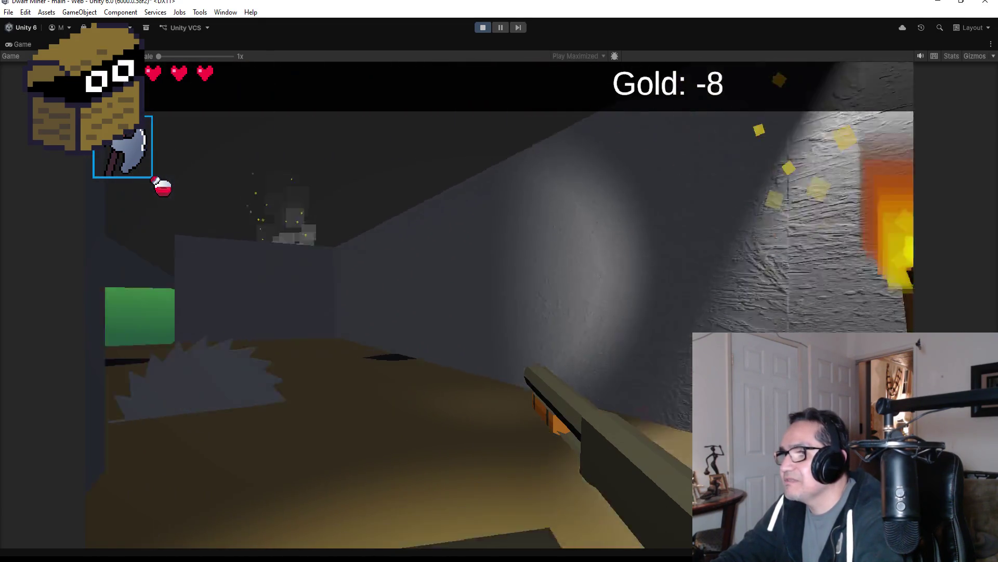
pyautogui.press('w')
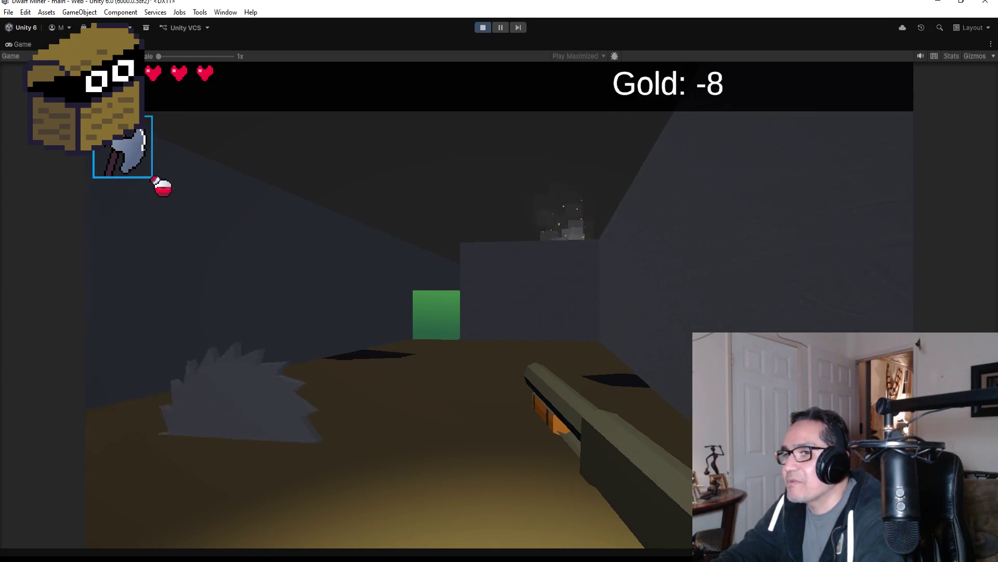
pyautogui.press('s')
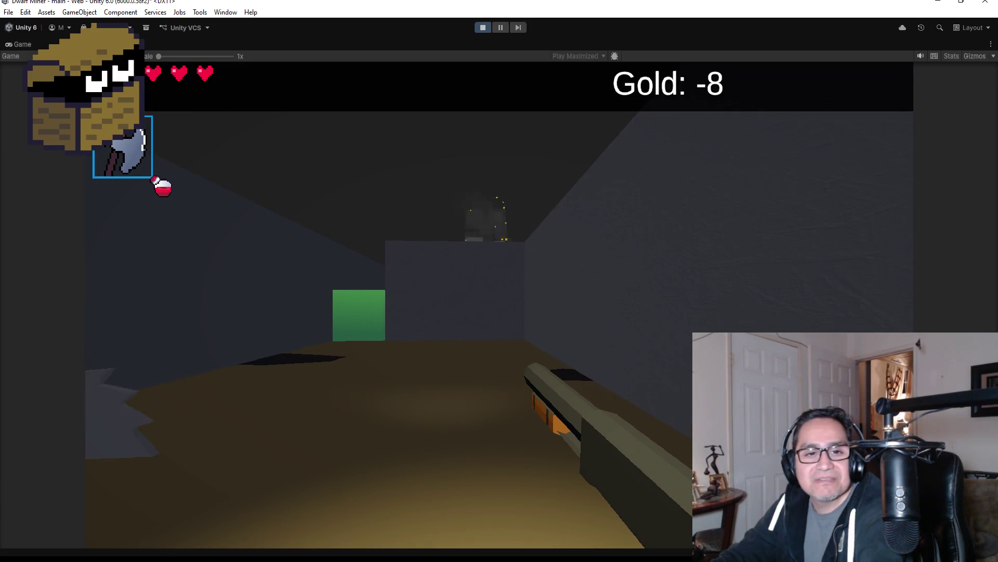
# Step: Pause the game, exit Play mode, and frame the saw blade in the Scene view
pyautogui.press('Escape')
pyautogui.click(480, 28)
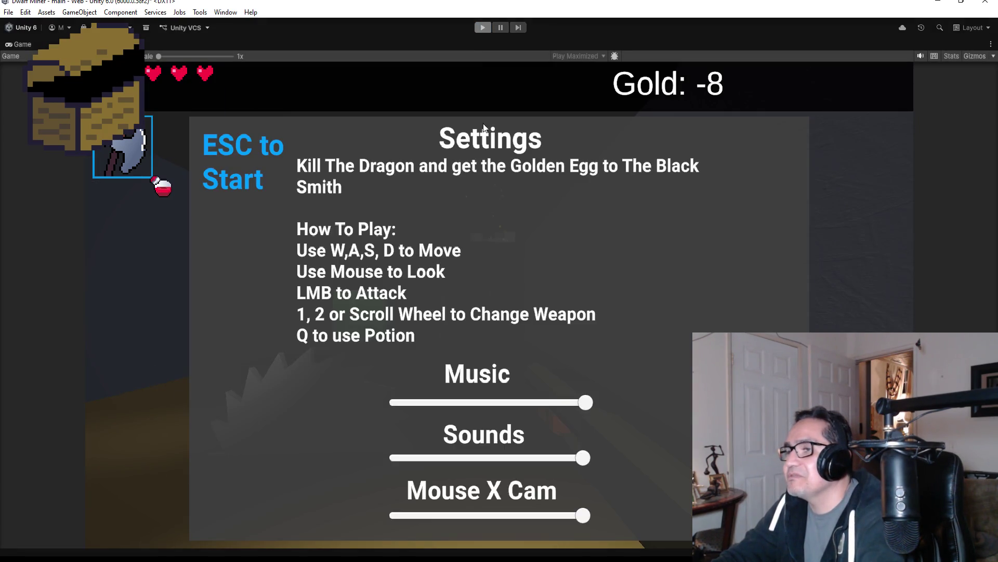
pyautogui.press('f')
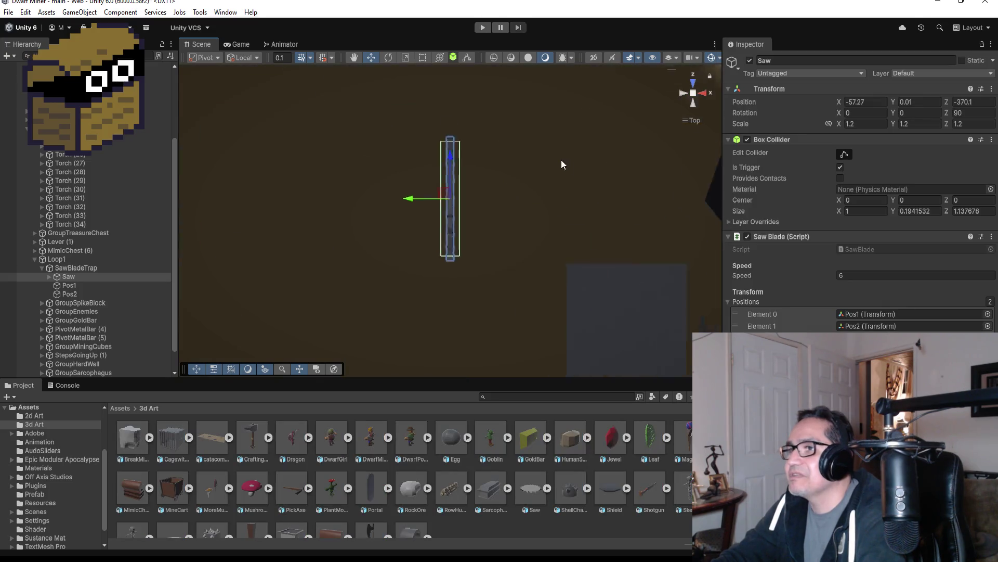
pyautogui.moveTo(659, 224); pyautogui.dragTo(342, 53)
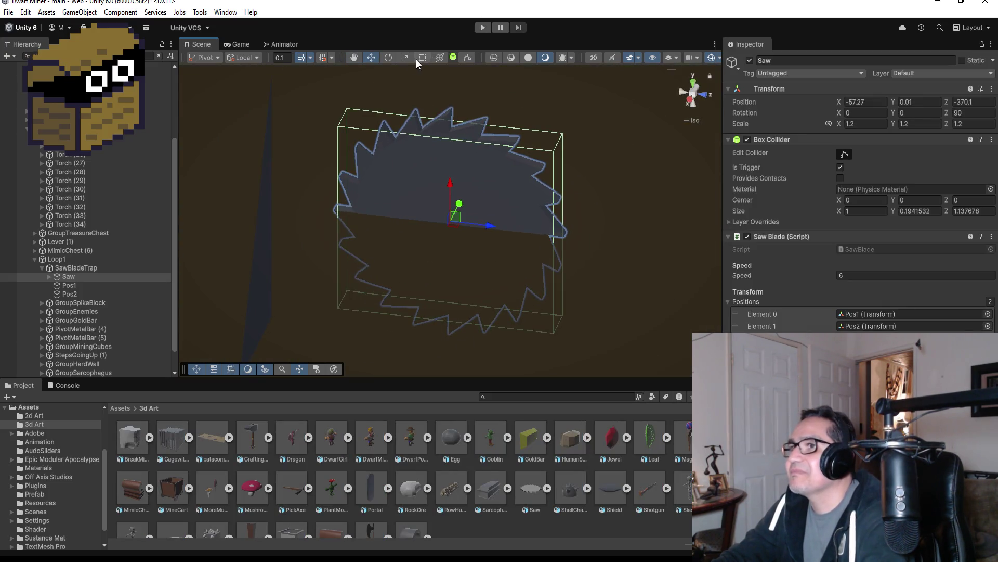
pyautogui.click(393, 59)
pyautogui.moveTo(468, 195); pyautogui.dragTo(508, 222)
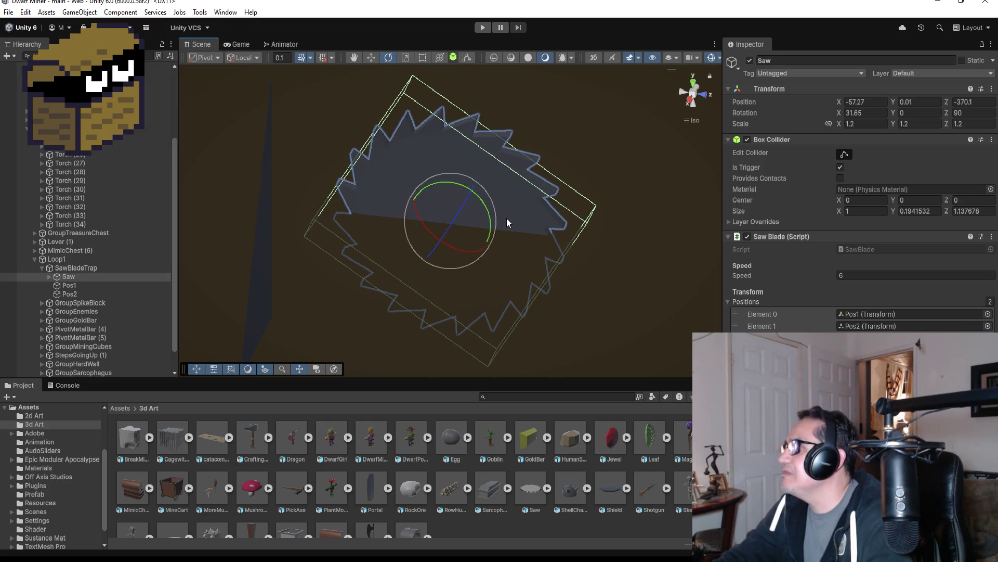
pyautogui.hotkey('ctrl', 'z')
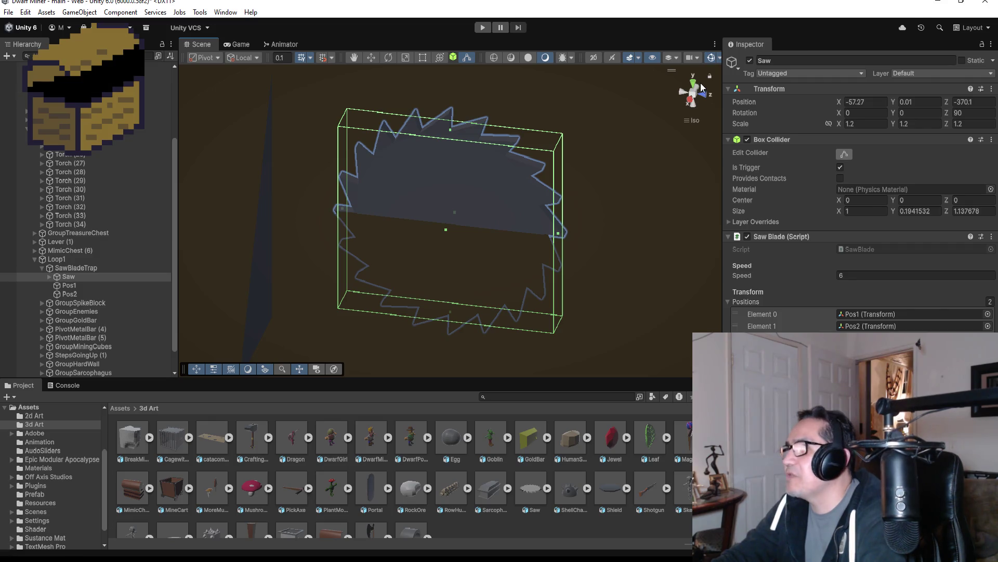
pyautogui.click(693, 83)
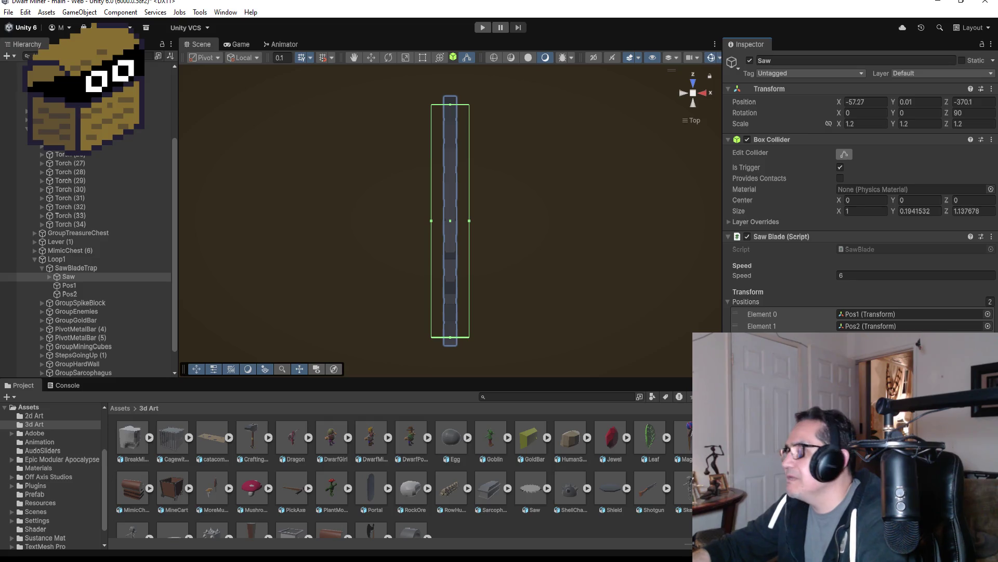
pyautogui.scroll(-6, 541, 250)
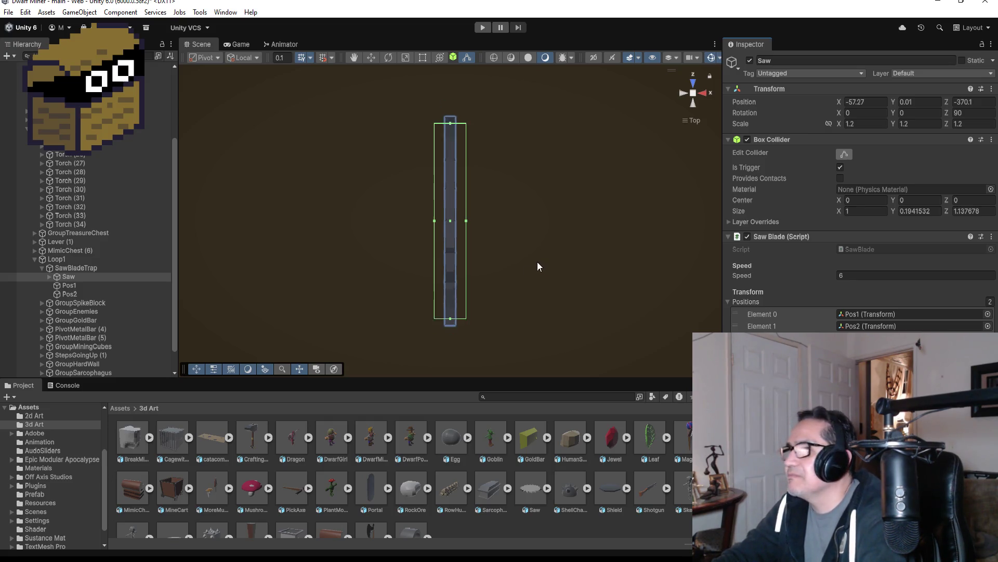
pyautogui.scroll(-10, 572, 278)
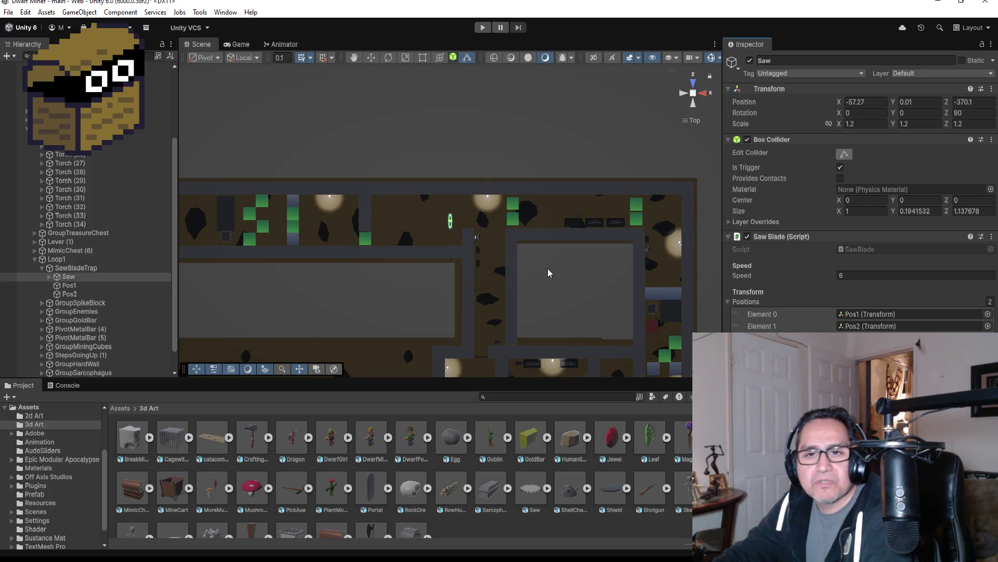
# Step: Save the scene via File > Save, then collapse Loop1 and LevelThree in the Hierarchy
pyautogui.click(9, 12)
pyautogui.click(21, 62)
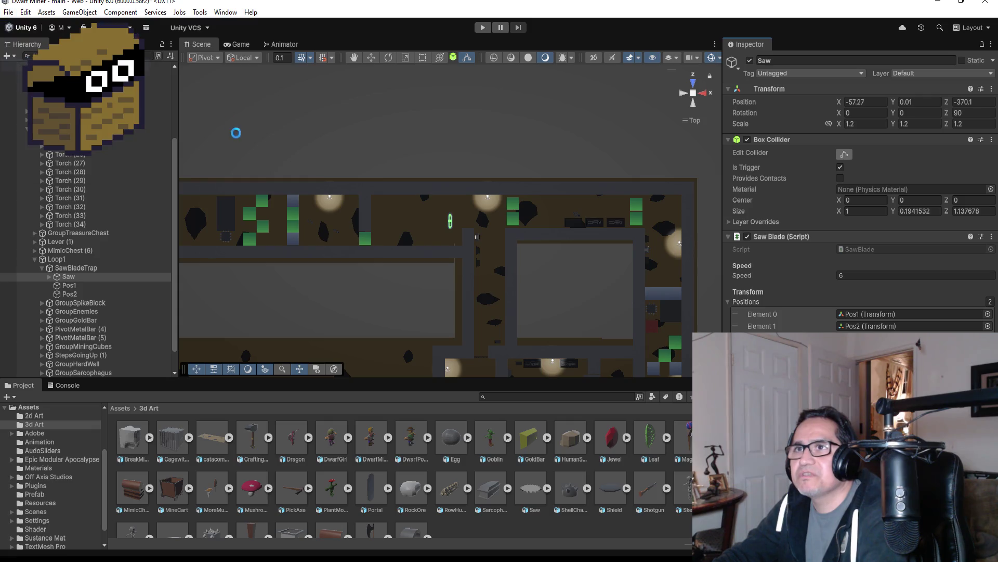
pyautogui.click(47, 259)
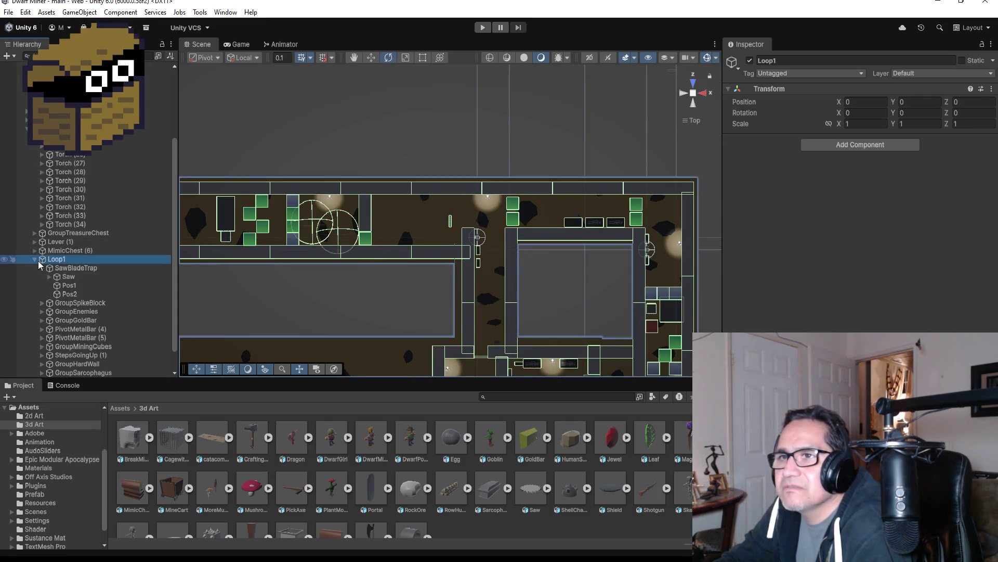
pyautogui.click(35, 259)
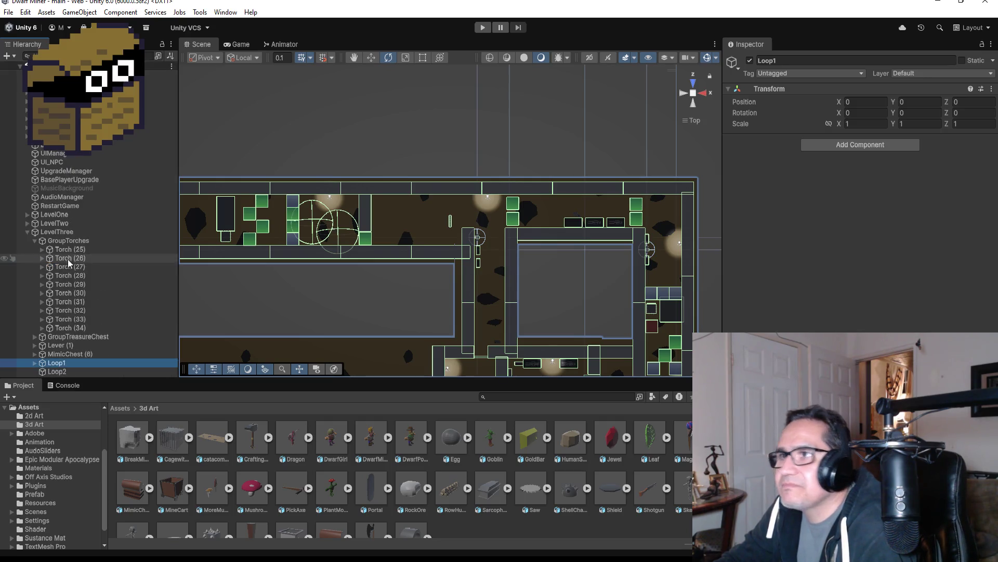
pyautogui.scroll(-5, 450, 262)
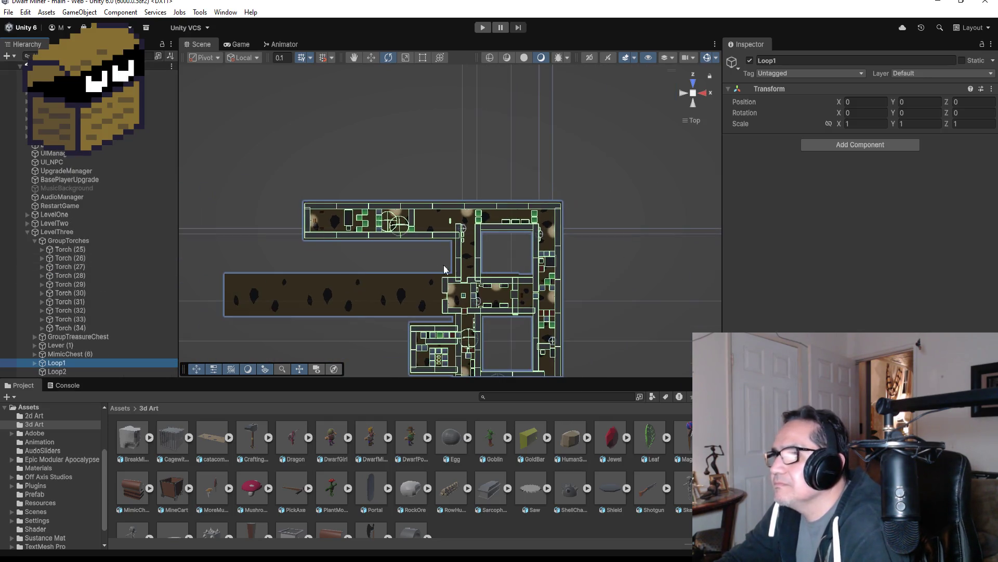
pyautogui.scroll(2, 459, 294)
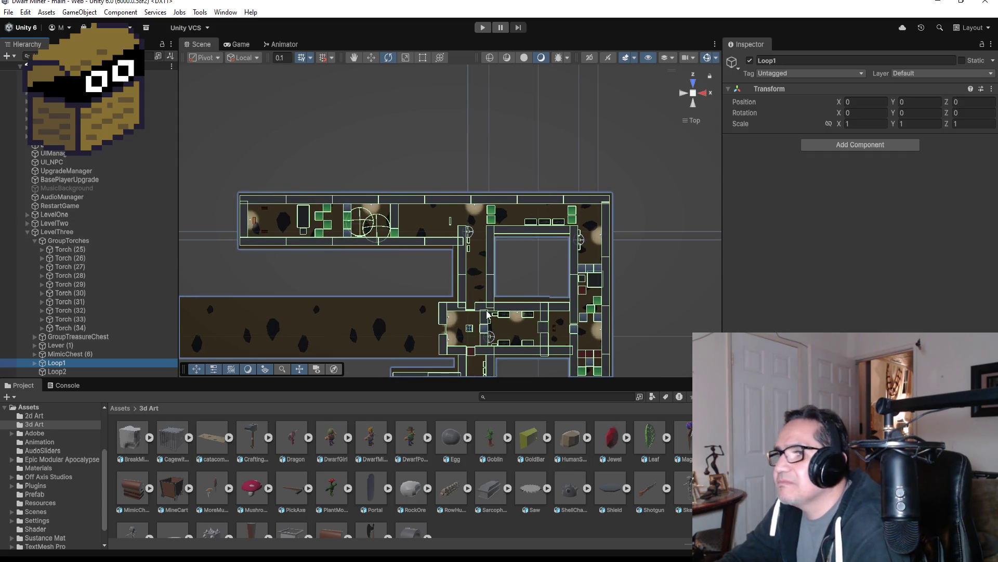
pyautogui.scroll(-2, 487, 313)
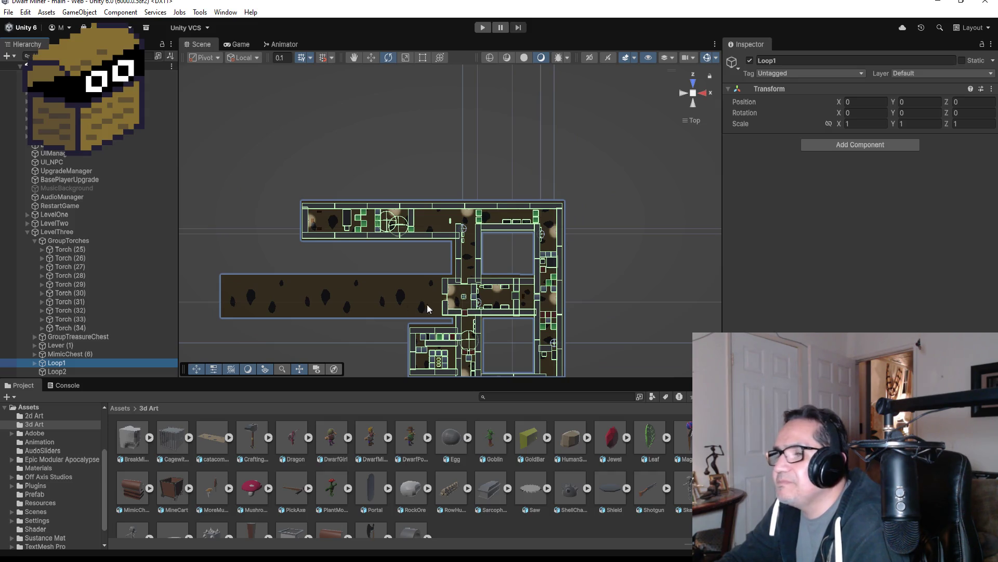
pyautogui.click(28, 233)
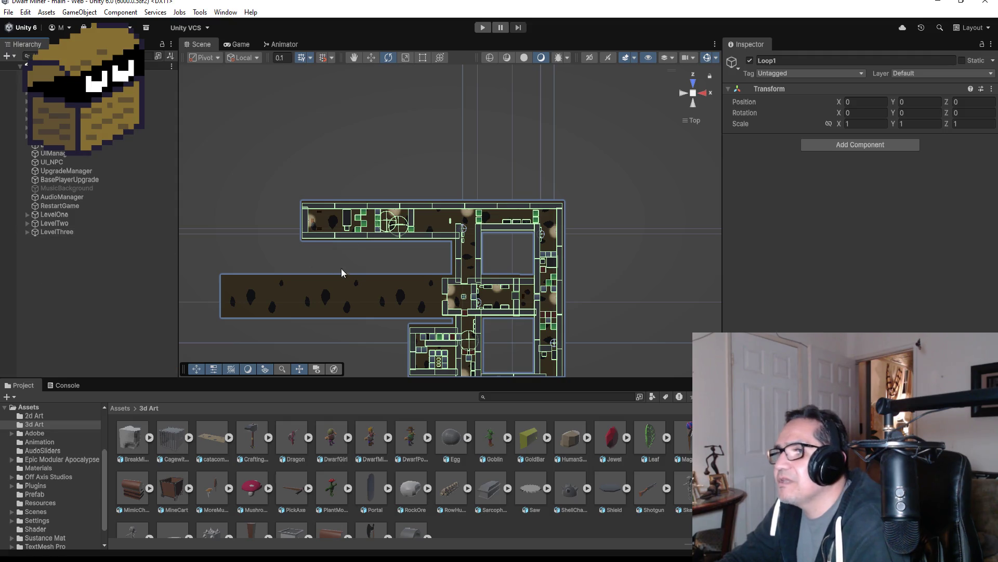
# Step: Select and frame Lever (1), then select the nearby metal bar and PivotMetalBar (4)
pyautogui.click(28, 232)
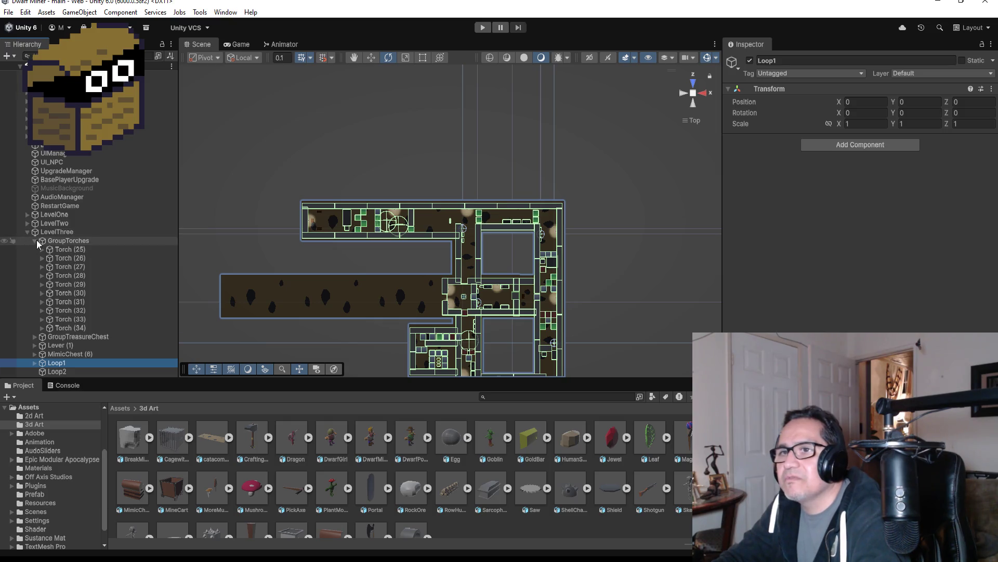
pyautogui.click(35, 241)
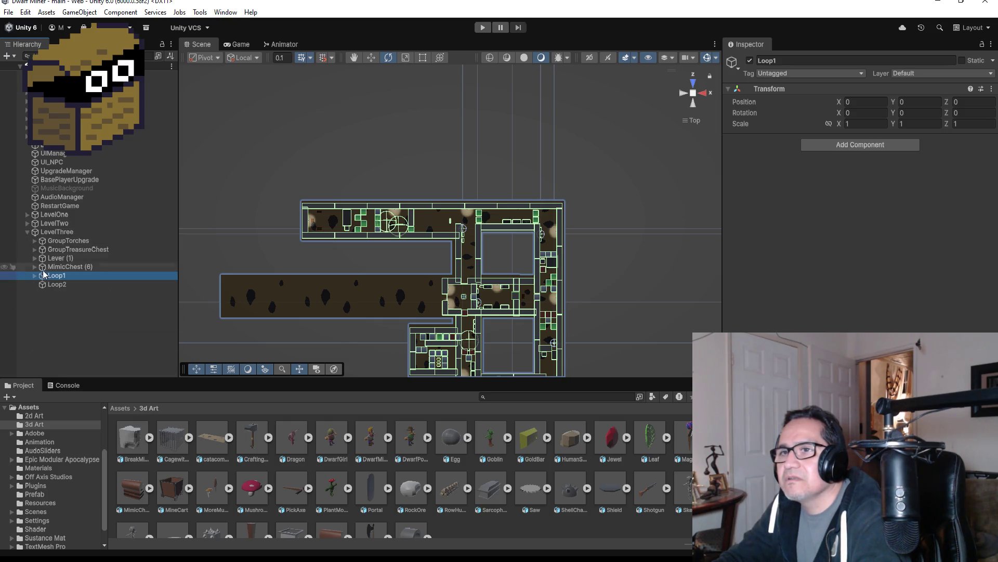
pyautogui.click(39, 258)
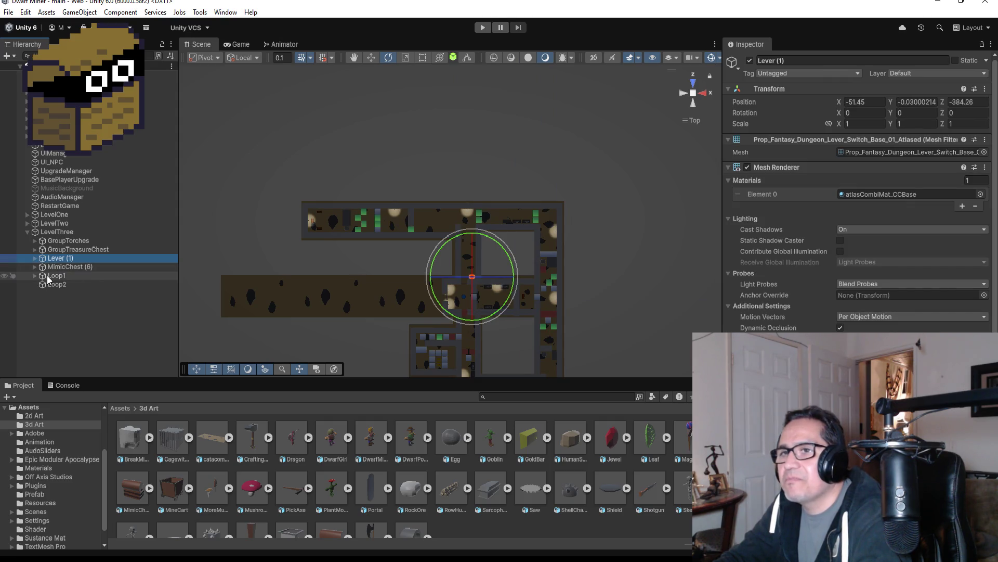
pyautogui.press('f')
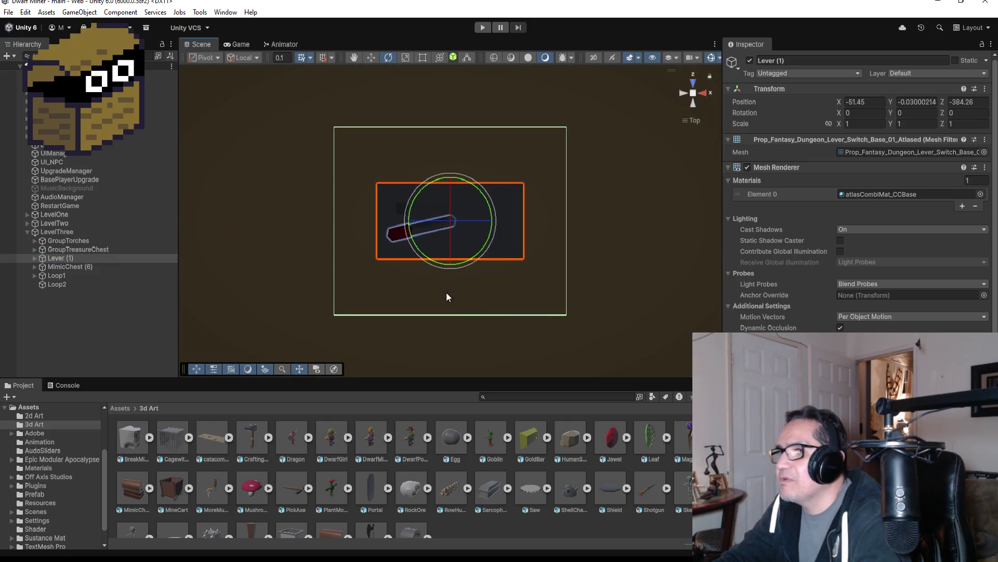
pyautogui.scroll(-5, 342, 323)
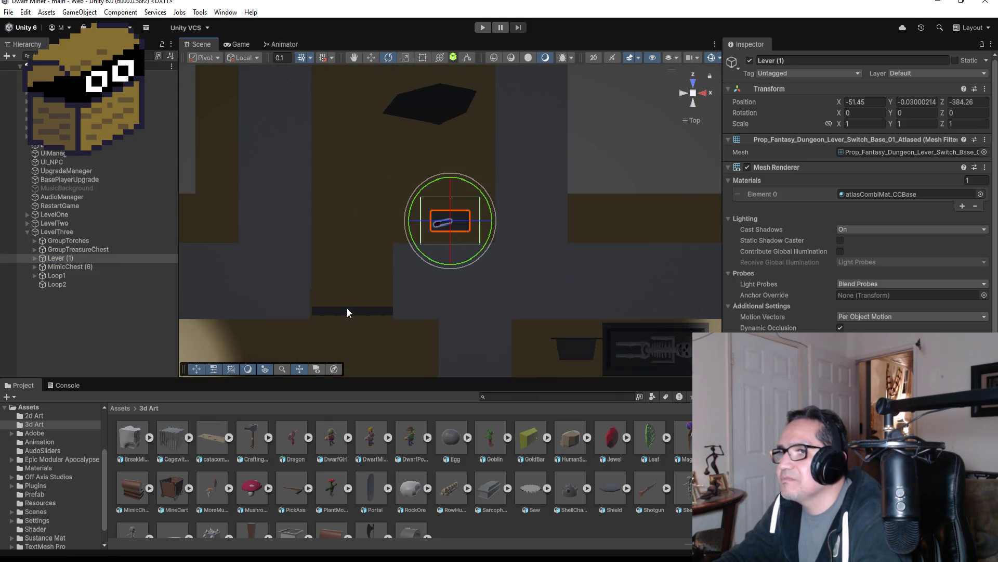
pyautogui.click(344, 312)
pyautogui.scroll(-3, 105, 311)
pyautogui.click(78, 295)
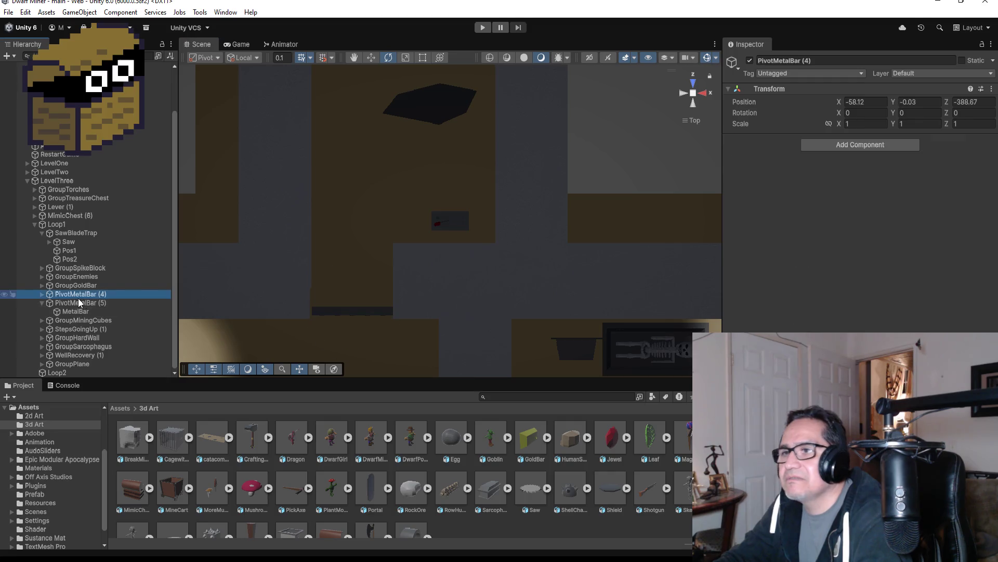
# Step: Deactivate PivotMetalBar (5) in the Inspector, zoom out, and select Zone3
pyautogui.click(75, 303)
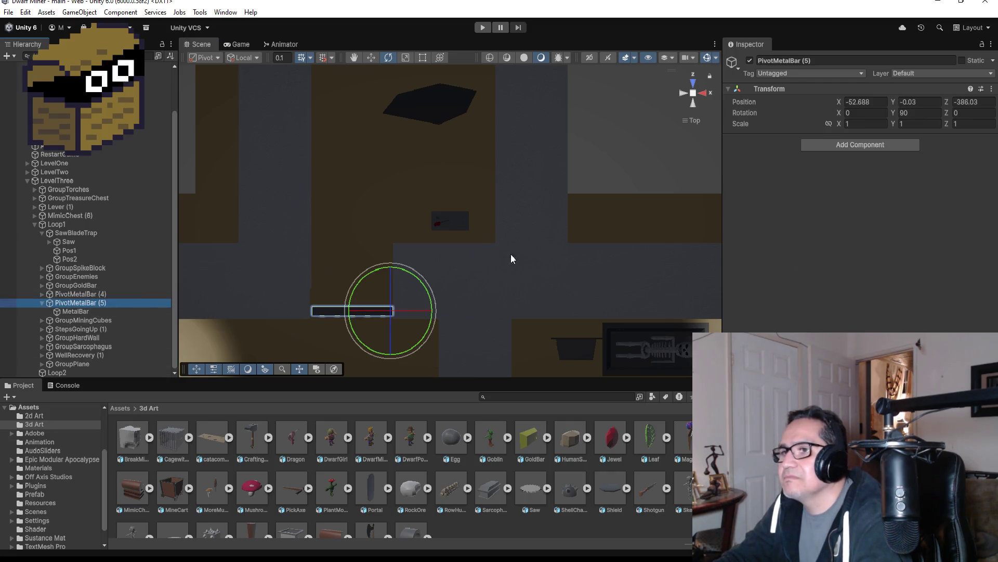
pyautogui.click(750, 61)
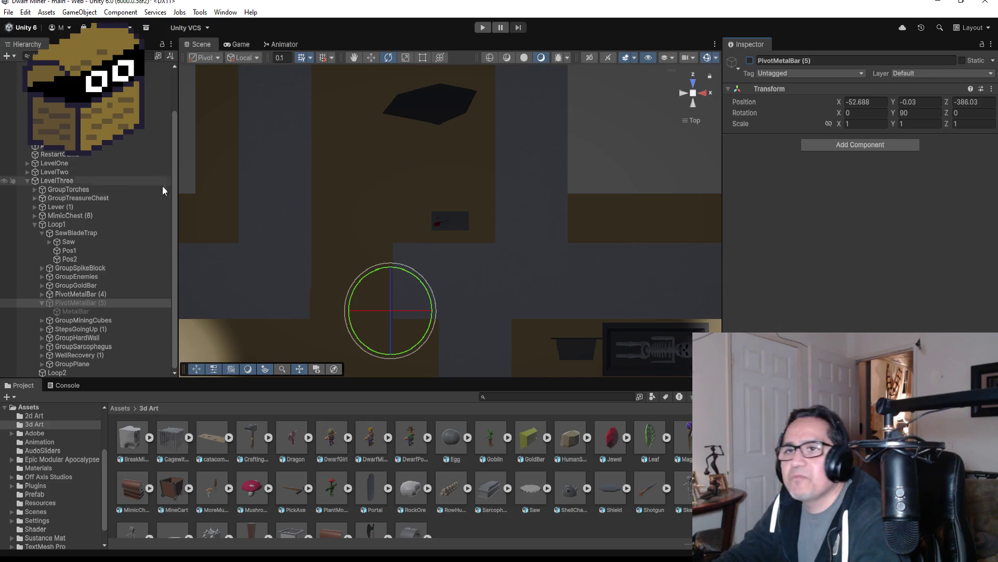
pyautogui.scroll(-5, 258, 204)
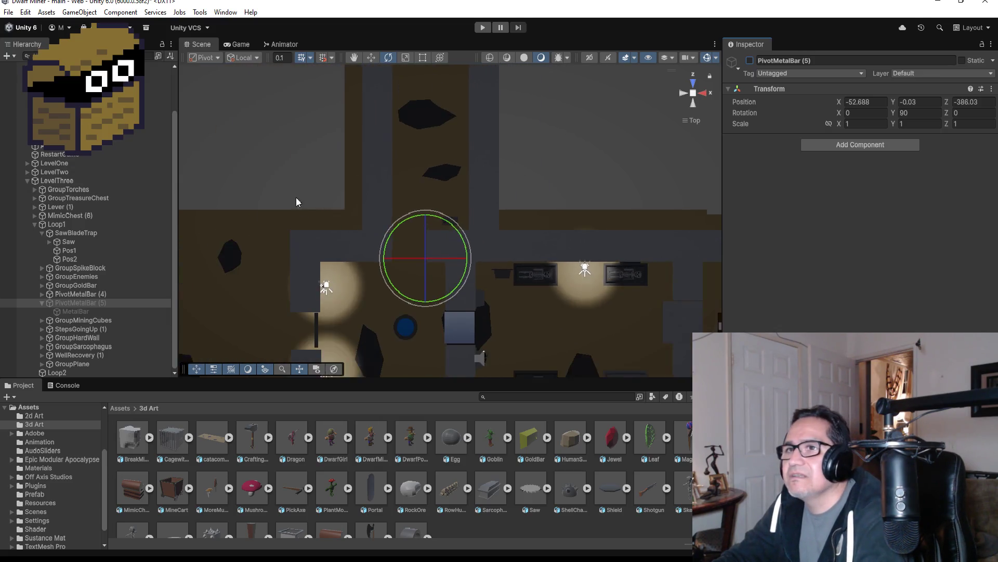
pyautogui.scroll(-2, 195, 190)
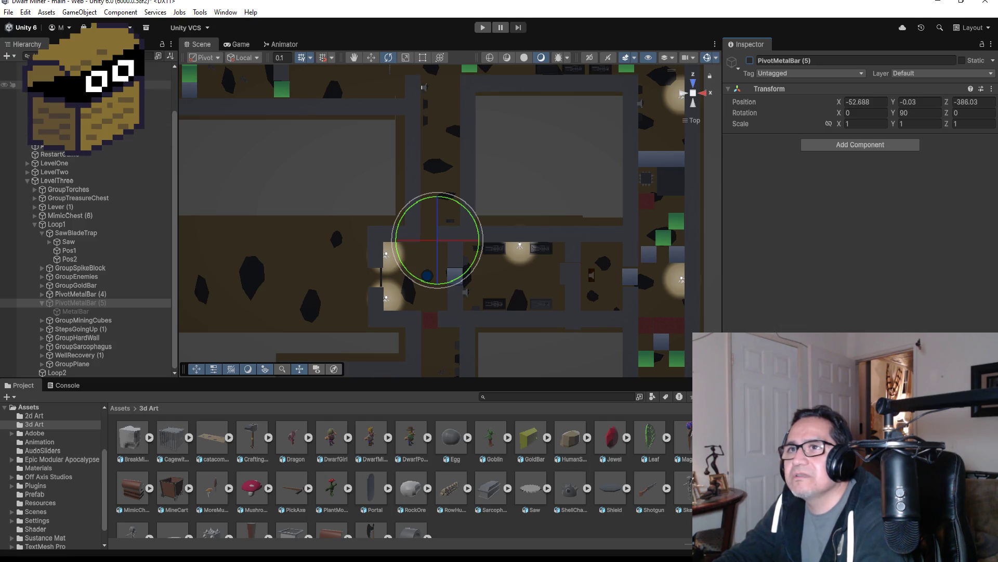
pyautogui.scroll(3, 86, 219)
pyautogui.scroll(4, 27, 95)
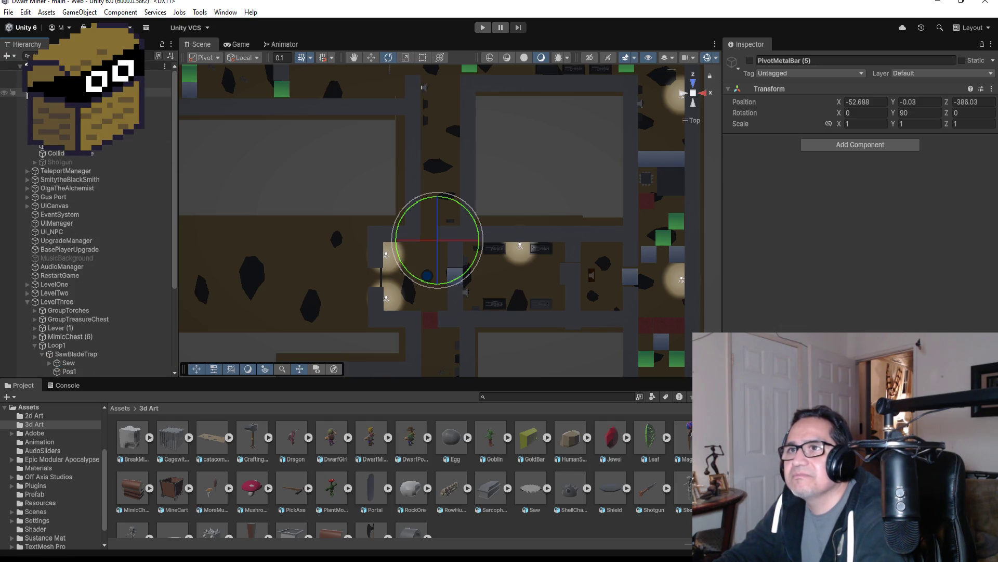
pyautogui.scroll(-4, 26, 95)
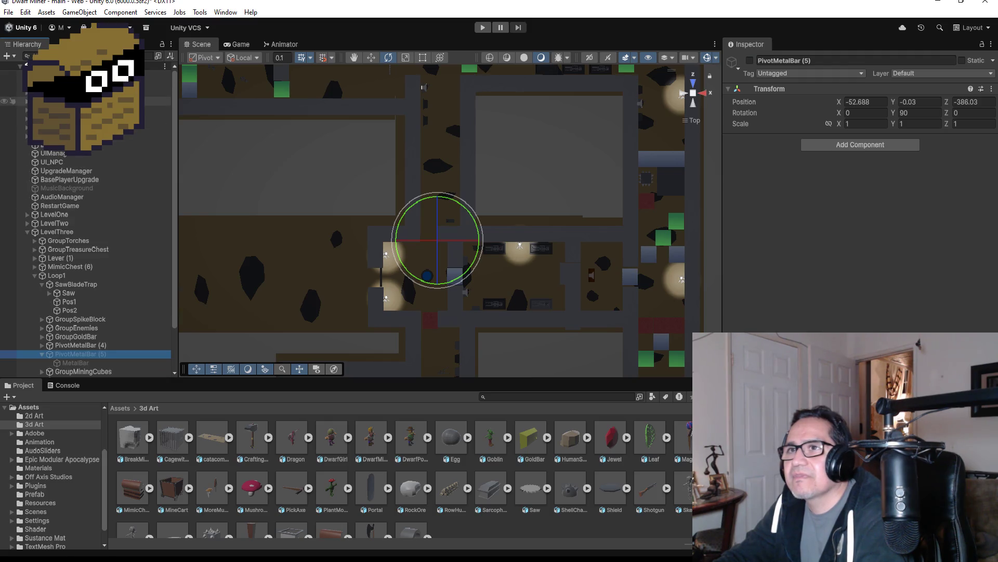
pyautogui.scroll(2, 86, 260)
pyautogui.click(78, 127)
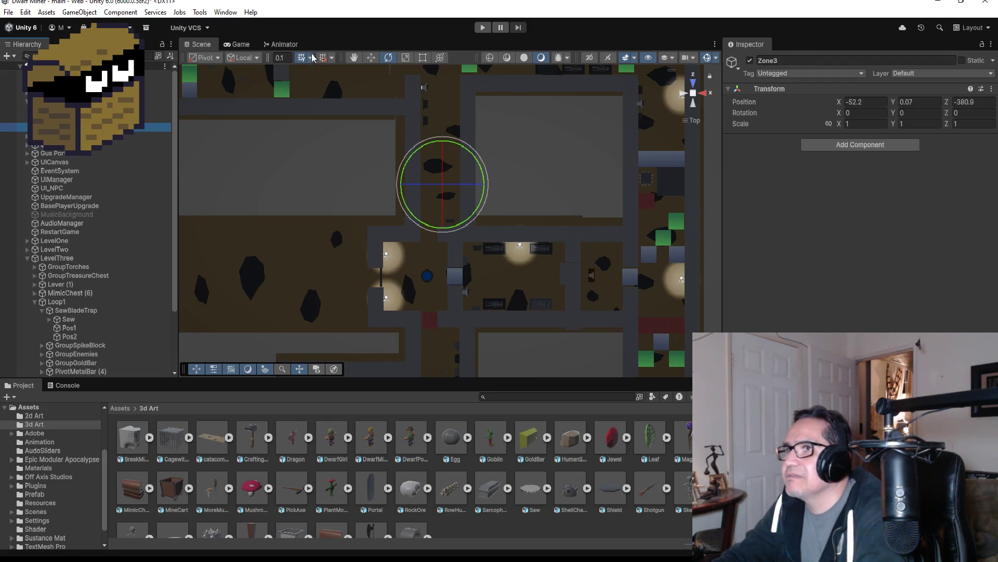
# Step: Switch to the Move tool and enter Play mode to test the level
pyautogui.click(371, 57)
pyautogui.scroll(-2, 470, 192)
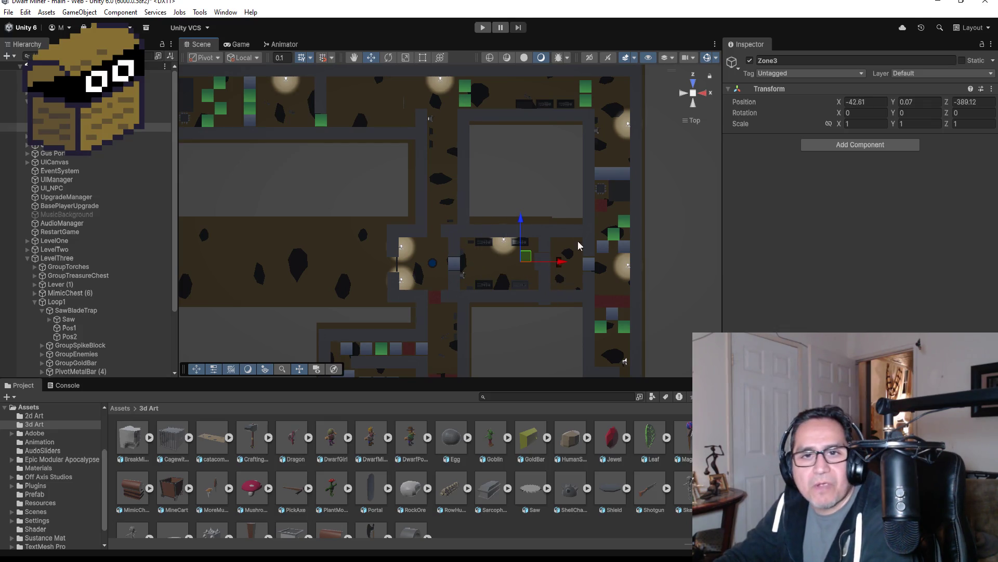
pyautogui.click(482, 27)
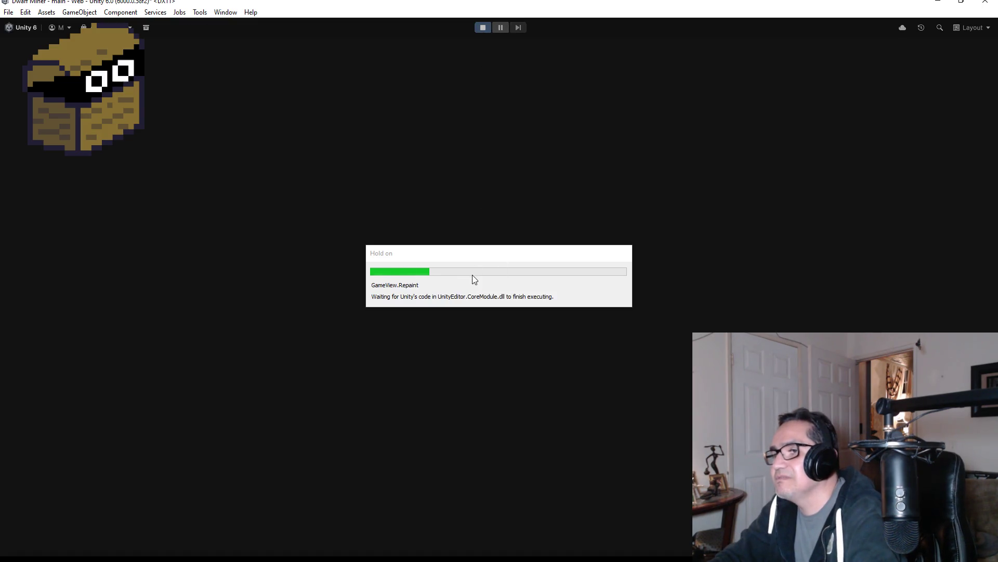
# Step: Start playing with the axe equipped and shoot down the skeleton at the doorway
pyautogui.press('Escape')
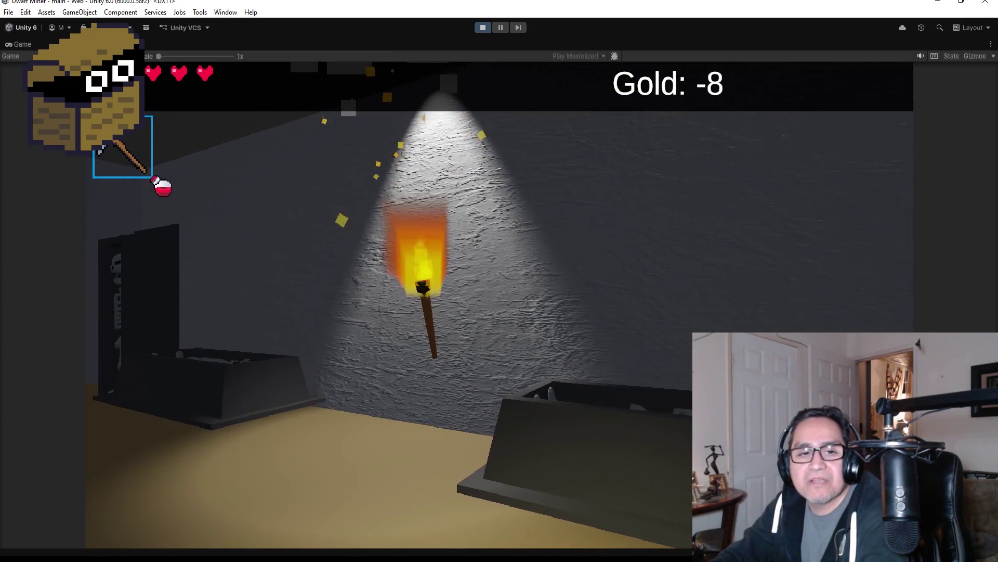
pyautogui.press('2')
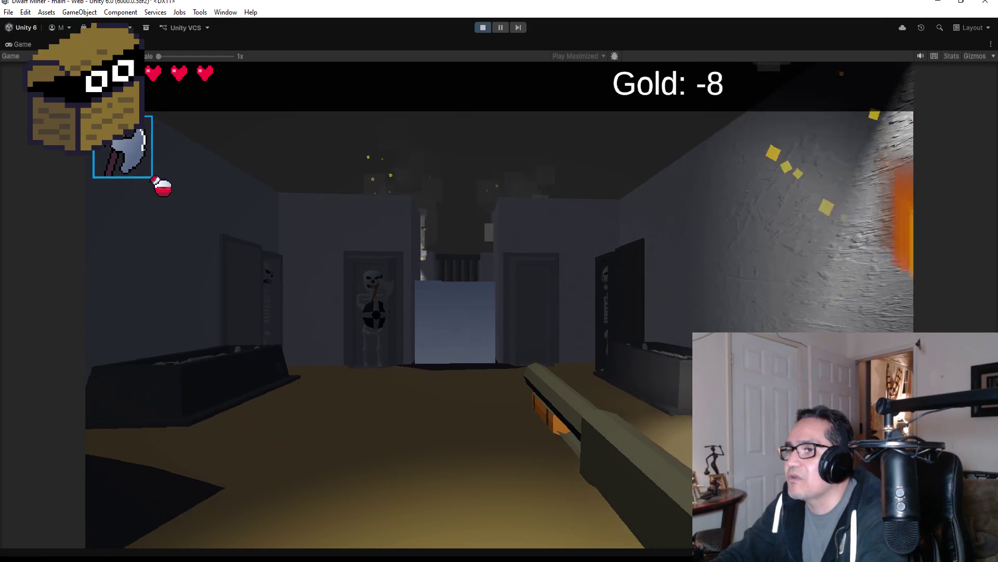
pyautogui.press('w')
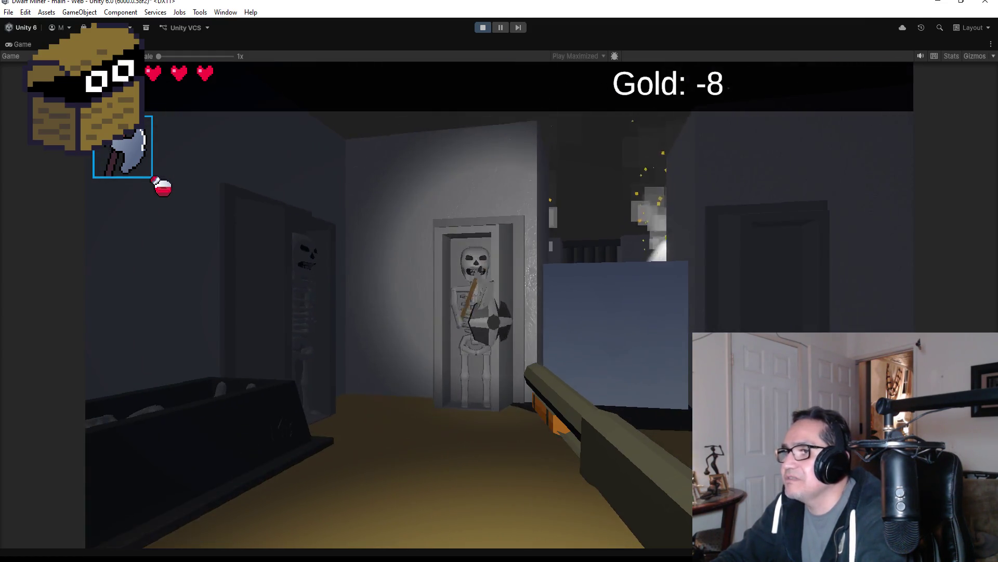
pyautogui.click(499, 305)
pyautogui.click(500, 304)
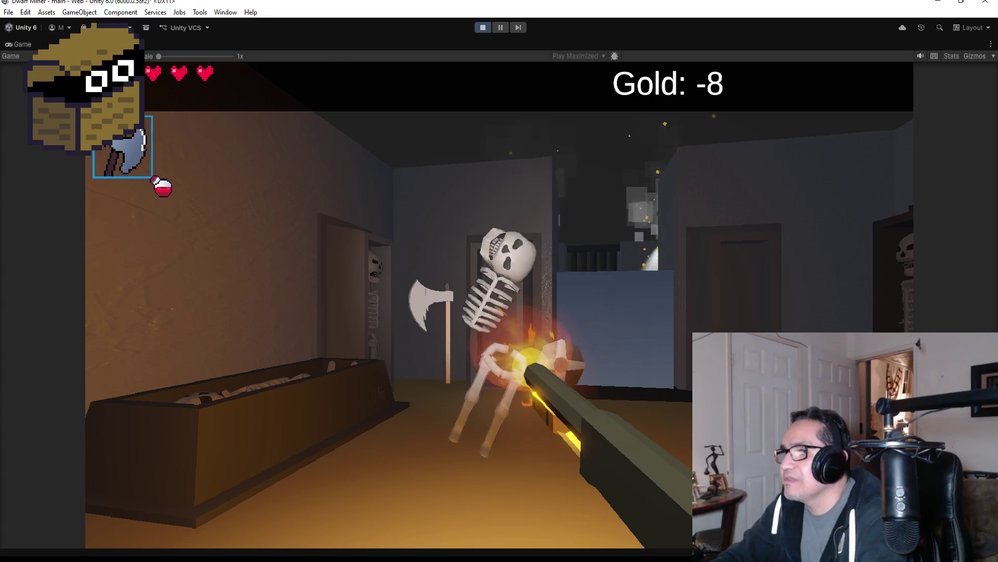
pyautogui.press('w')
# Step: Walk through the torch-lit well room and down the dark corridor past the skeleton alcoves
pyautogui.press('w')
pyautogui.scroll(-1, 499, 281)
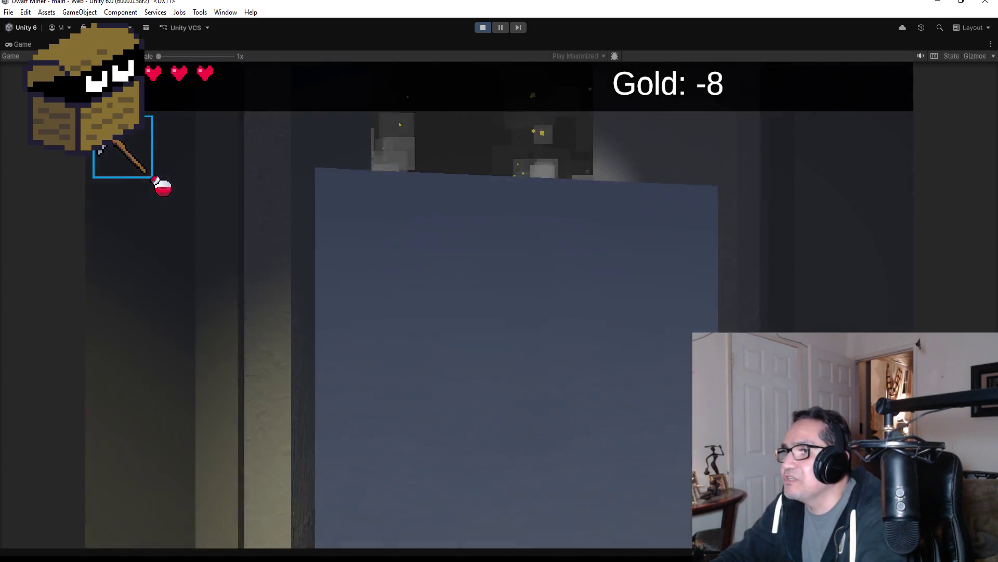
pyautogui.scroll(1, 499, 281)
pyautogui.press('w')
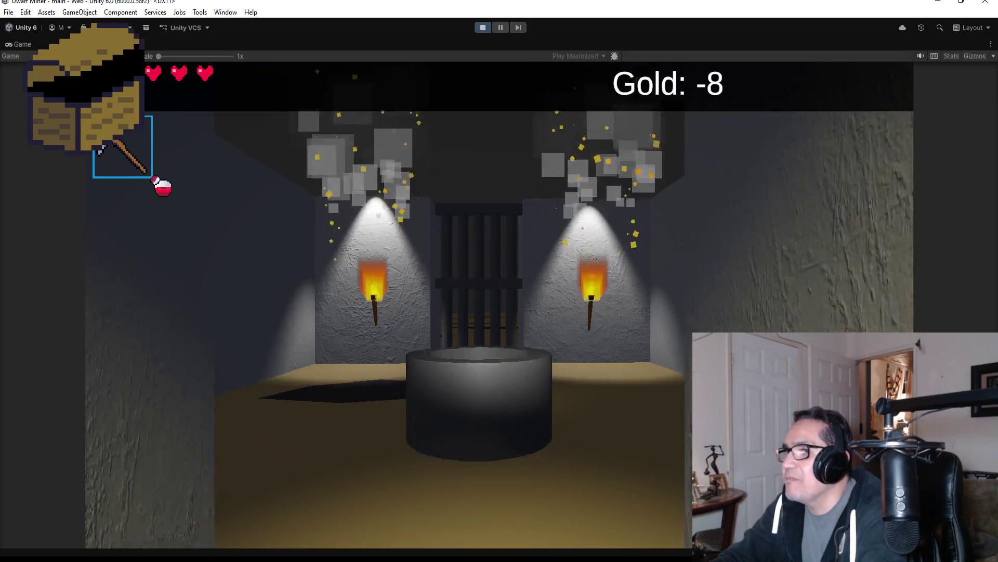
pyautogui.press('w')
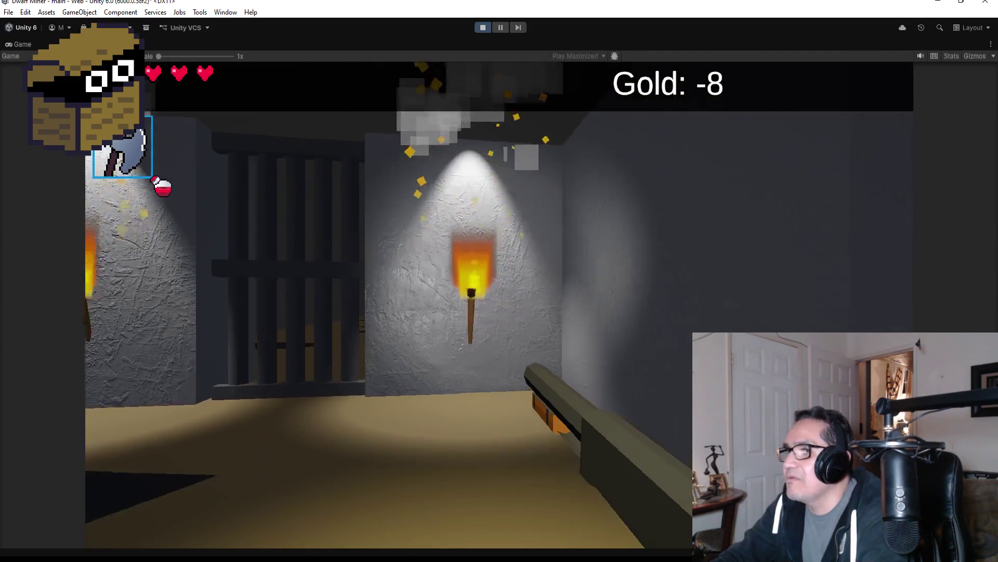
pyautogui.press('w')
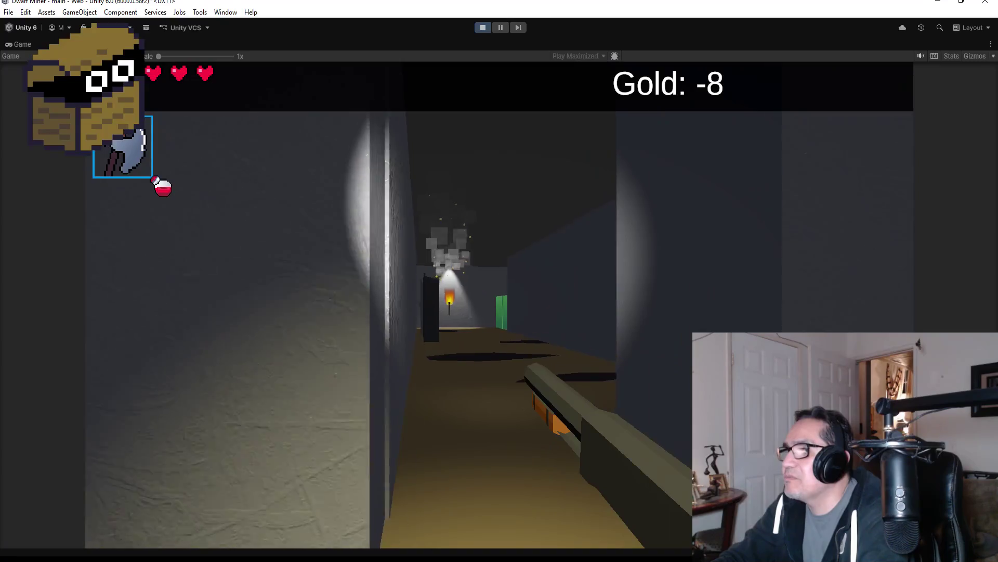
pyautogui.press('w')
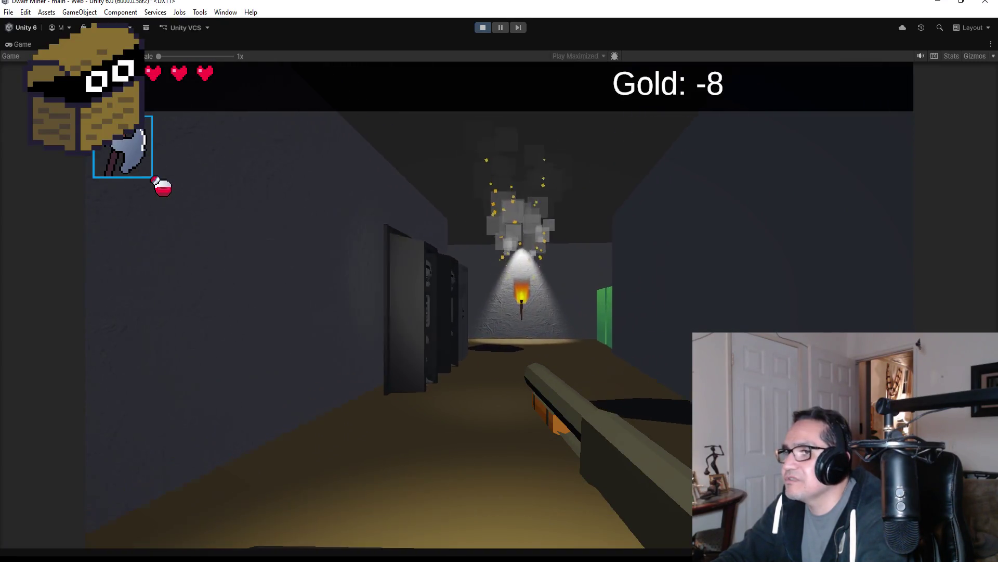
pyautogui.press('w')
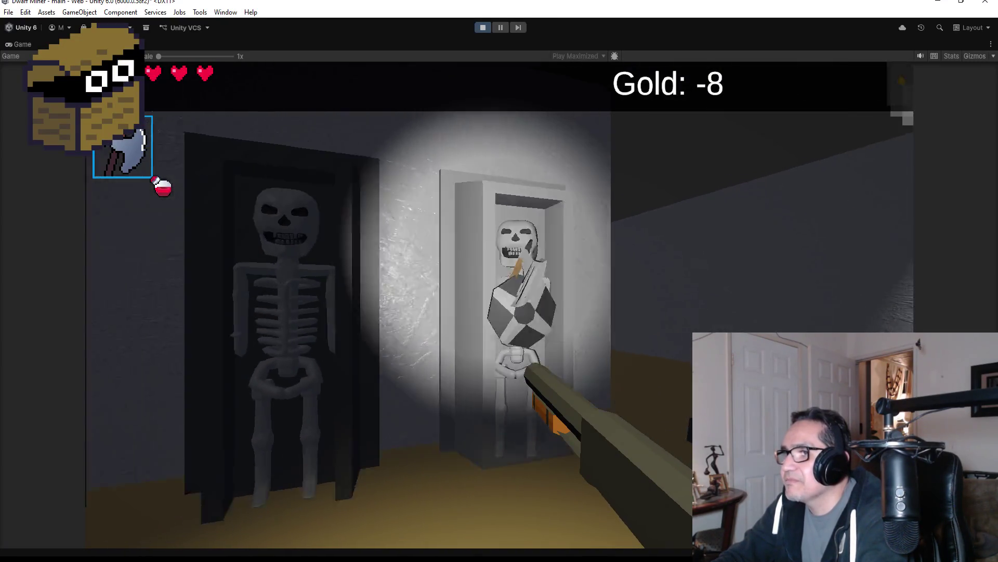
# Step: Shoot the alcove skeleton and fire saw blades down the corridor
pyautogui.click(499, 304)
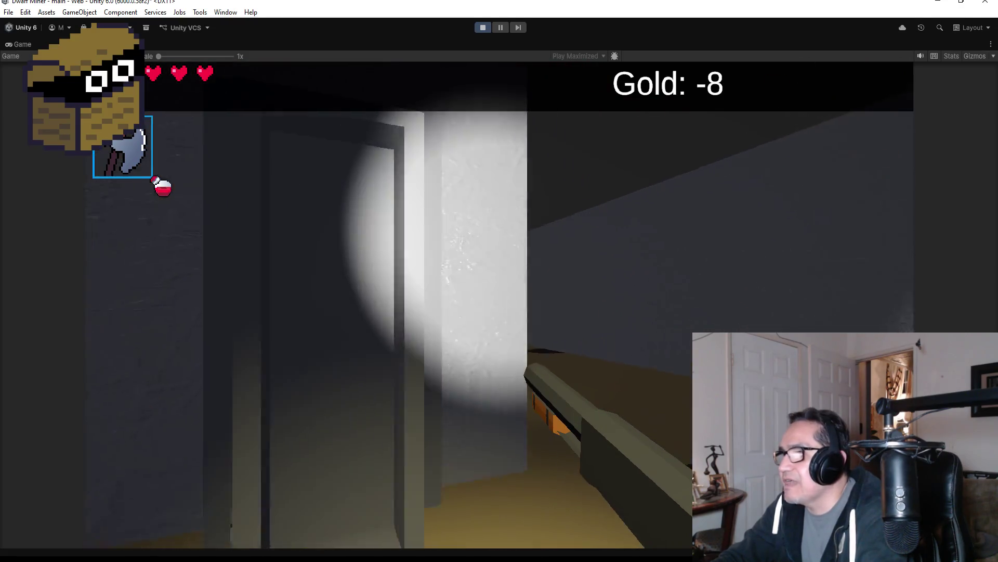
pyautogui.click(499, 281)
pyautogui.click(500, 280)
pyautogui.click(499, 281)
pyautogui.click(499, 281)
pyautogui.click(499, 281)
pyautogui.click(499, 281)
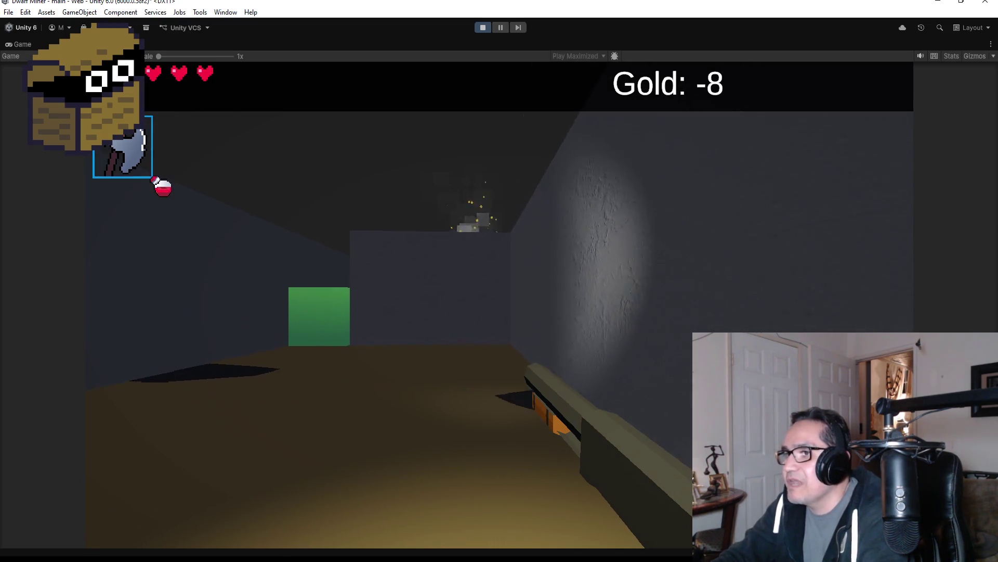
# Step: Crack the first green block with the pickaxe and shoot the corridor skeleton
pyautogui.press('w')
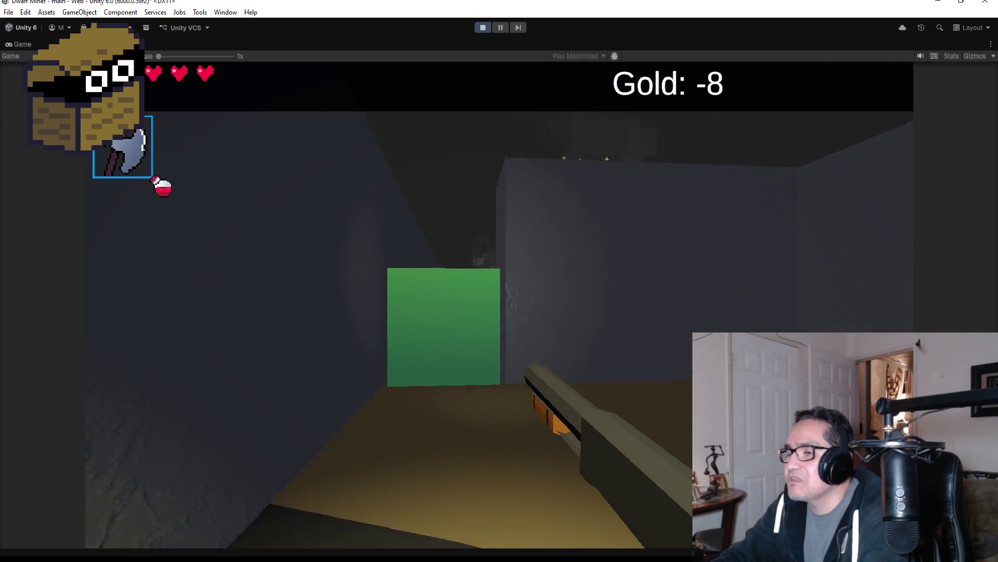
pyautogui.scroll(-1, 500, 281)
pyautogui.press('w')
pyautogui.click(500, 280)
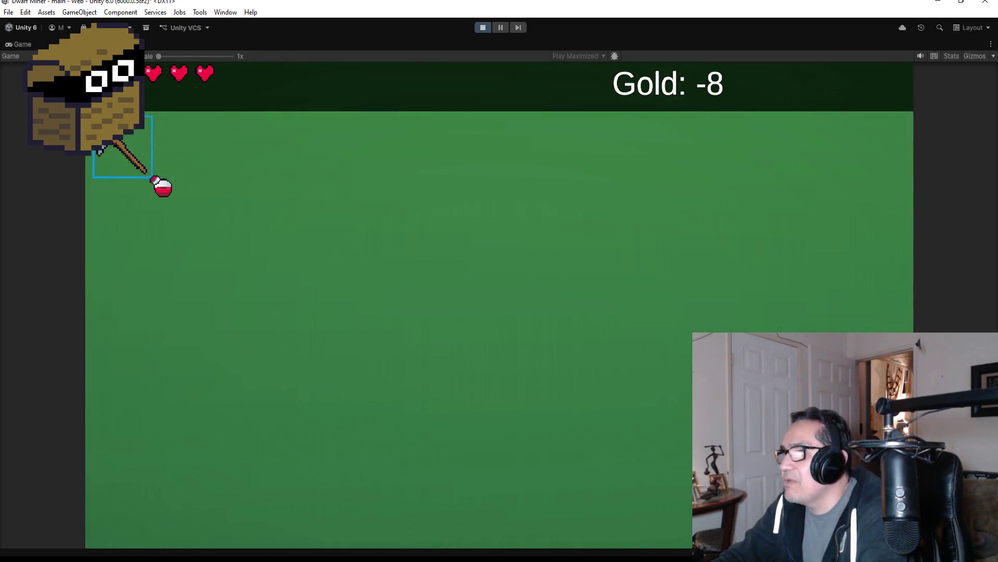
pyautogui.press('s')
pyautogui.scroll(1, 499, 281)
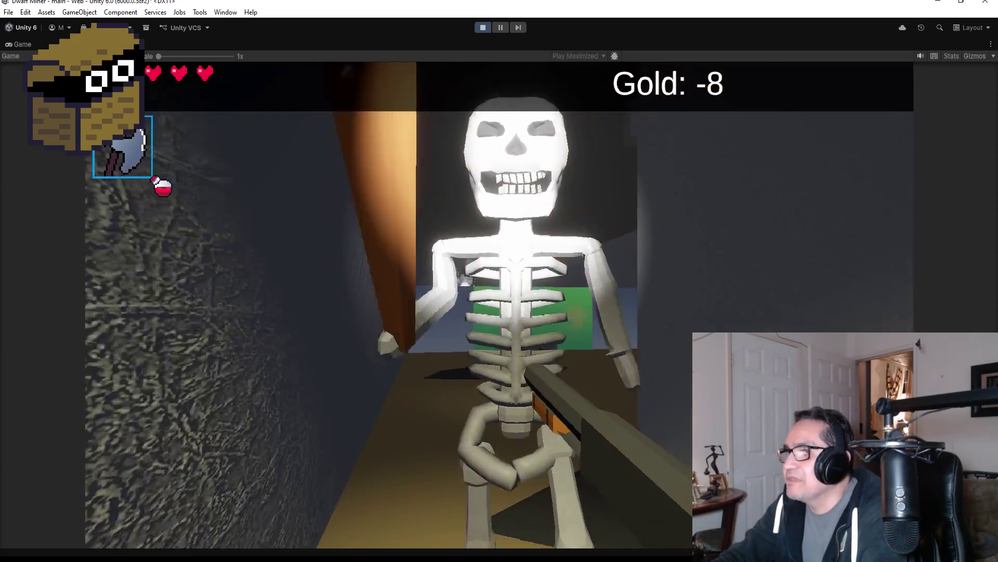
pyautogui.click(499, 281)
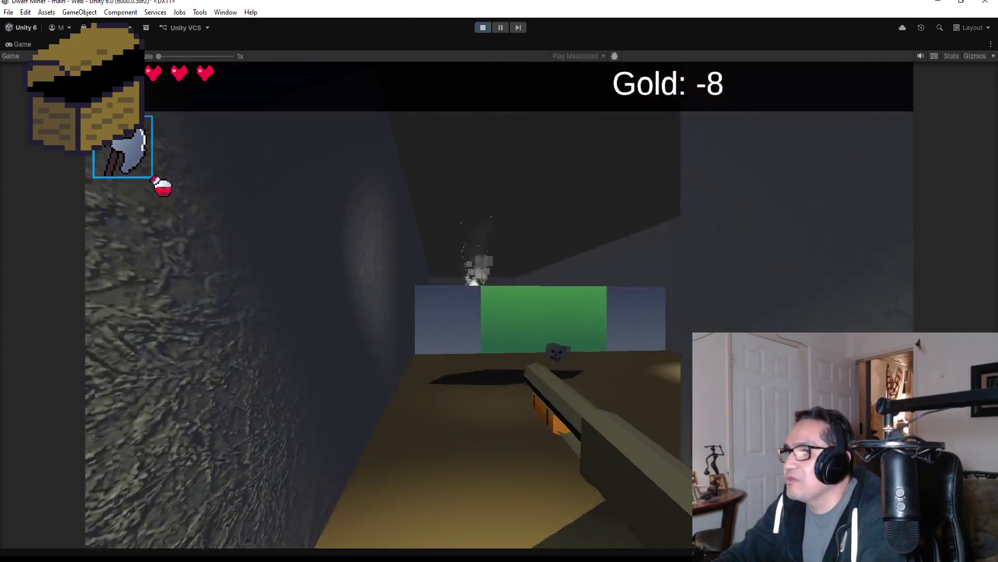
# Step: Kill the skeleton rising from the portal and break through the green block
pyautogui.press('w')
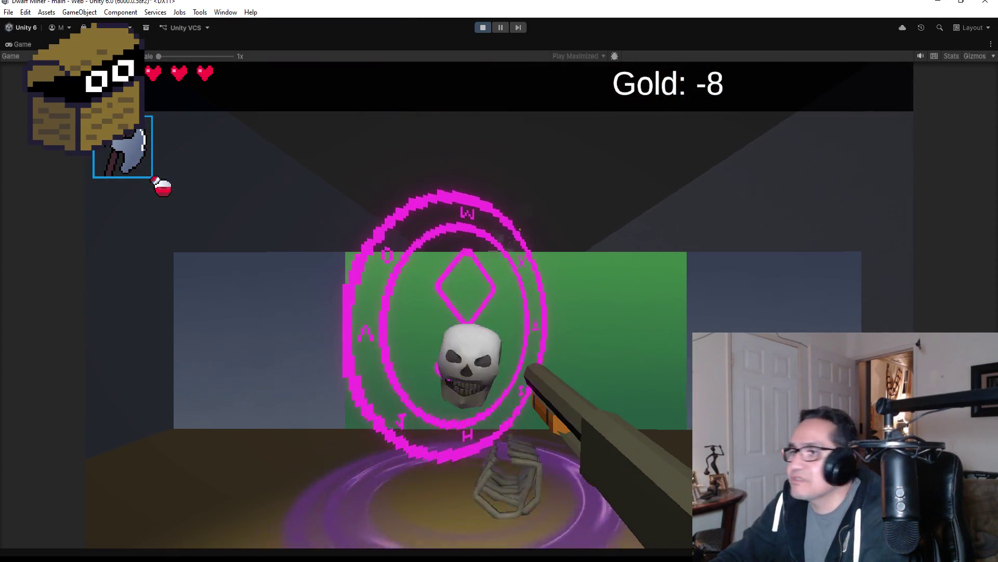
pyautogui.press('s')
pyautogui.click(499, 281)
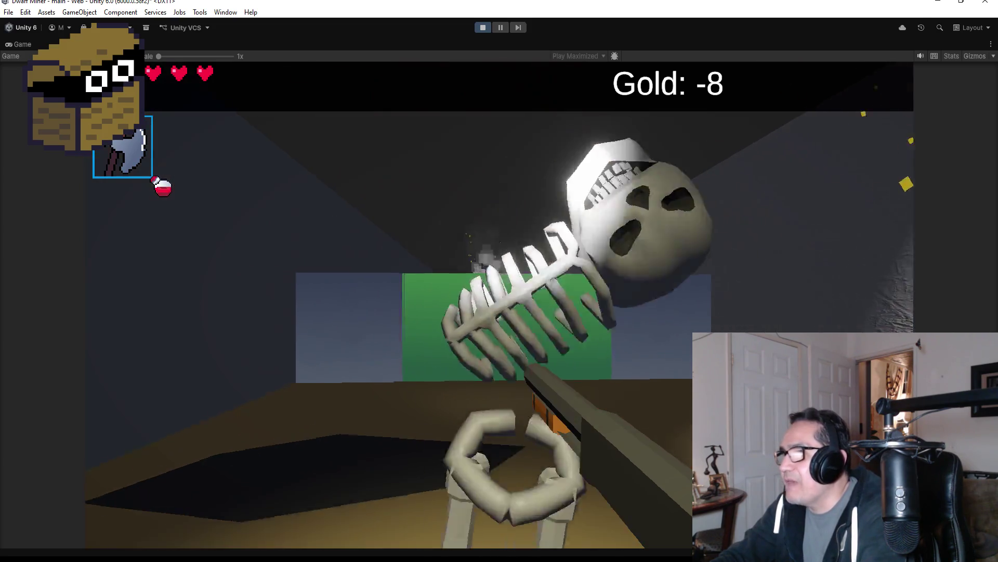
pyautogui.click(499, 281)
pyautogui.press('w')
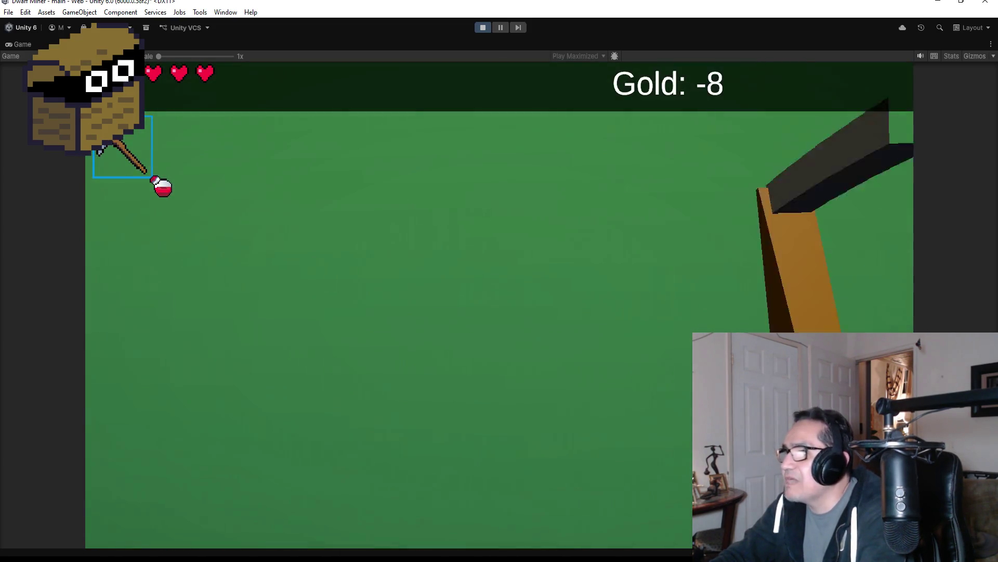
pyautogui.click(499, 281)
pyautogui.click(499, 281)
# Step: Crack the next green block, switch back to the axe, and open the torch-lit treasure chest
pyautogui.press('w')
pyautogui.click(499, 281)
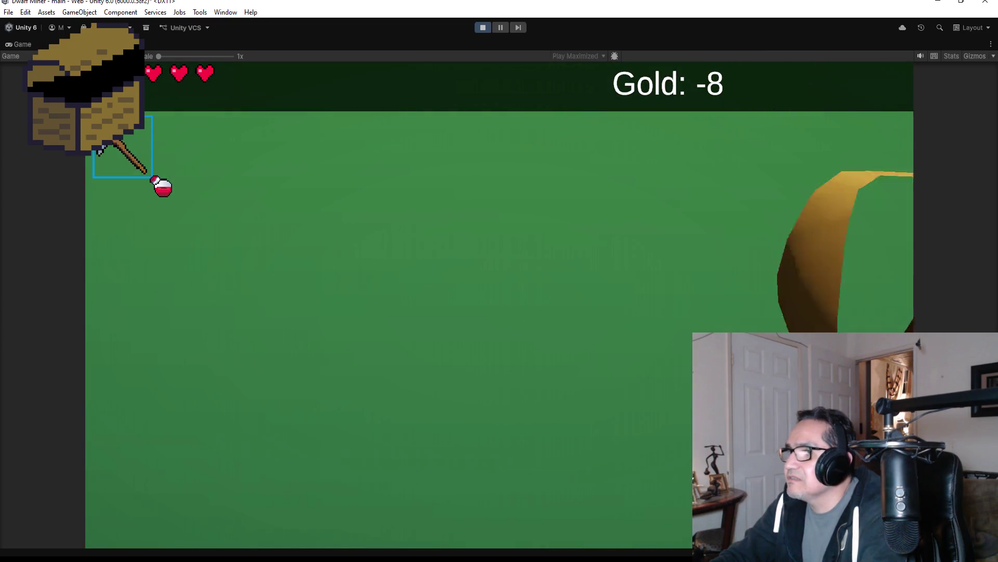
pyautogui.press('s')
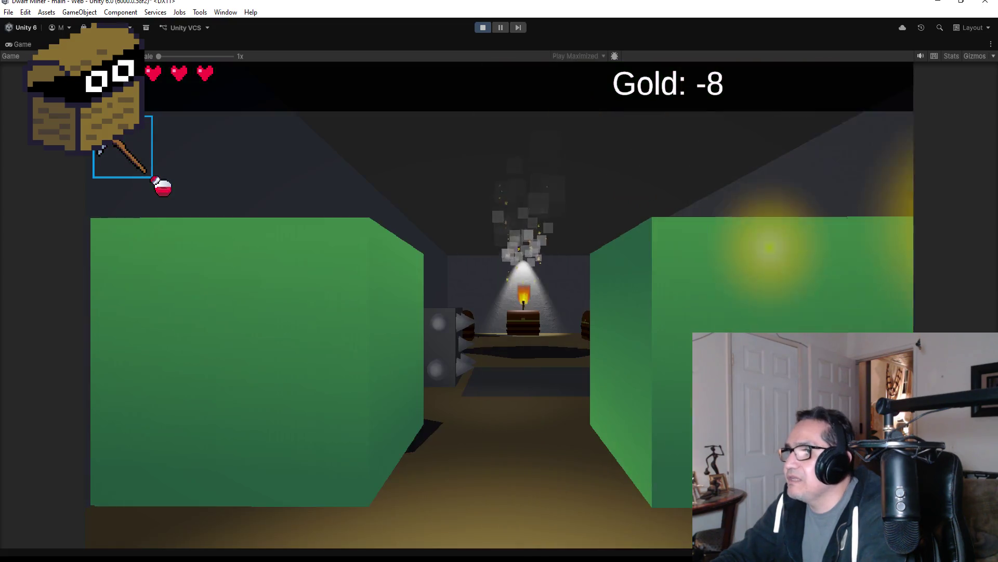
pyautogui.press('2')
pyautogui.press('w')
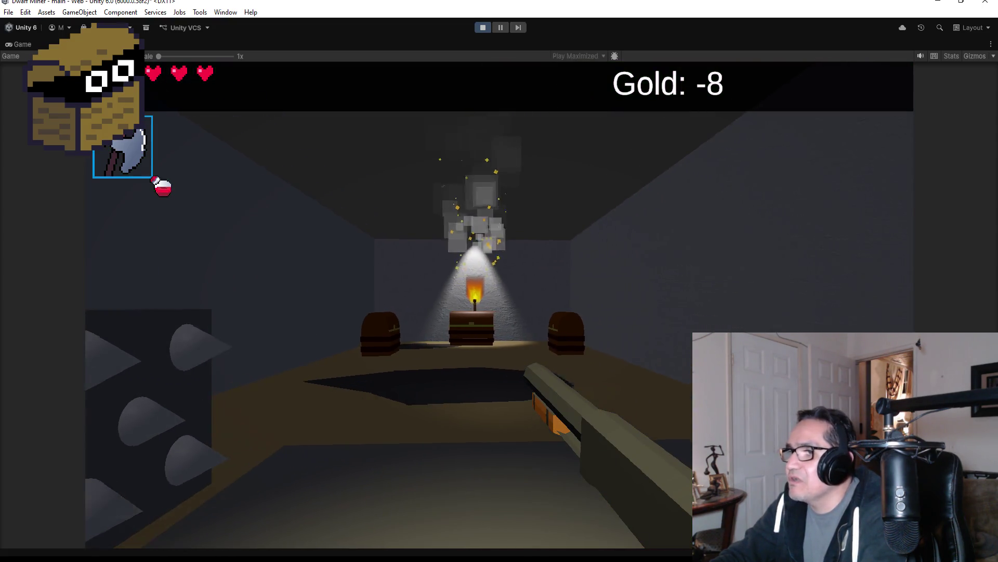
pyautogui.press('w')
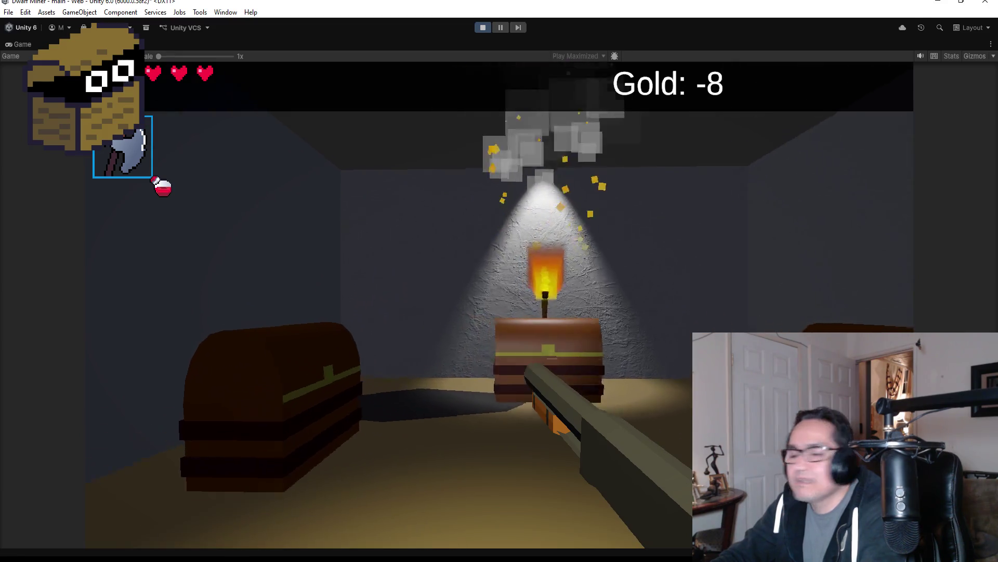
pyautogui.press('w')
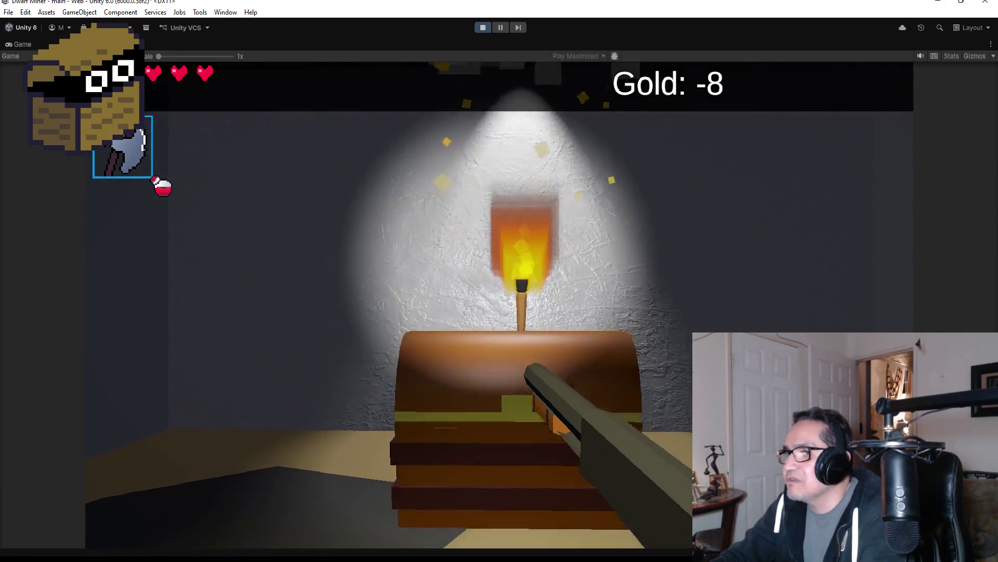
pyautogui.press('e')
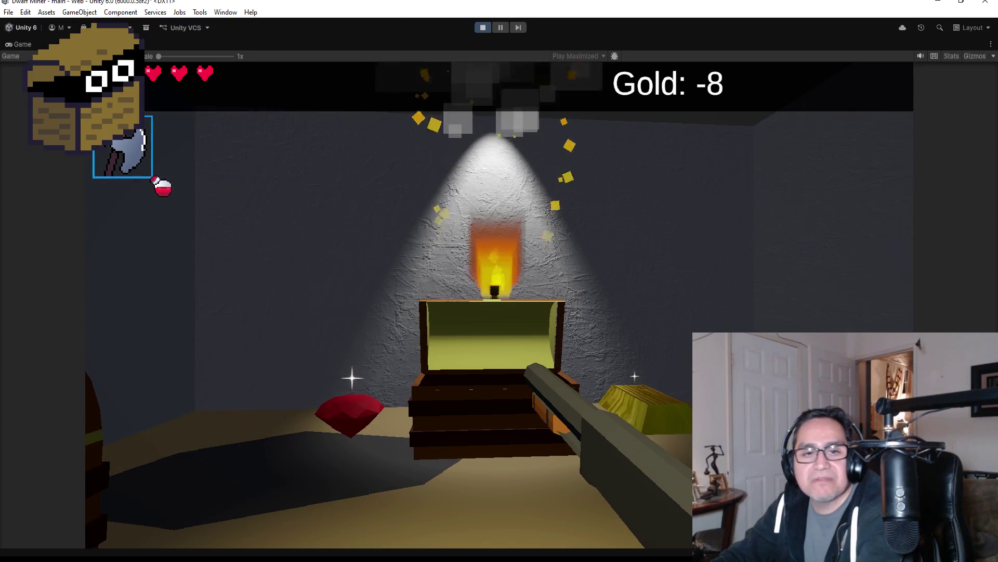
# Step: Stop the playtest and save the Level Three scene
pyautogui.press('Escape')
pyautogui.click(481, 27)
pyautogui.click(8, 12)
pyautogui.click(26, 64)
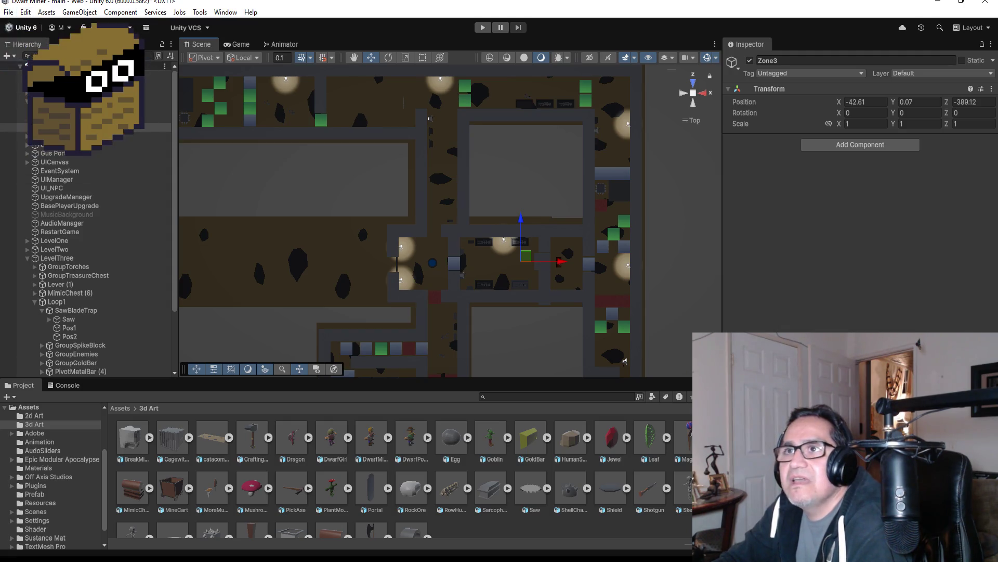